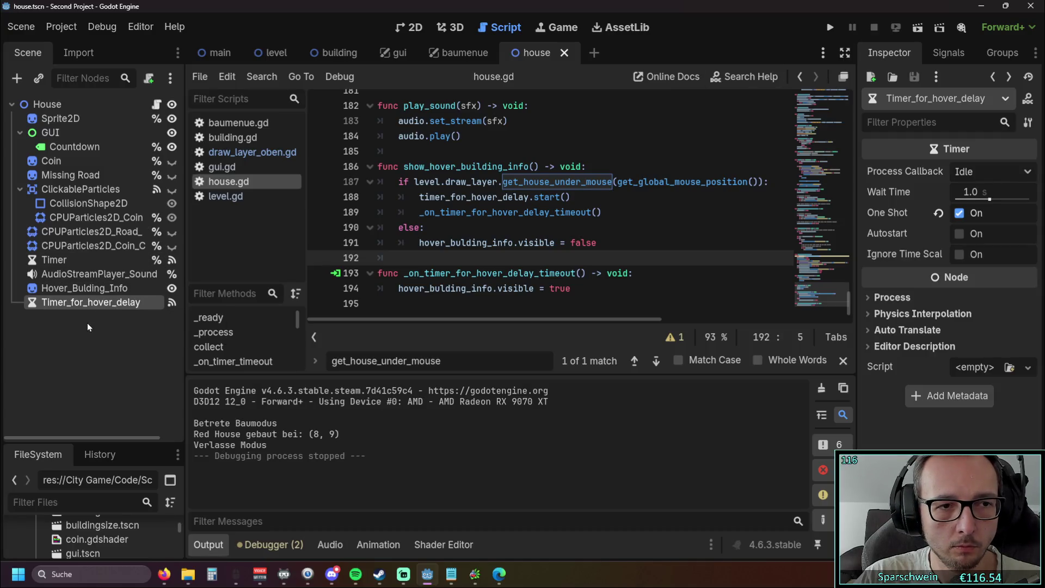
Make Timer_for_hover_delay accessible as a scene-unique name.
right_click(96, 302)
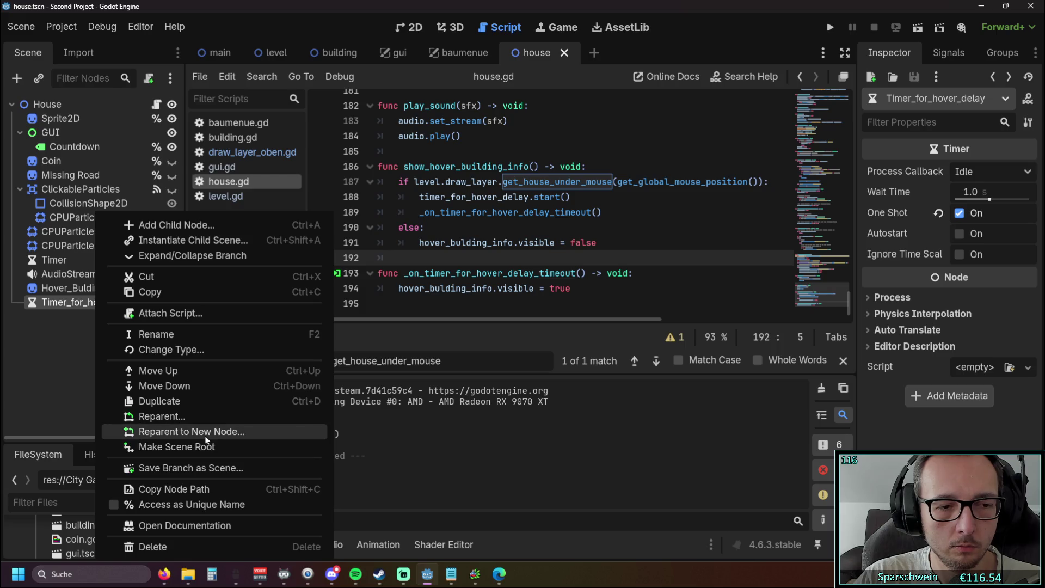
left_click(164, 504)
left_click_drag(848, 302, 866, 86)
scroll(544, 207, "down", 2)
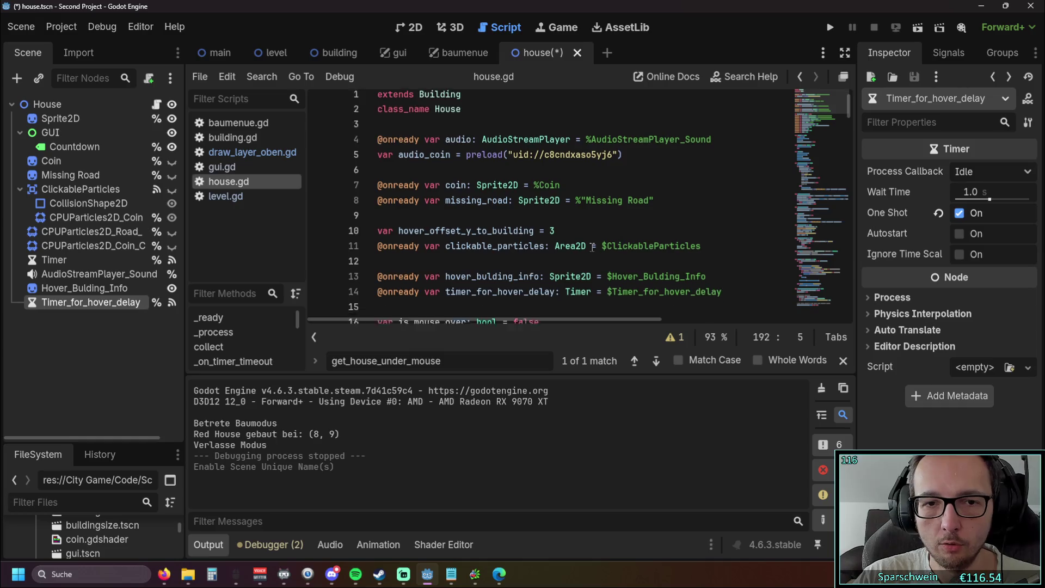
Replace line 14's timer reference with %Timer_for_hover_delay by dragging the node into house.gd.
left_click_drag(721, 212, 369, 216)
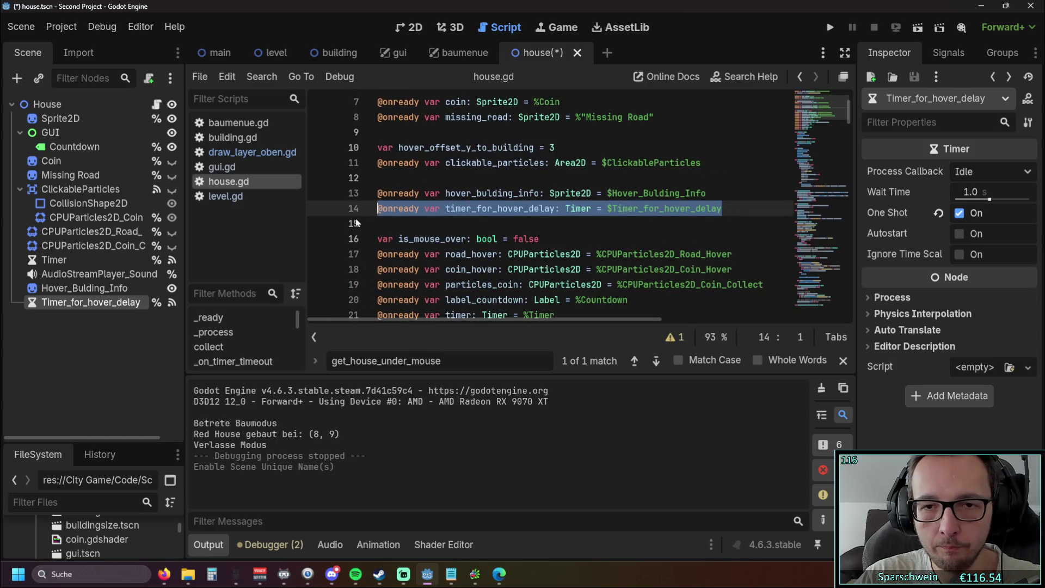
key("BackSpace")
left_click_drag(87, 302, 467, 218)
left_click(512, 239)
left_click(639, 254)
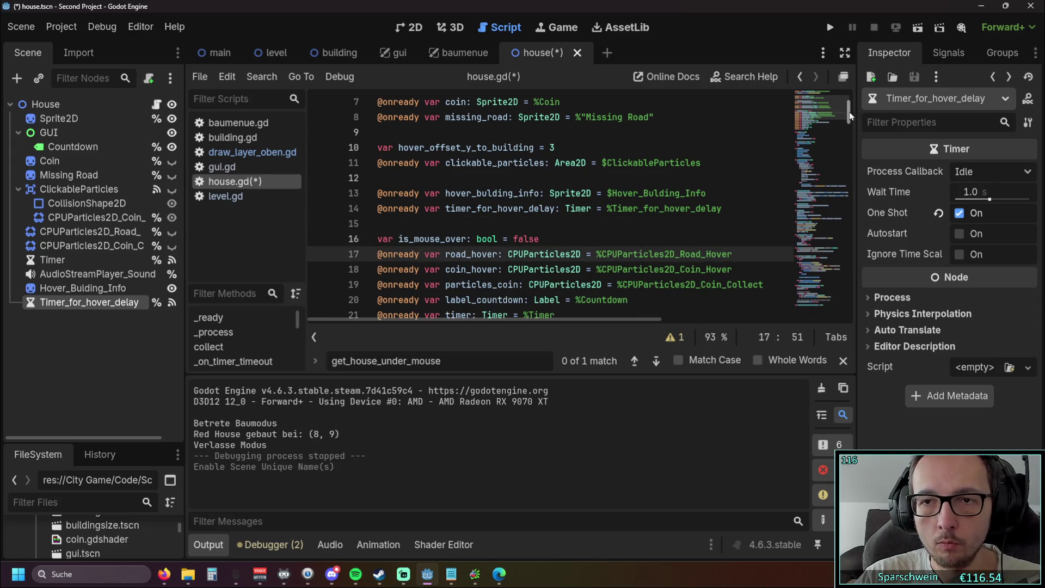
left_click_drag(844, 108, 822, 326)
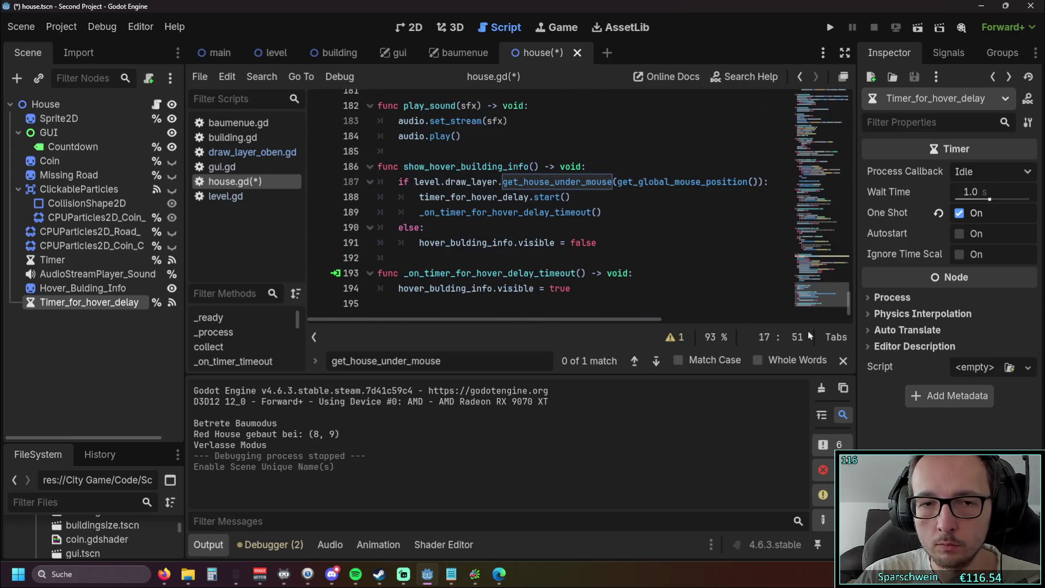
left_click(637, 258)
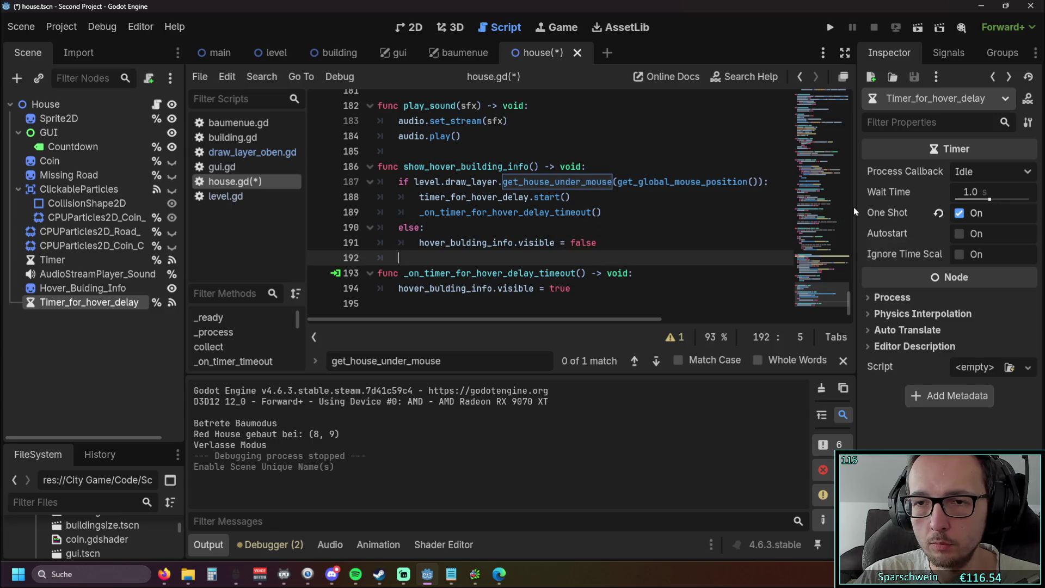
Turn off One Shot and switch Process Callback to Physics, then back to Idle.
left_click(960, 213)
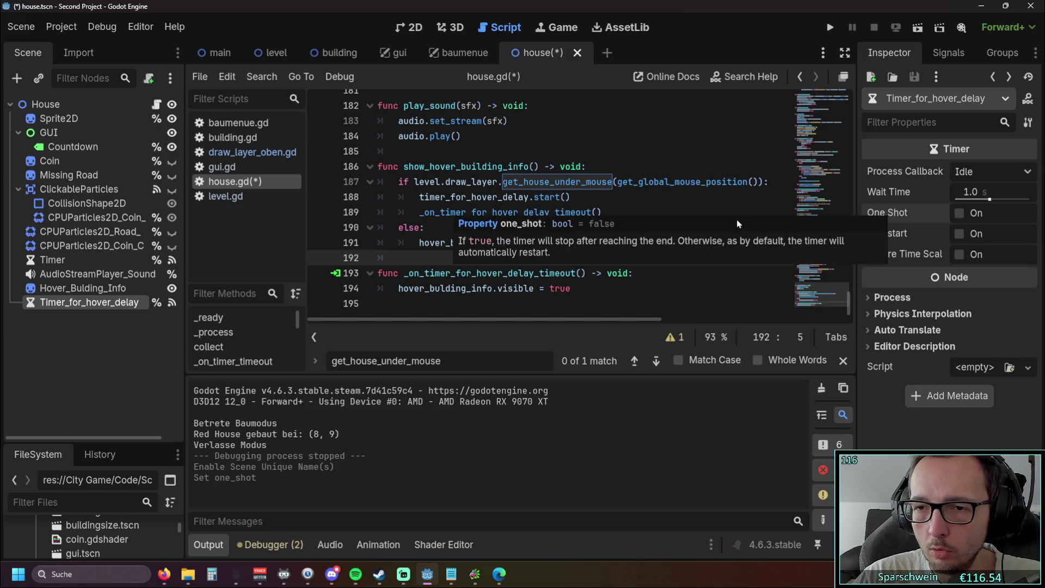
left_click(1003, 173)
left_click(993, 195)
left_click(987, 171)
left_click(985, 210)
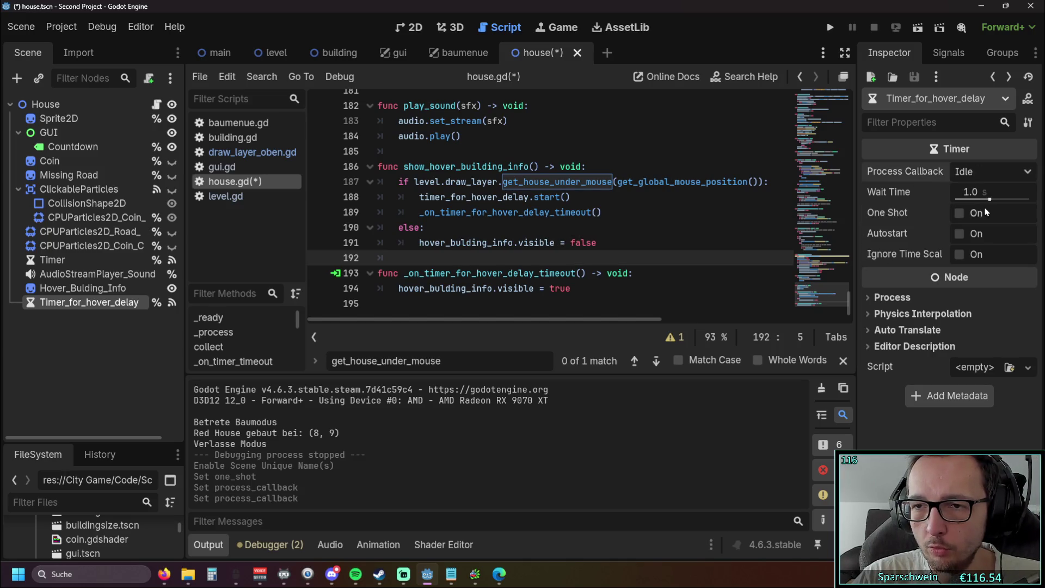
Expand and collapse the Process, Physics Interpolation, Auto Translate and Editor Description sections.
left_click(887, 298)
left_click(884, 298)
left_click(880, 314)
left_click(880, 313)
left_click(877, 331)
left_click(877, 331)
left_click(876, 346)
left_click(877, 346)
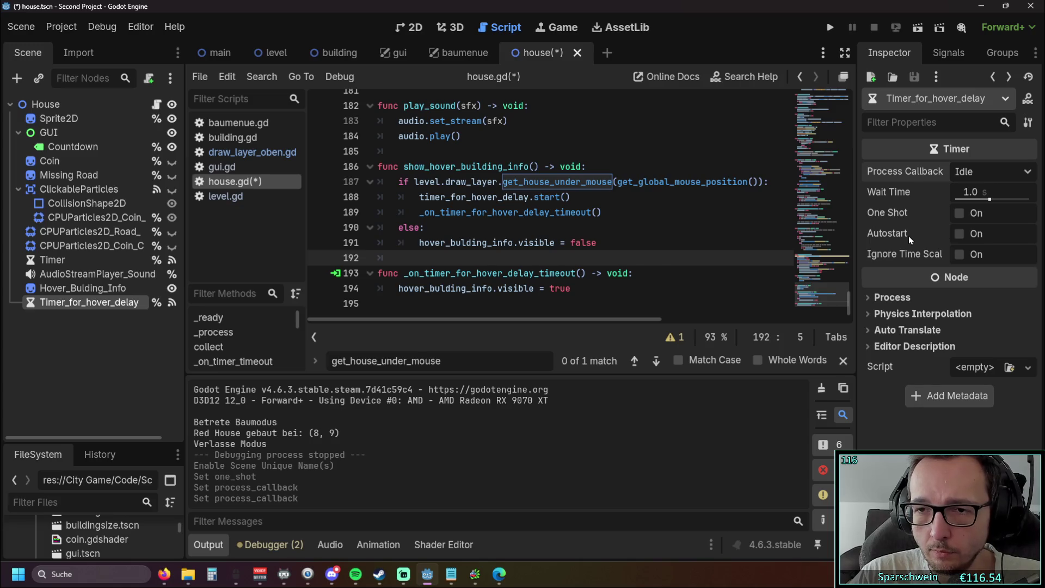
Turn the timer's One Shot back on.
mouse_move(899, 233)
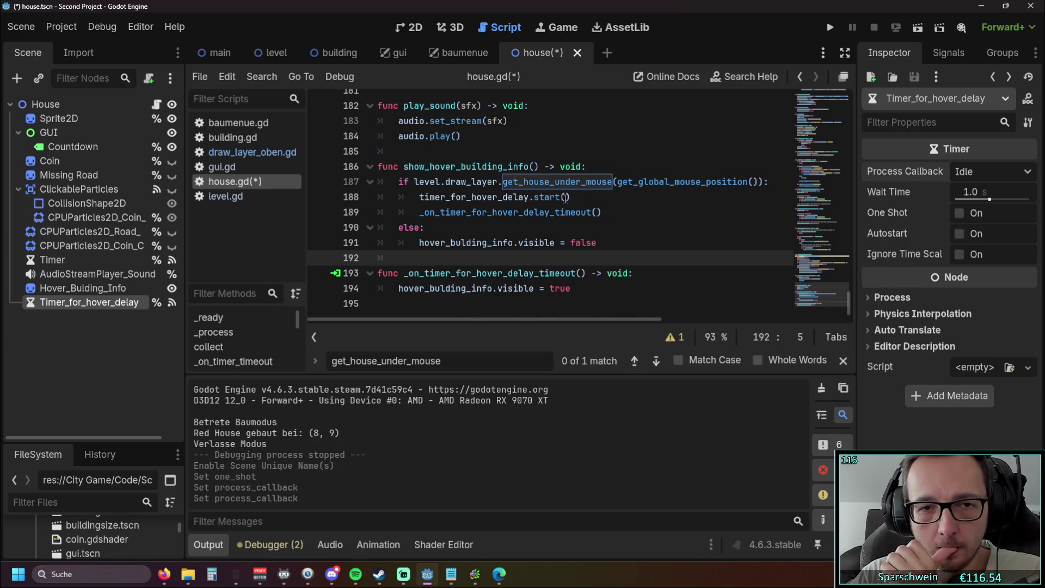
mouse_move(549, 195)
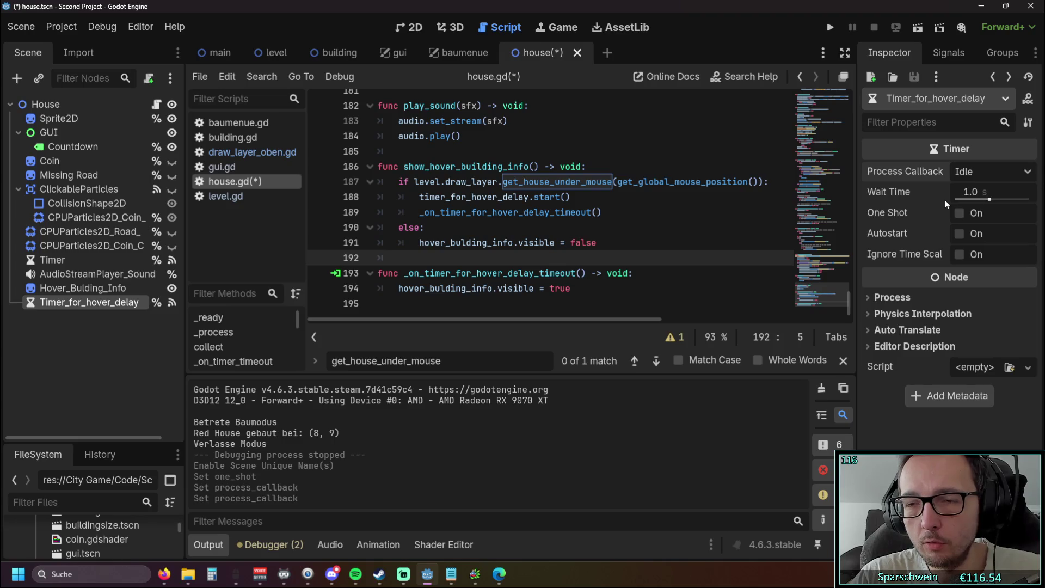
left_click(959, 213)
Set Wait Time to 5.67 s and test-run the game with a red house placed.
left_click_drag(990, 199, 997, 199)
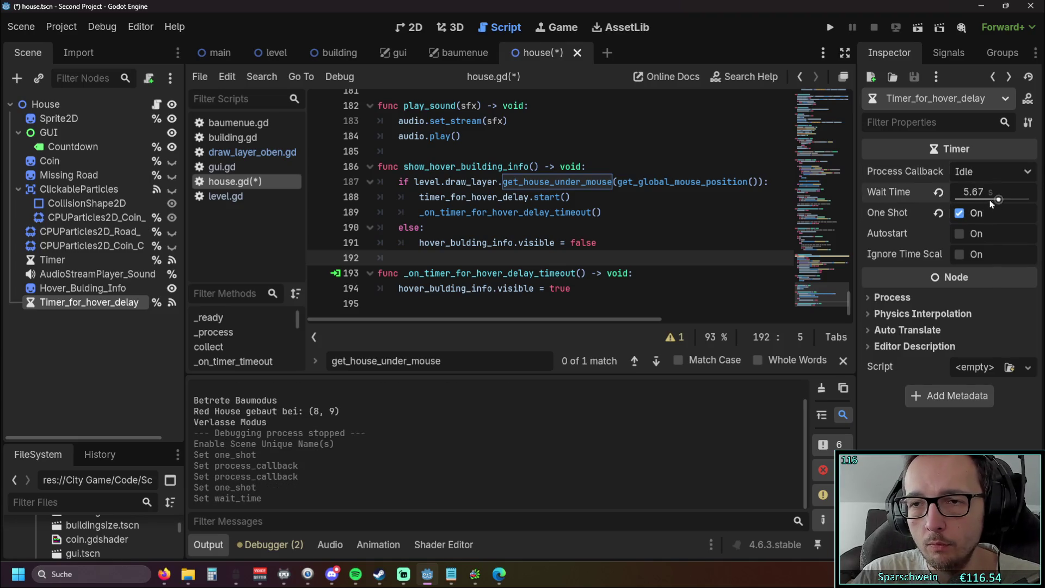
left_click(830, 27)
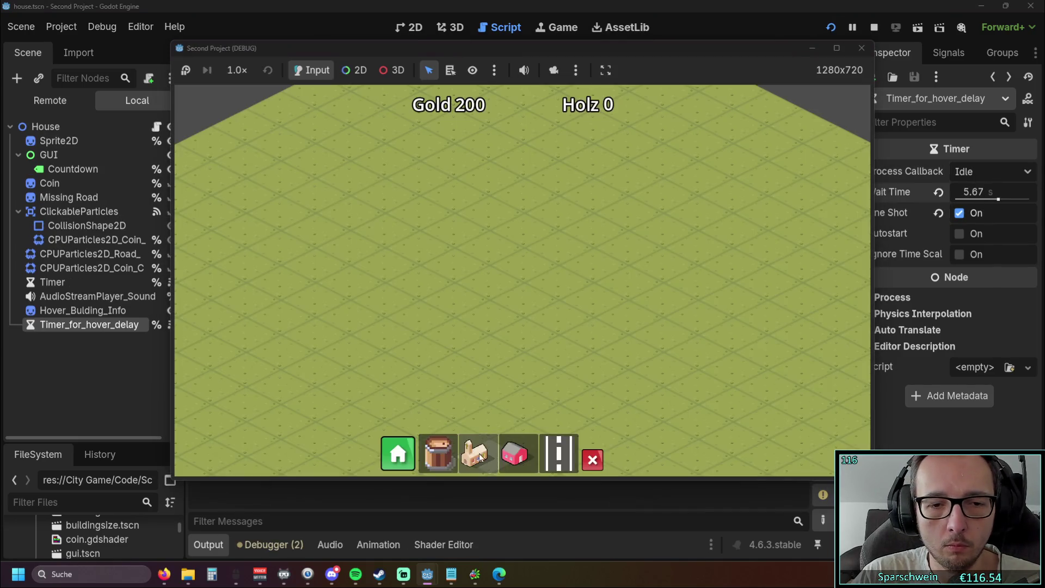
left_click(492, 288)
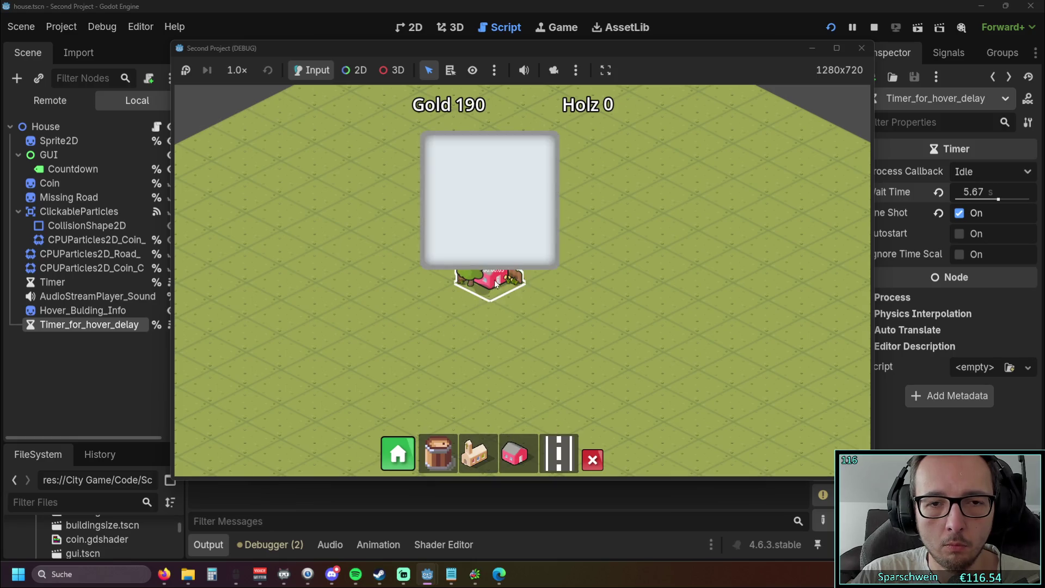
left_click(862, 48)
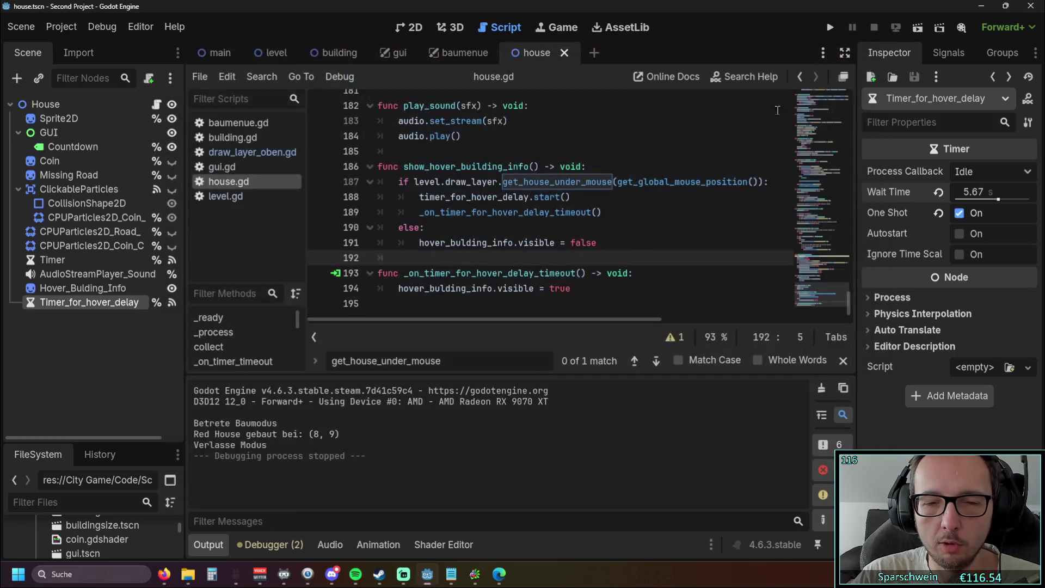
scroll(620, 253, "up", 1)
scroll(620, 254, "down", 1)
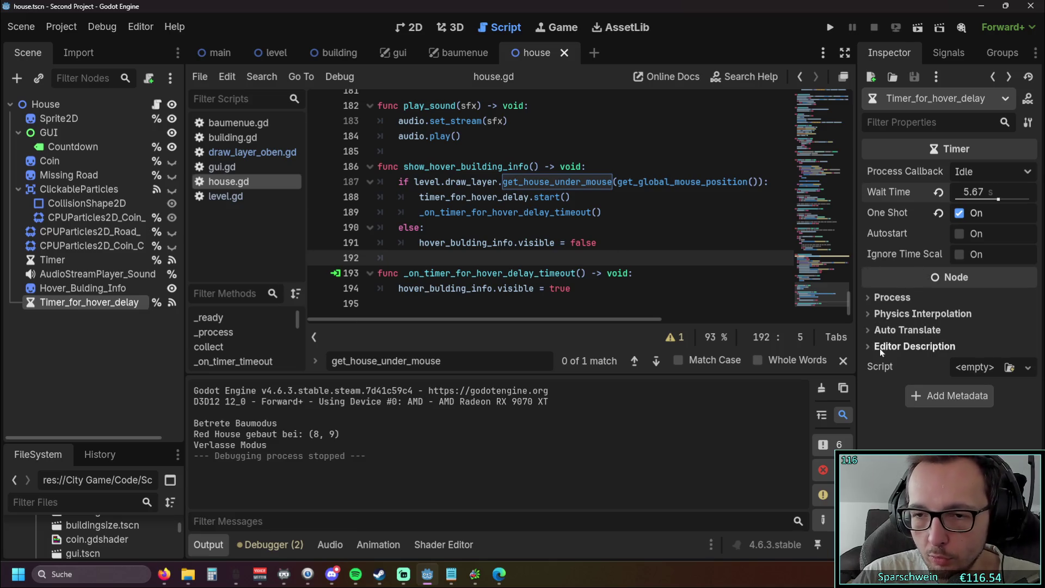
Reset Wait Time to 1.0 s and turn One Shot off.
left_click(972, 192)
type("1")
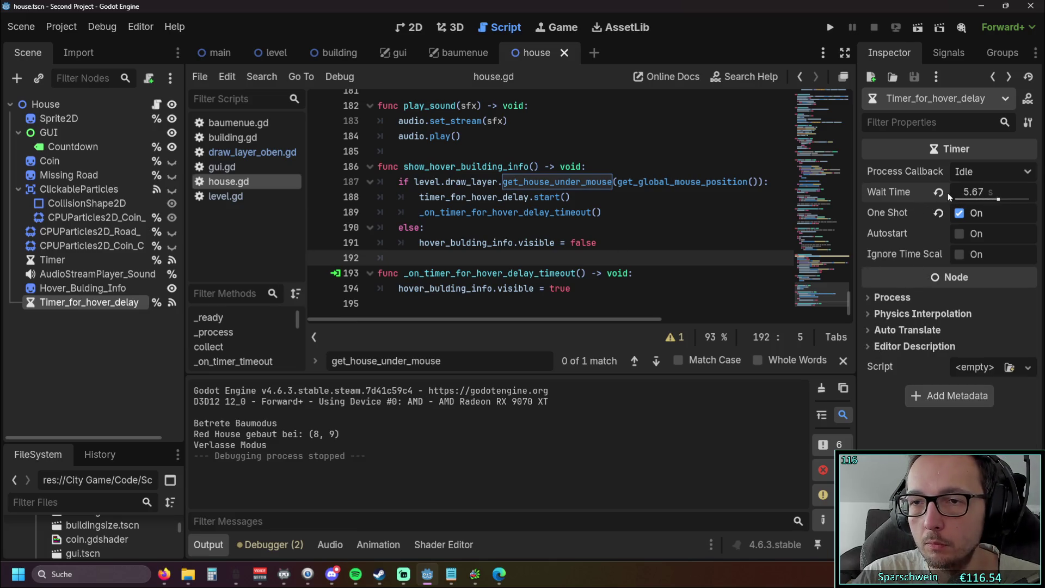
key("Return")
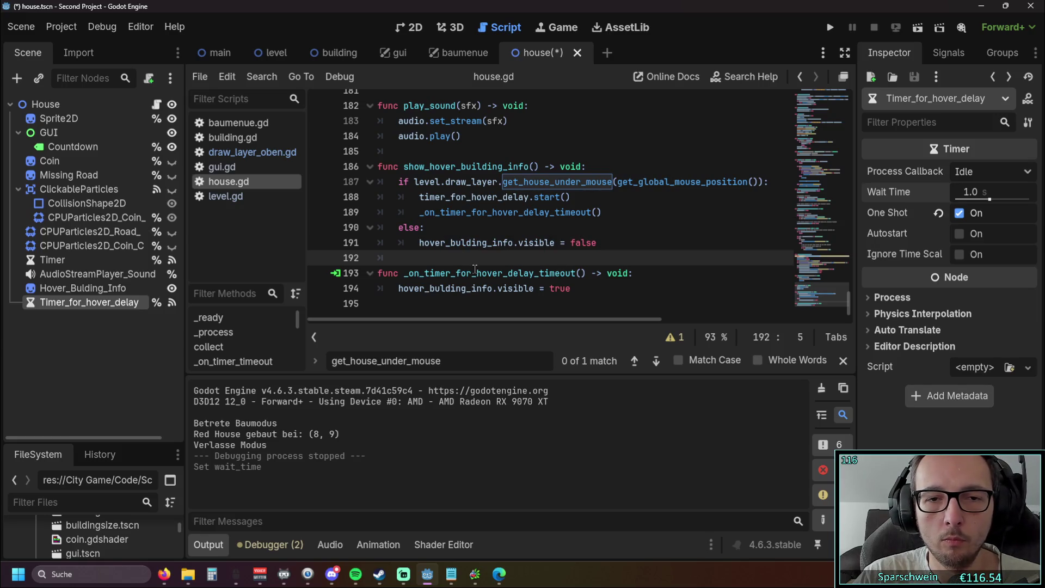
left_click(959, 213)
Run the game again, place and hover a red house, then stop it.
left_click(830, 28)
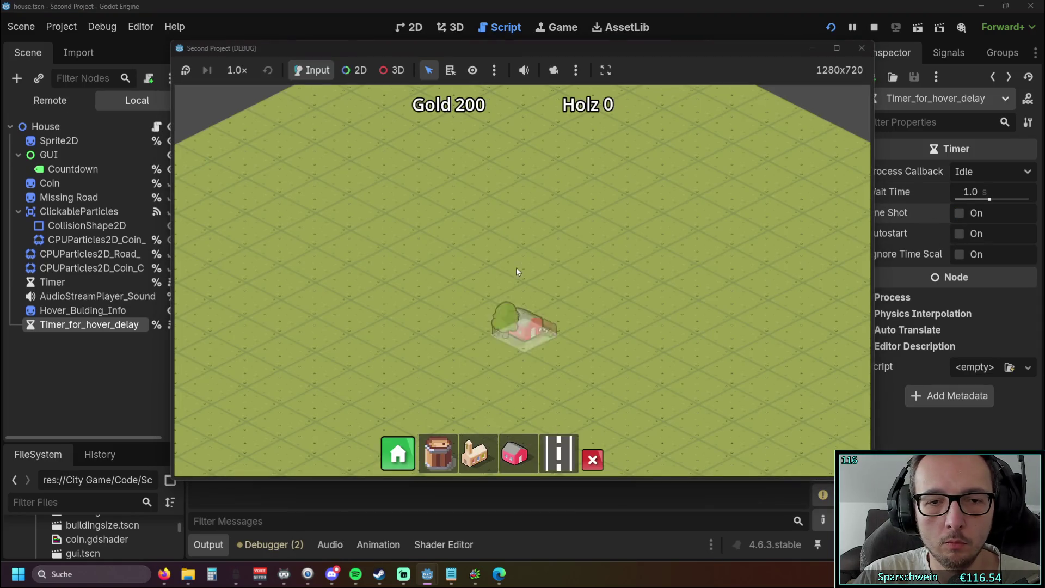
left_click(517, 269)
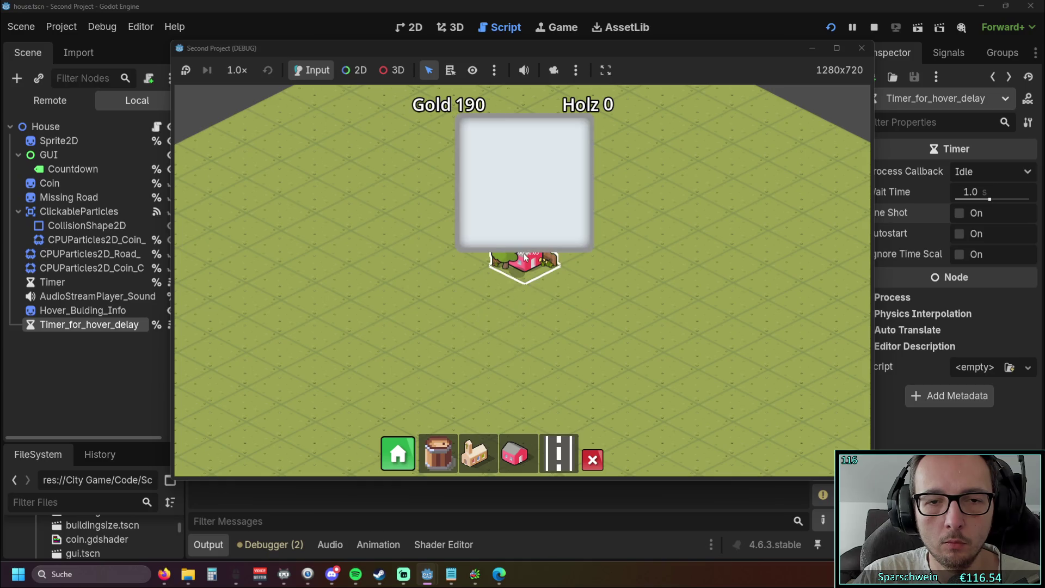
mouse_move(531, 266)
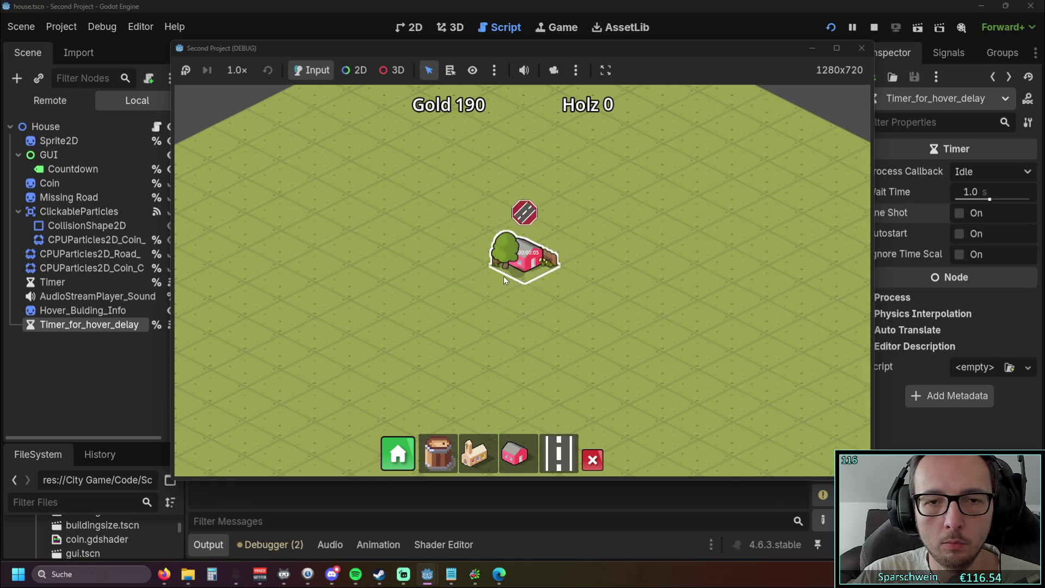
left_click(862, 48)
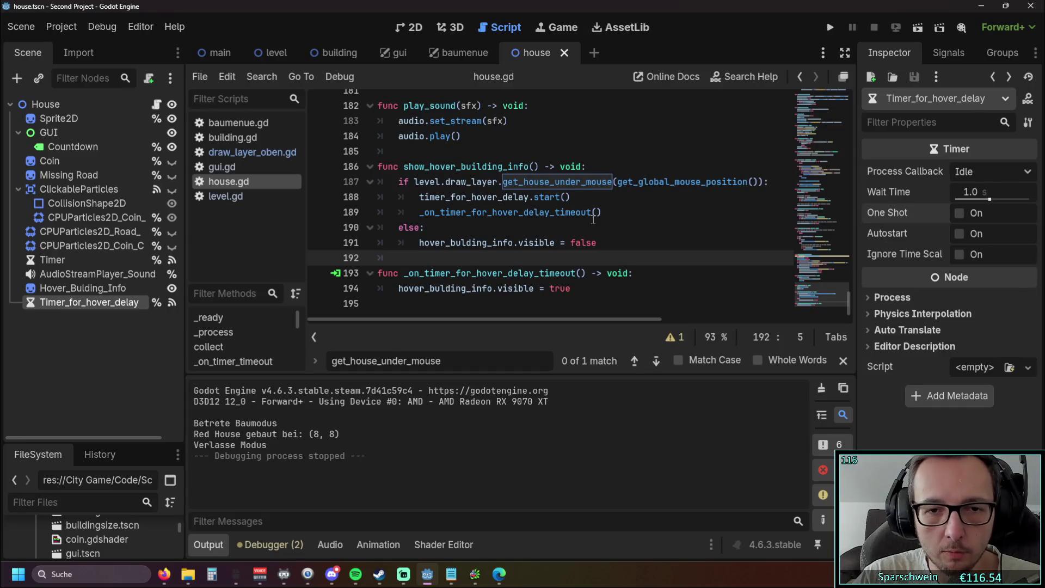
Review the direct timeout call on line 189 of house.gd.
left_click_drag(603, 213, 419, 212)
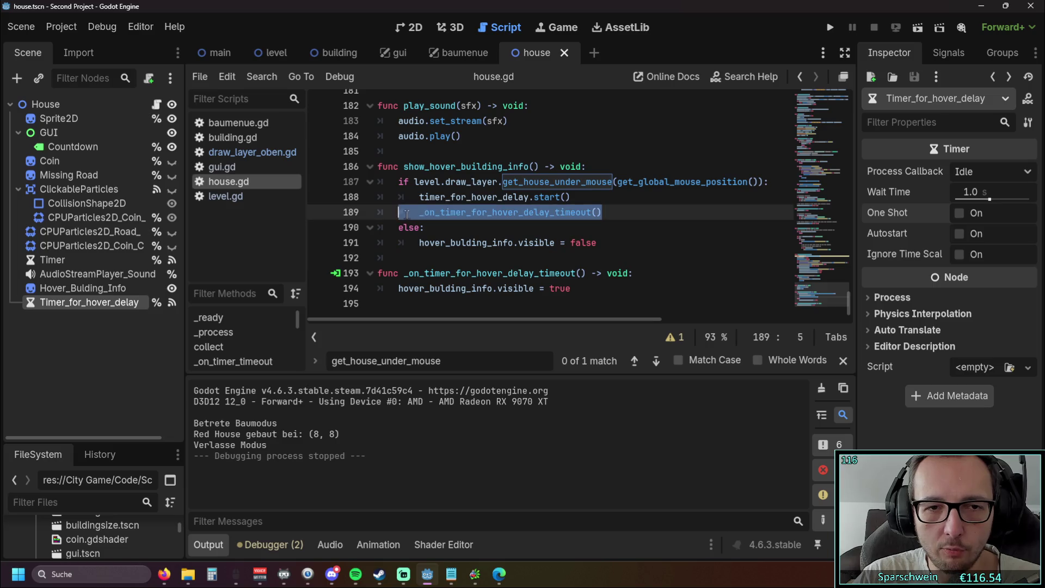
left_click(565, 243)
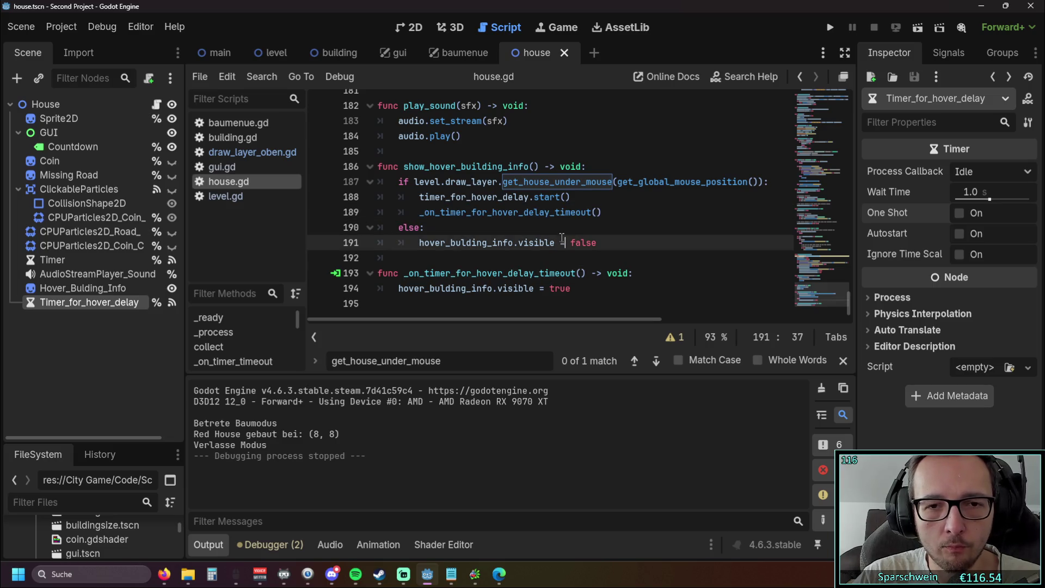
left_click(551, 260)
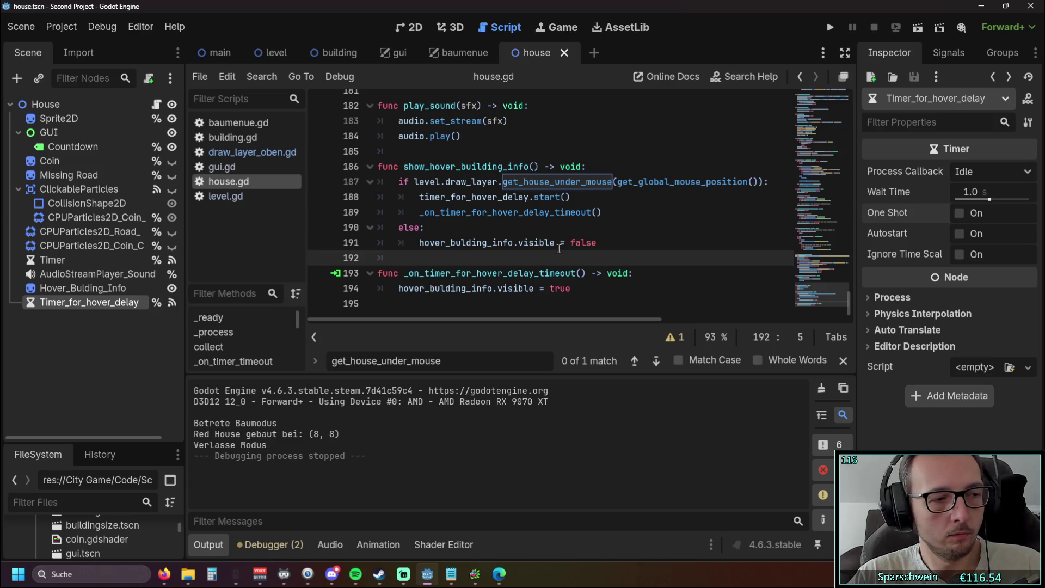
Check the timer's Signals tab, return to the Inspector, close the get_house_under_mouse search, and rerun.
left_click(923, 54)
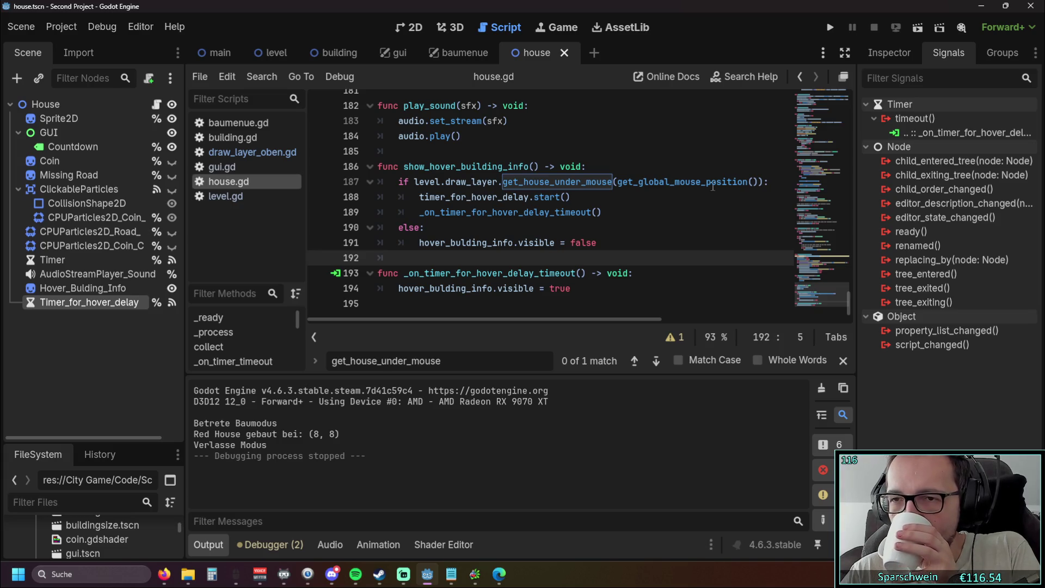
left_click(882, 55)
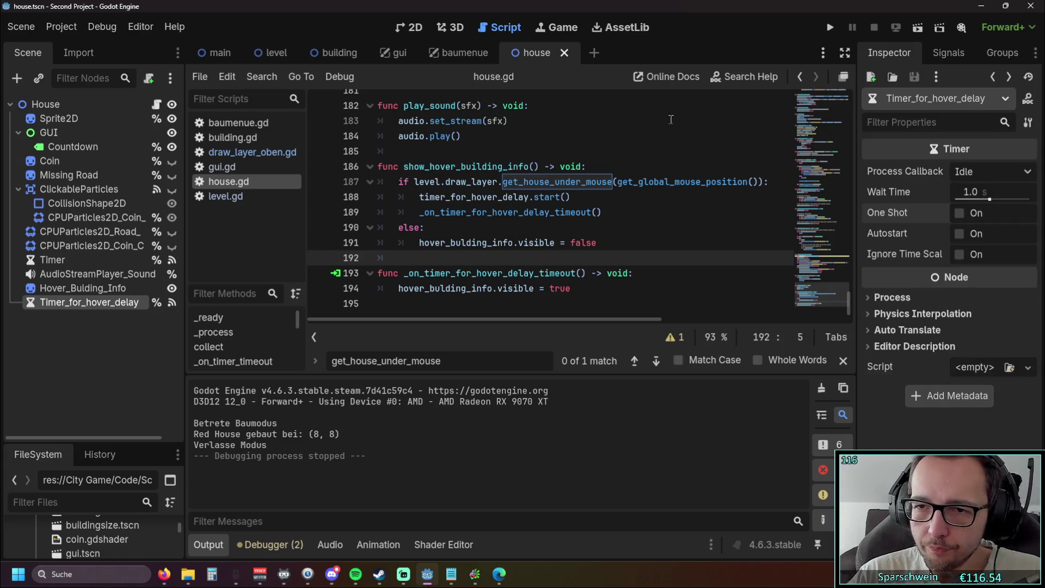
left_click(623, 227)
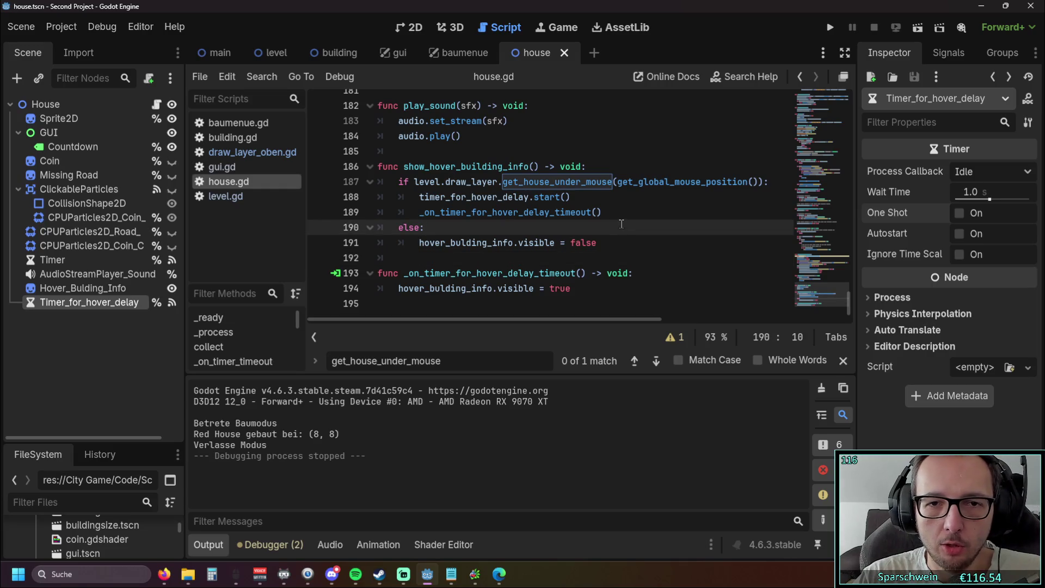
left_click(842, 361)
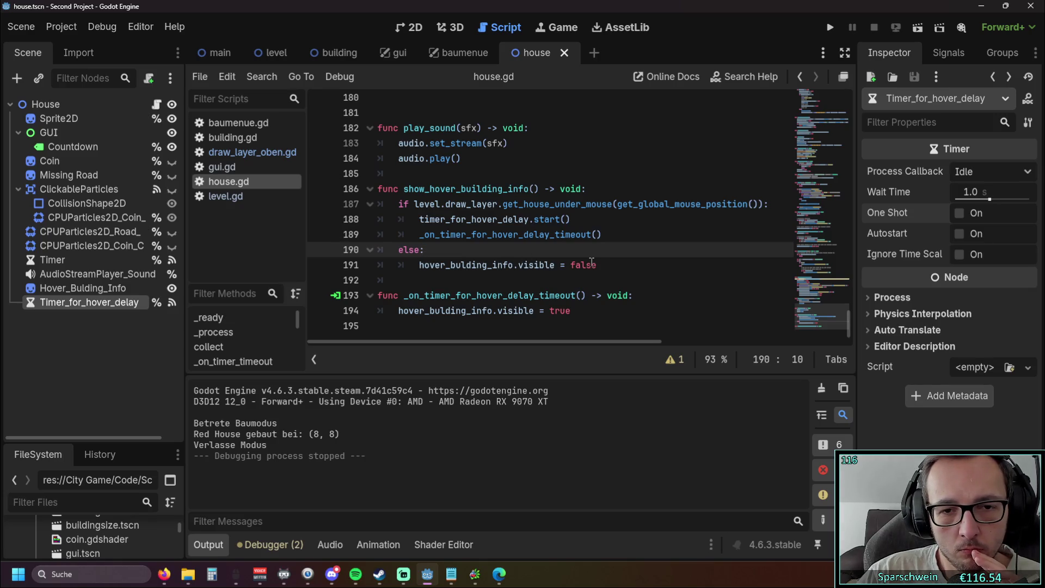
left_click(829, 27)
Stop the game and scroll house.gd to show_hover_building_info.
left_click(857, 49)
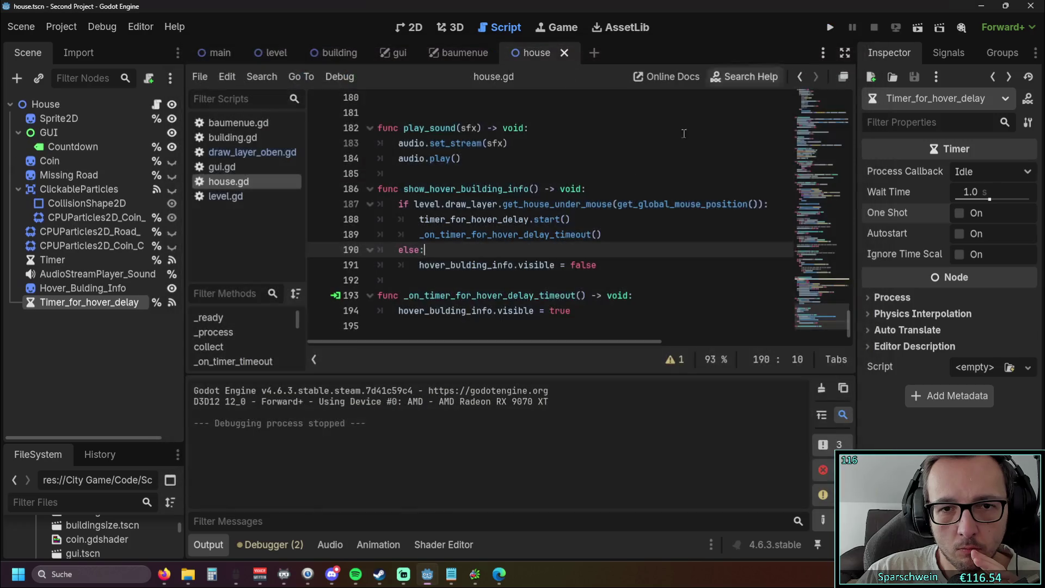
scroll(626, 225, "up", 20)
scroll(625, 225, "up", 15)
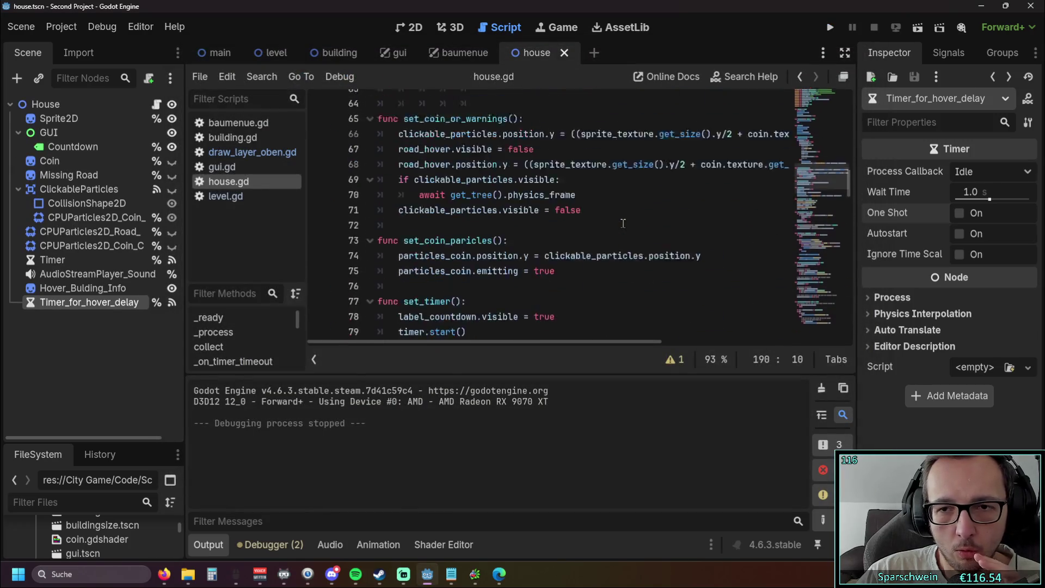
scroll(623, 223, "up", 9)
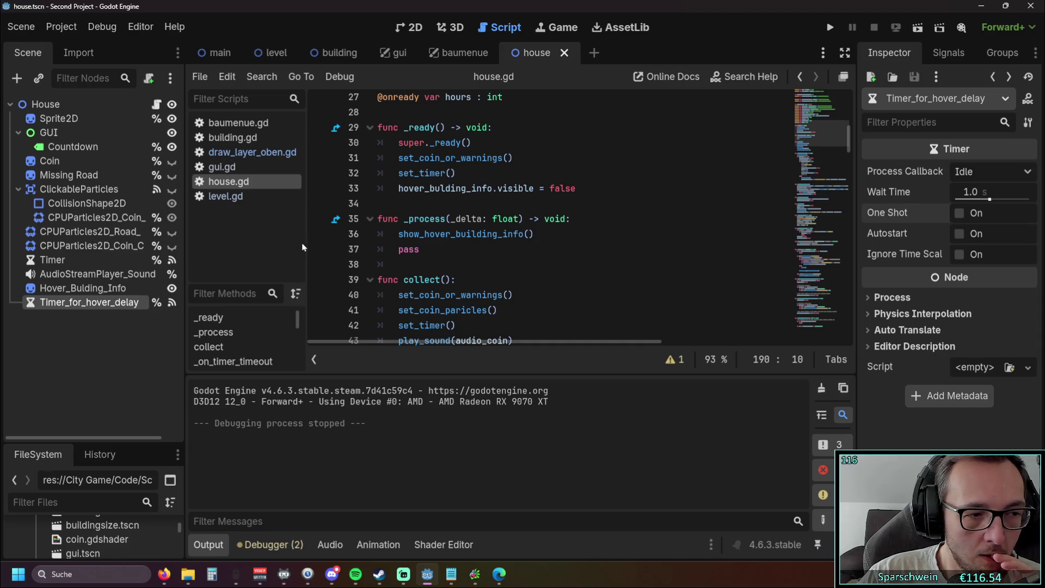
left_click_drag(849, 143, 838, 336)
left_click(608, 268)
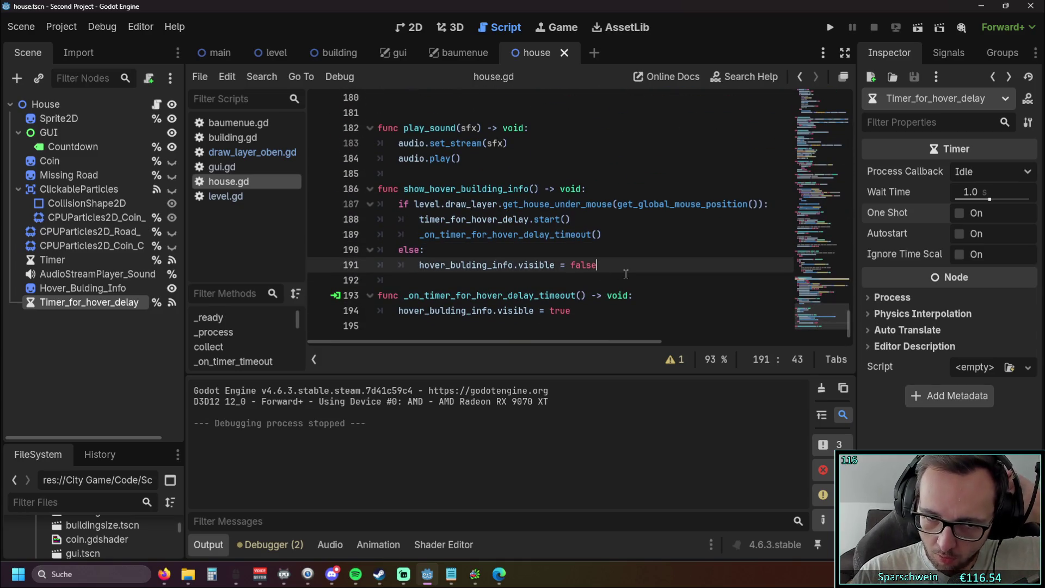
scroll(630, 276, "up", 1)
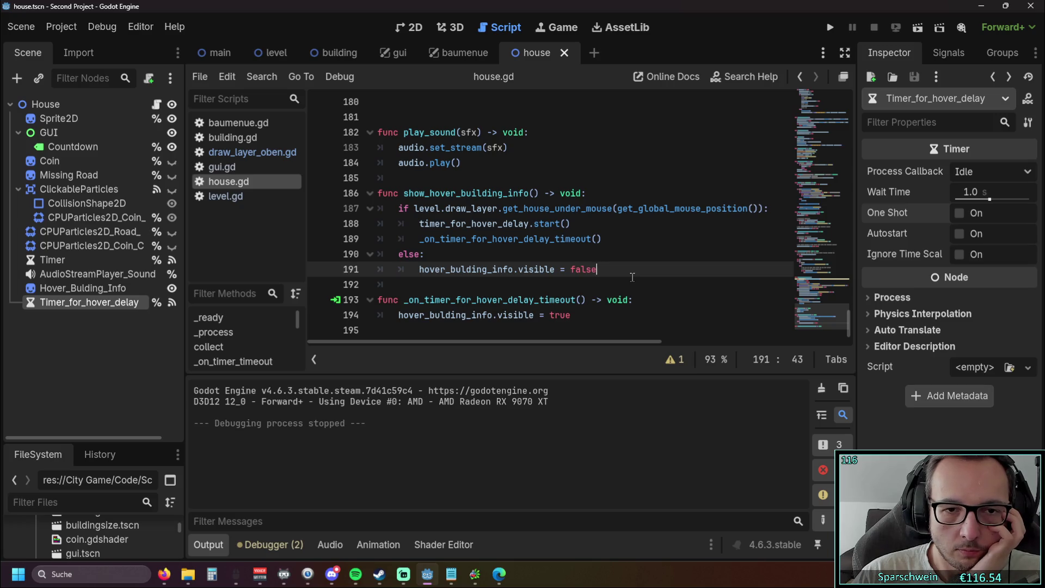
Review the hover condition, timer start and timeout calls, then tick One Shot for Timer_for_hover_delay.
double_click(536, 193)
left_click(525, 251)
left_click_drag(415, 210, 764, 209)
mouse_move(569, 224)
left_mouse_down()
mouse_move(593, 224)
mouse_move(418, 224)
left_mouse_up()
left_click(383, 248)
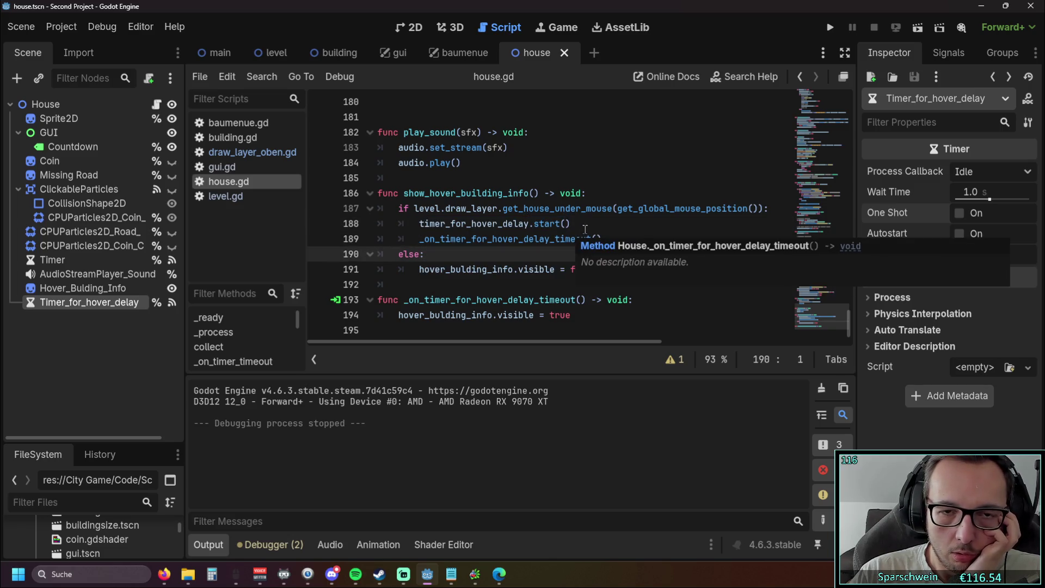
left_click_drag(604, 239, 417, 245)
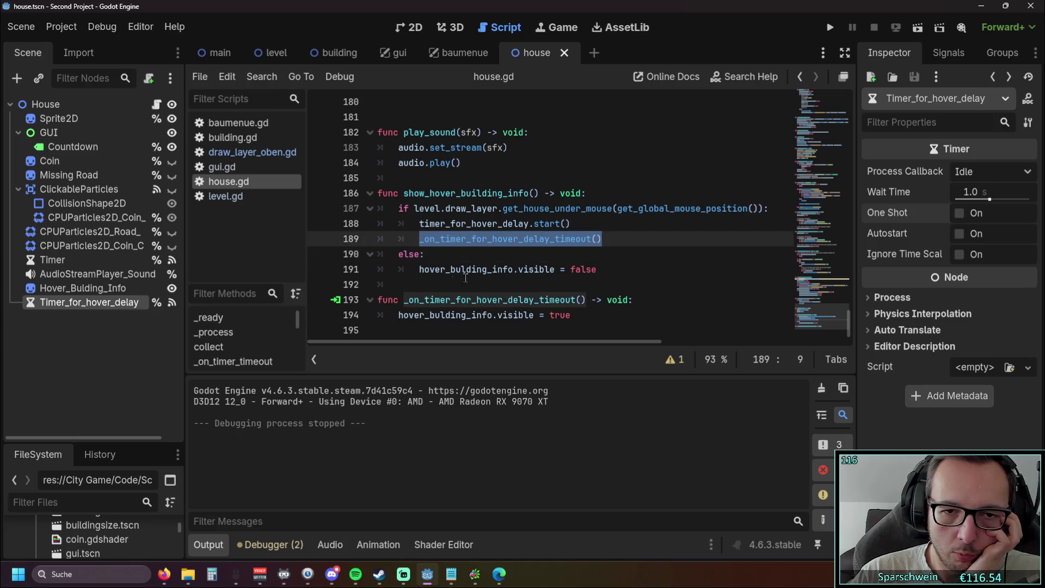
left_click(536, 300)
left_click_drag(586, 301, 418, 303)
left_click(543, 316)
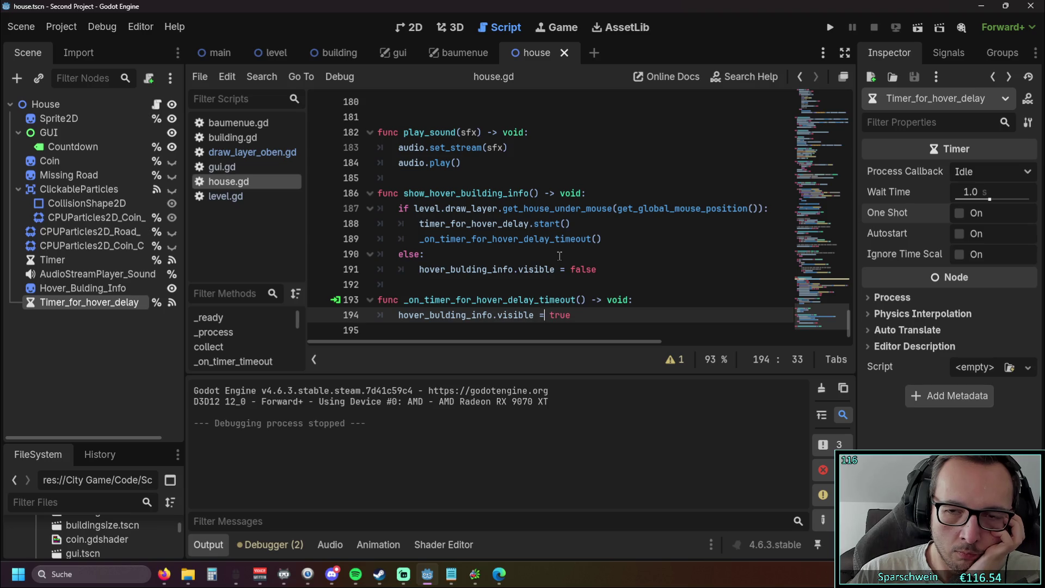
left_click(878, 215)
left_click(629, 243)
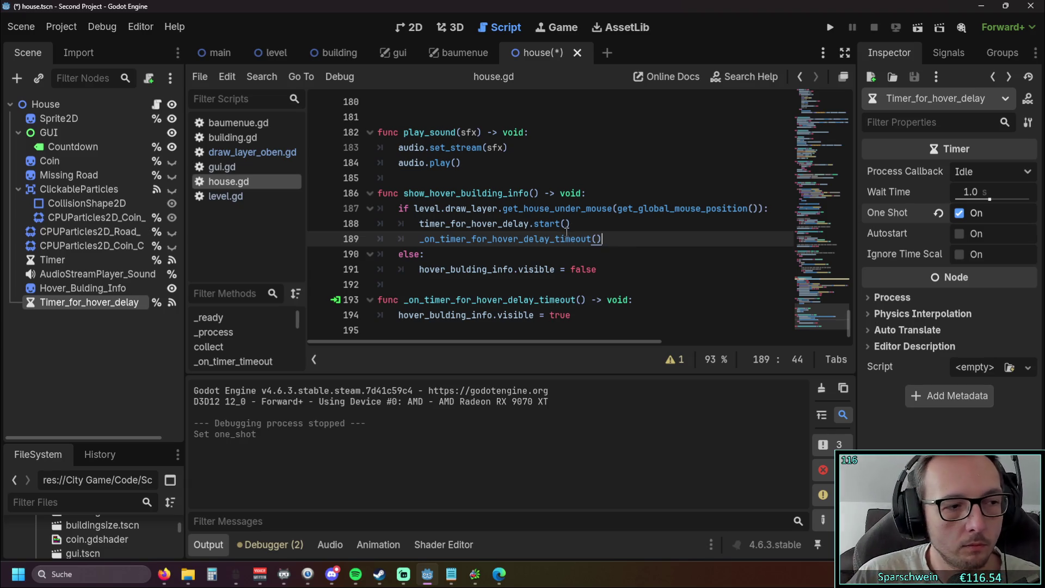
Turn line 189 into an if-condition with a new indented line below it.
key("Home")
type("if")
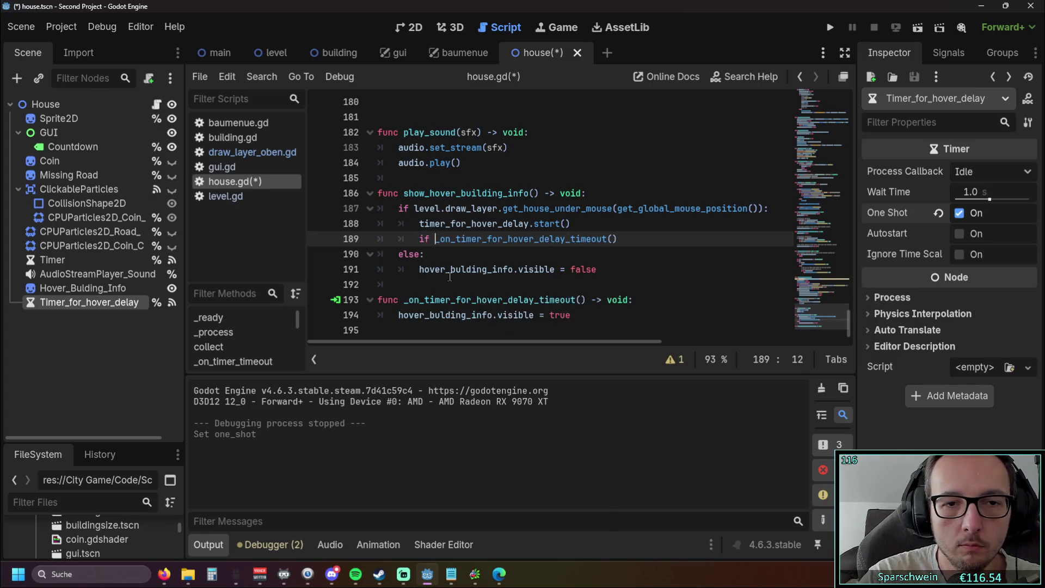
left_click(628, 238)
type(":")
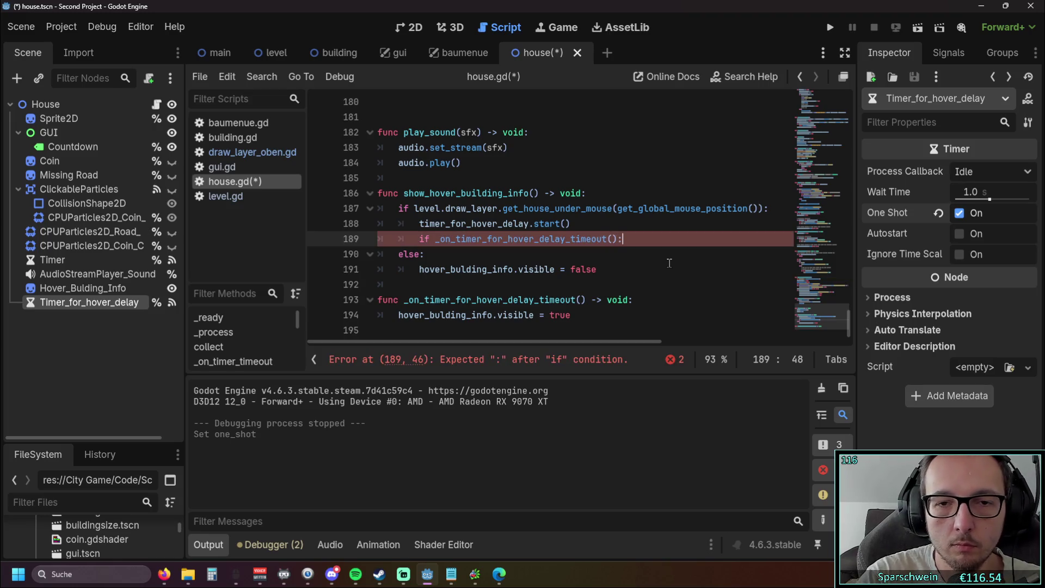
key("Return")
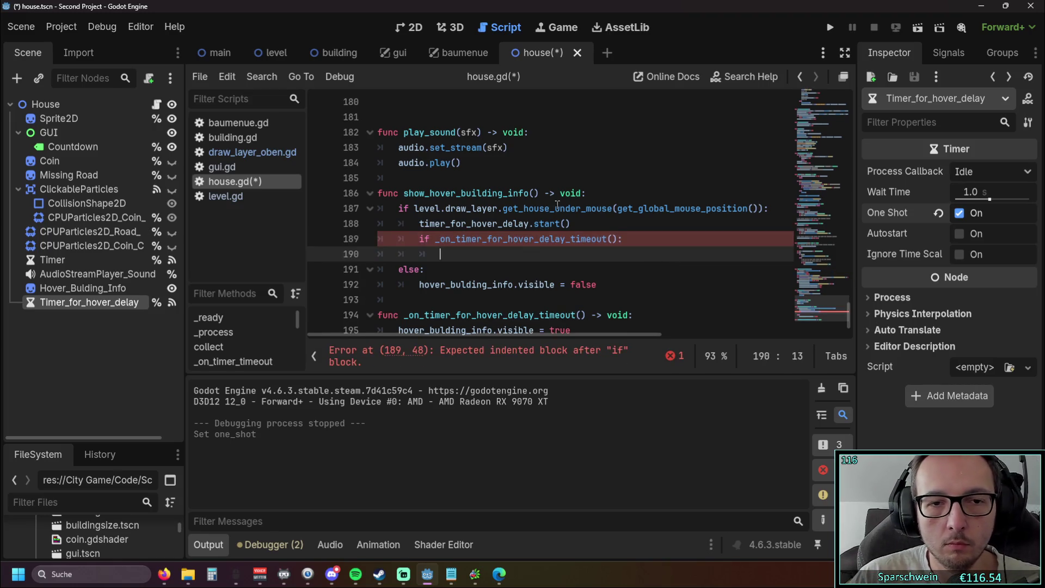
Copy the building-info visibility statement into the new line 190.
scroll(557, 205, "down", 2)
left_click_drag(570, 304, 400, 304)
key("ctrl+c")
left_click(490, 227)
key("ctrl+v")
scroll(540, 322, "up", 1)
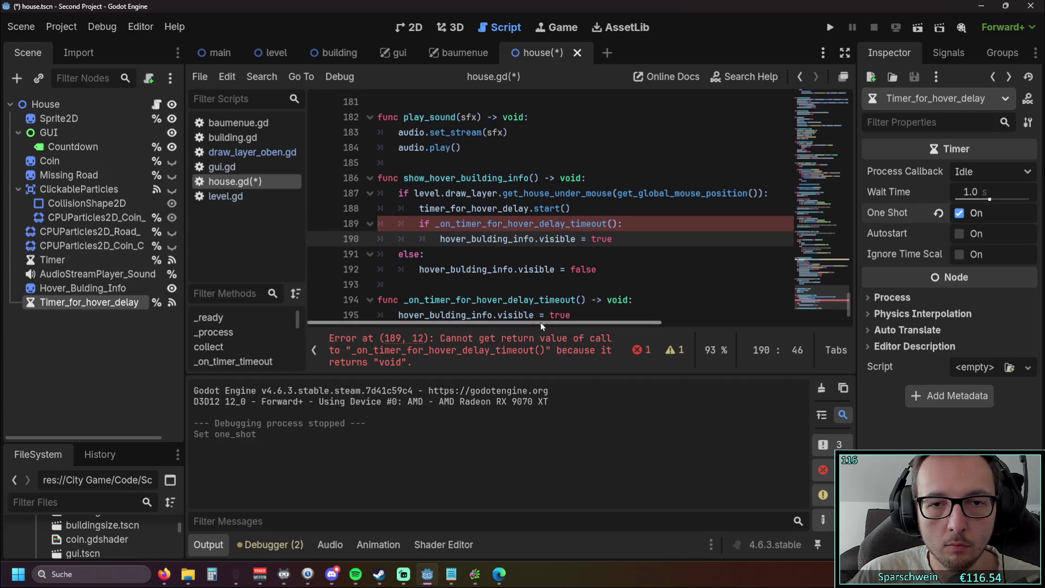
scroll(566, 304, "down", 1)
left_click(589, 294)
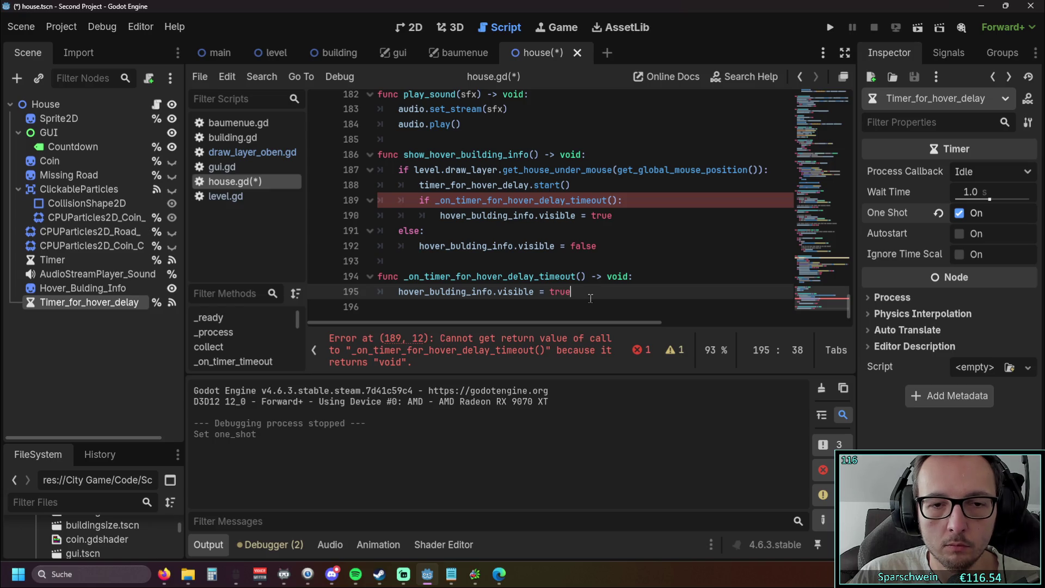
left_click_drag(589, 295, 399, 294)
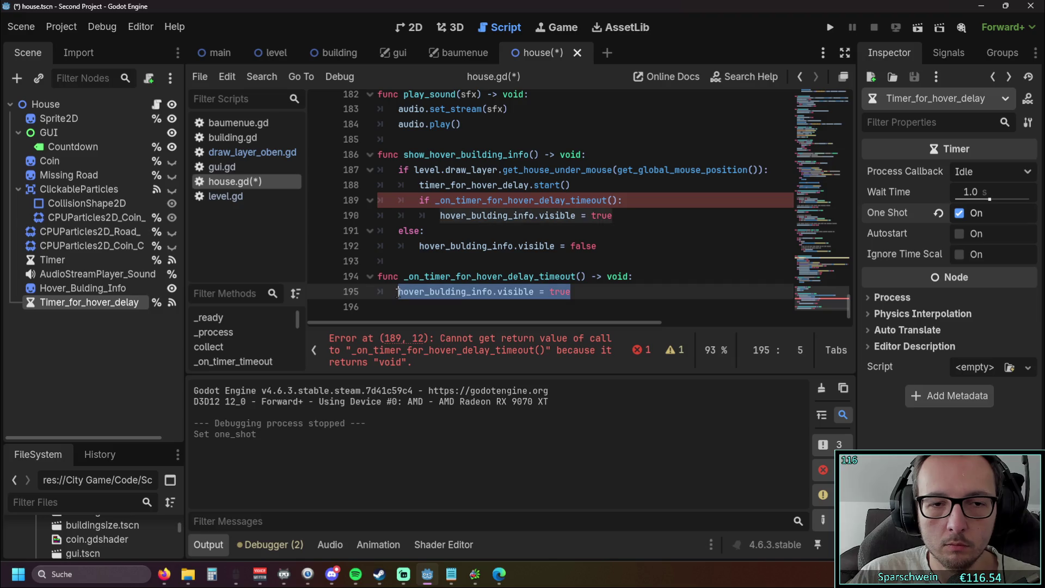
left_click(589, 291)
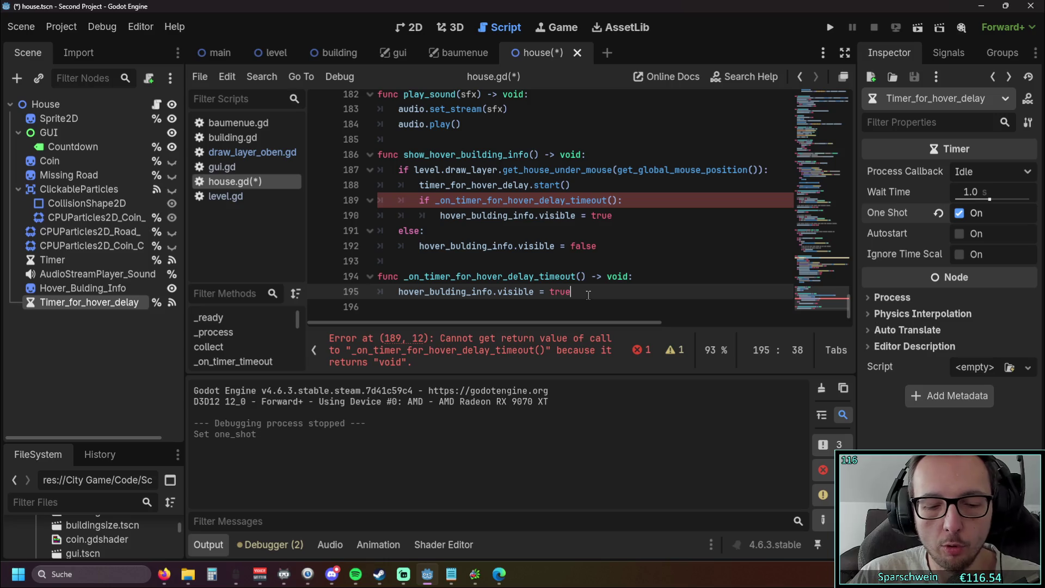
Revert the if-check edits and save house.gd.
key("Up")
key("Up")
key("Up")
key("shift+Home")
key("BackSpace")
key("BackSpace")
key("BackSpace")
key("BackSpace")
key("Home")
key("Delete")
key("Delete")
key("Delete")
key("ctrl+s")
left_click(627, 321)
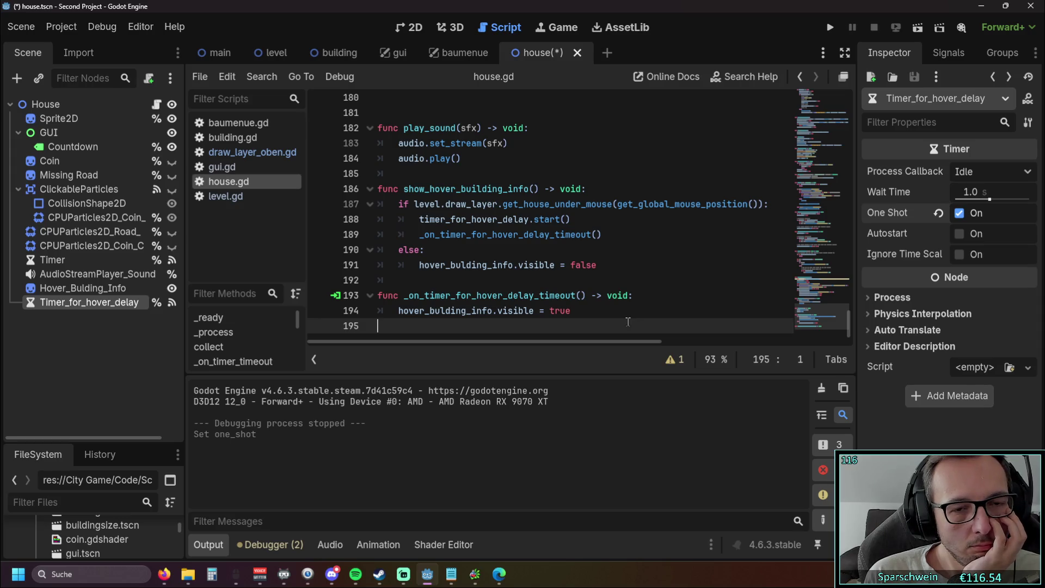
Delete the direct _on_timer_for_hover_delay_timeout() call on line 189.
triple_click(615, 235)
key("BackSpace")
key("BackSpace")
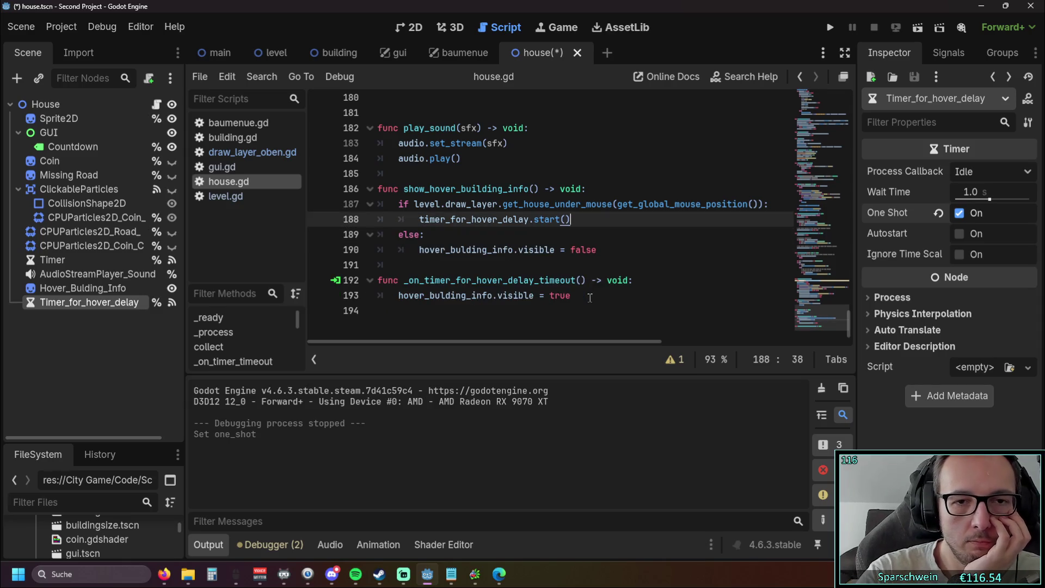
left_click(573, 260)
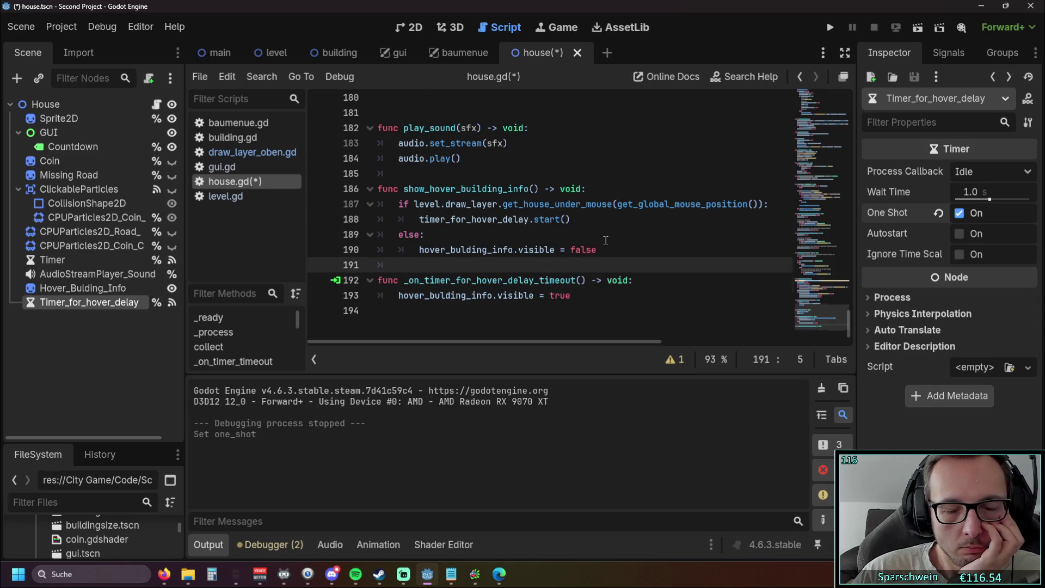
Run the game, place a red house at (8, 8), then stop it.
left_click(830, 33)
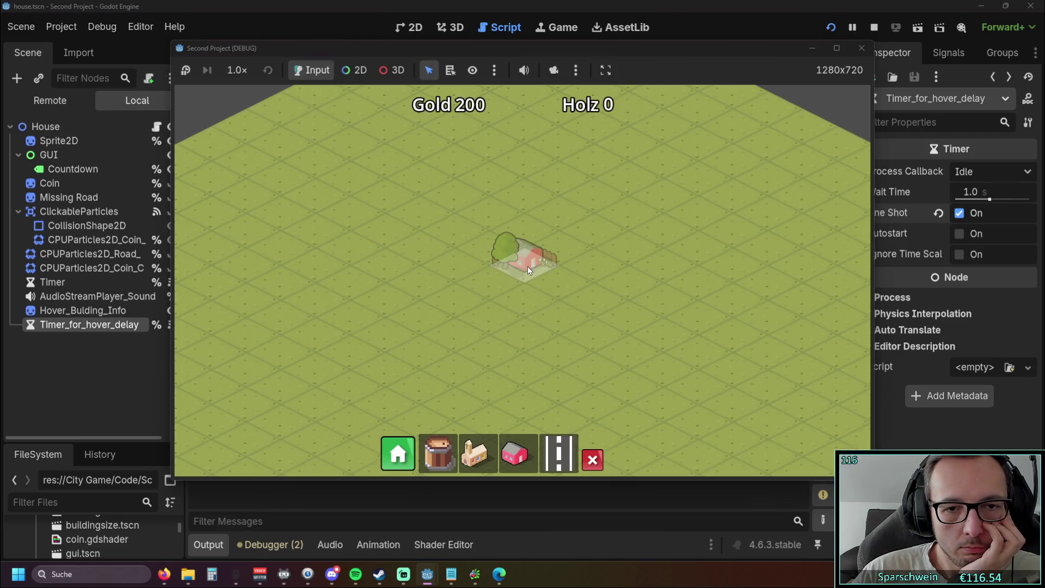
left_click(528, 266)
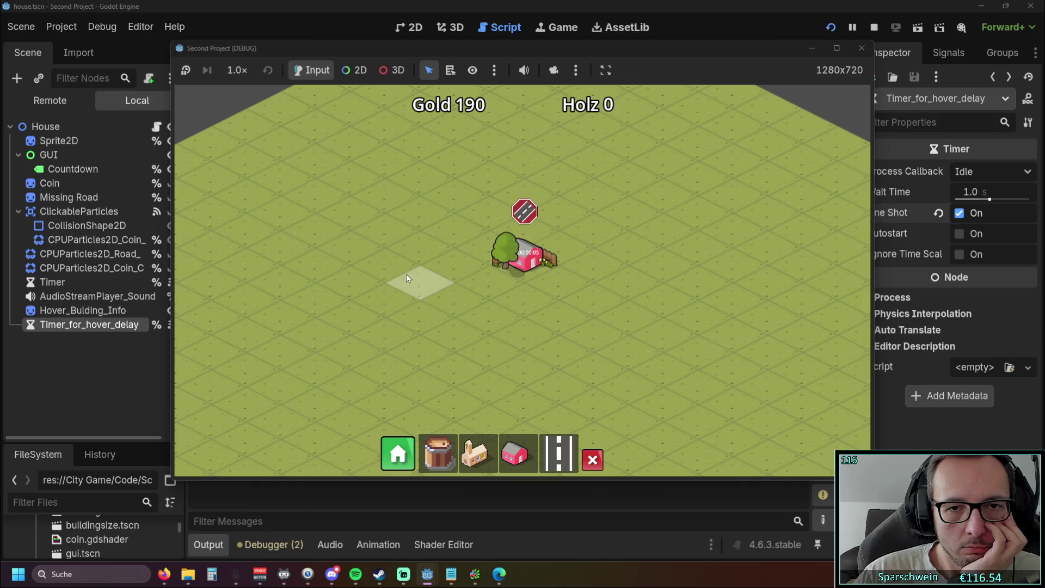
left_click(861, 48)
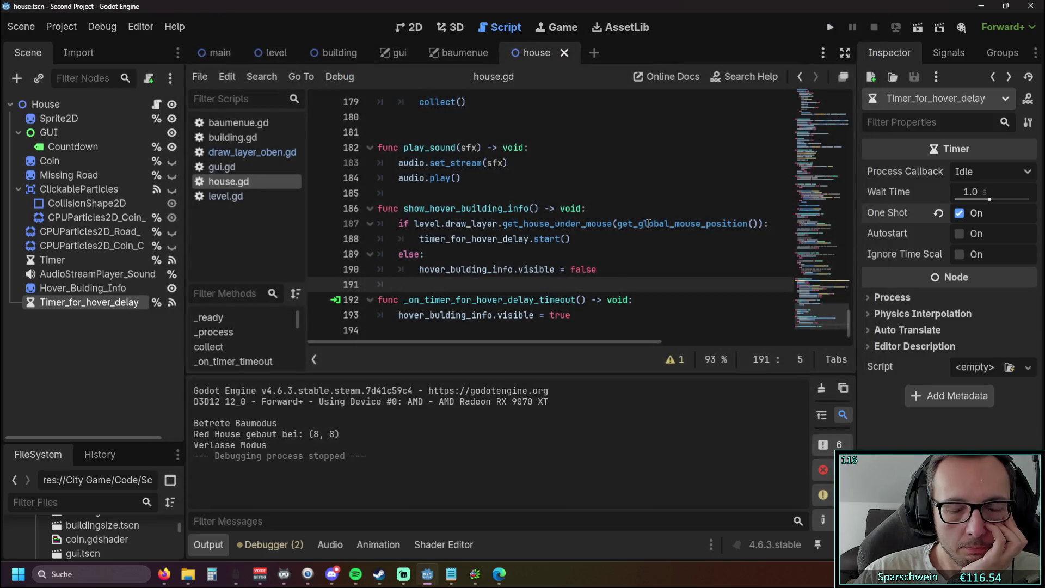
key("Up")
key("Up")
key("Up")
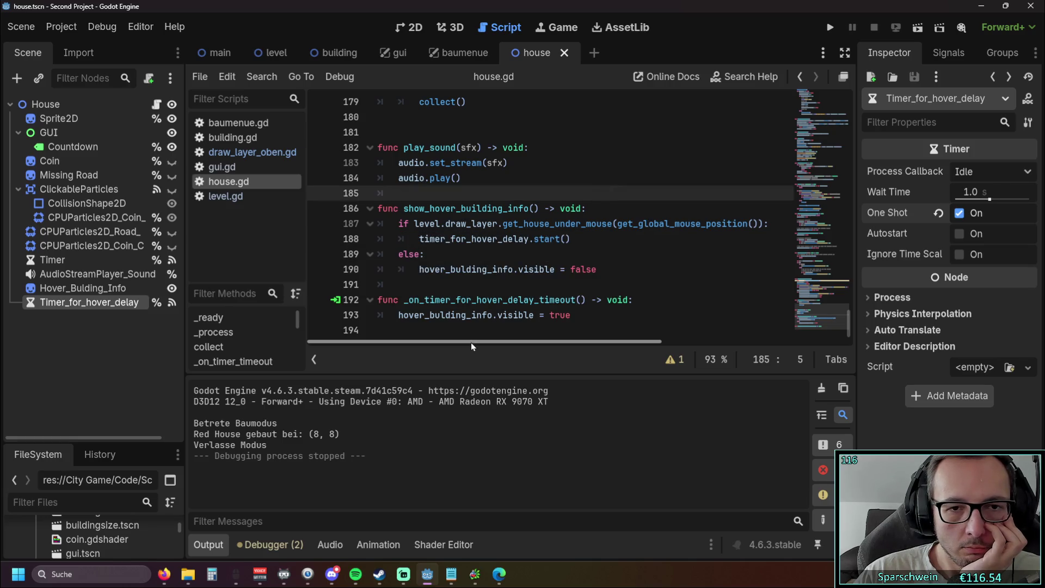
mouse_move(469, 342)
left_mouse_down()
mouse_move(514, 340)
mouse_move(455, 341)
left_mouse_up()
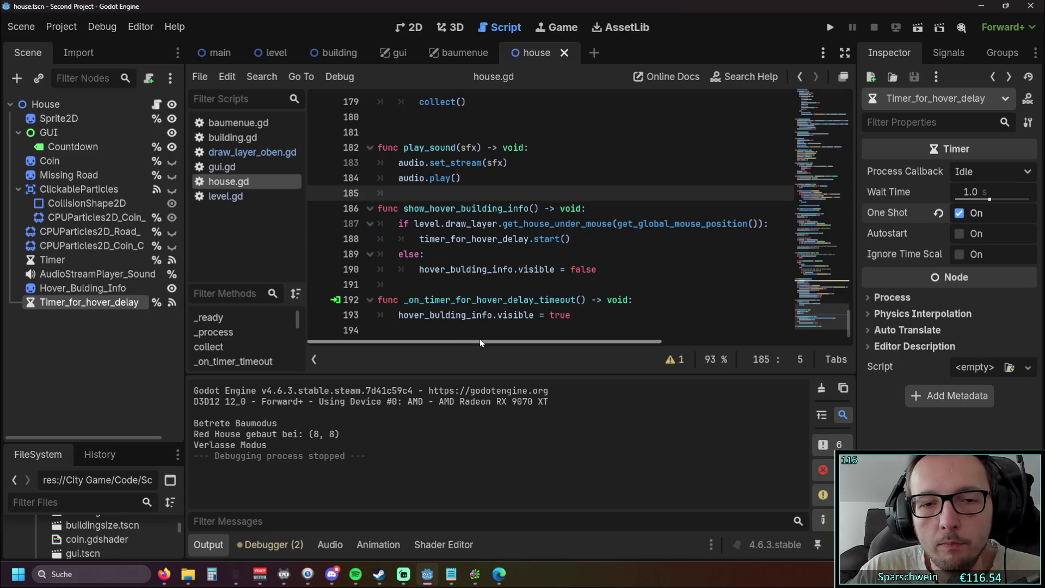
Add a new line 188 reading 'if timer_for_hover_delay =' before the timer start.
left_click_drag(479, 340, 515, 340)
left_click(721, 229)
key("Return")
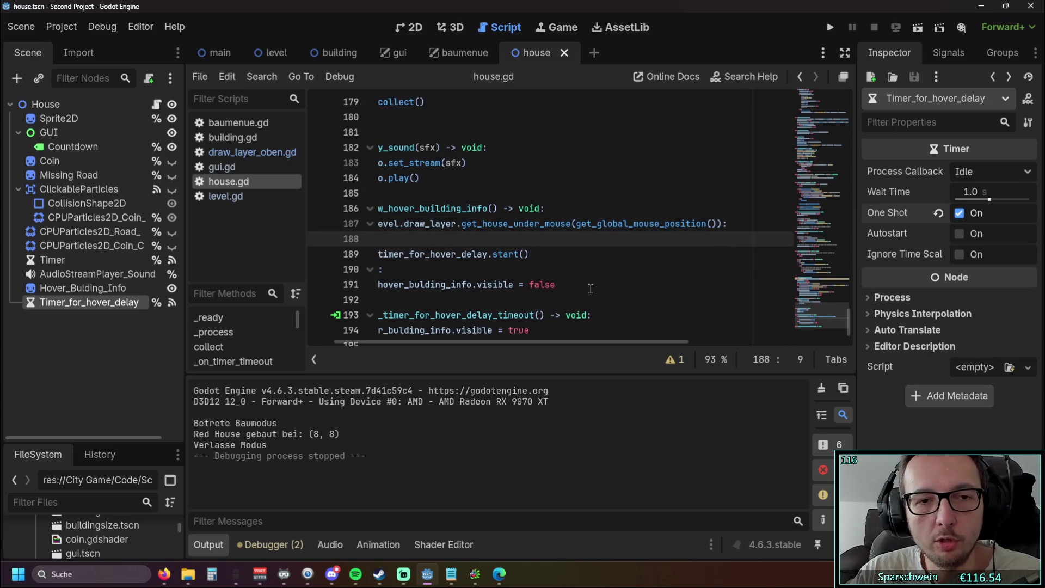
type("if tim")
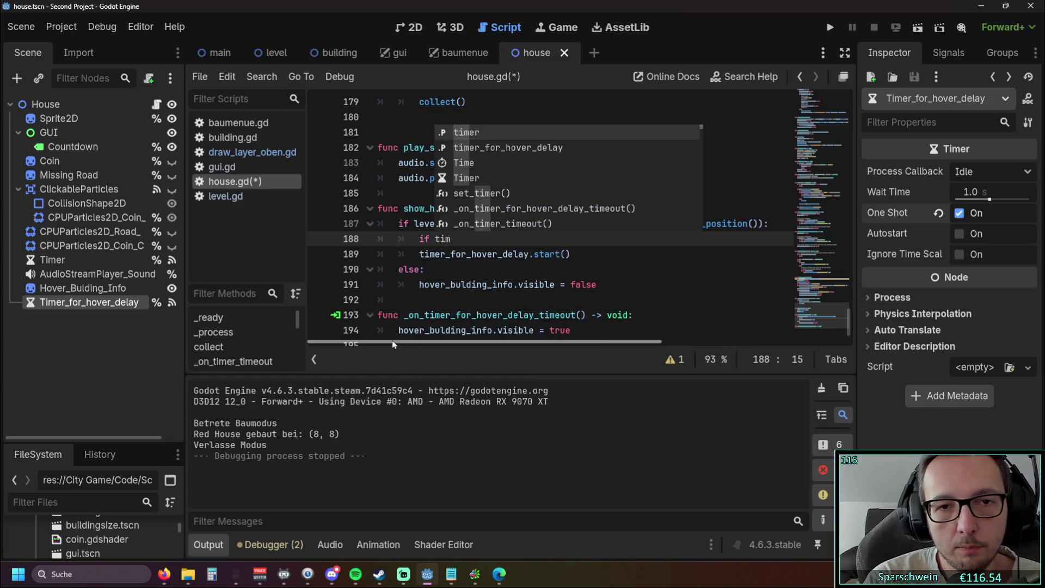
key("Return")
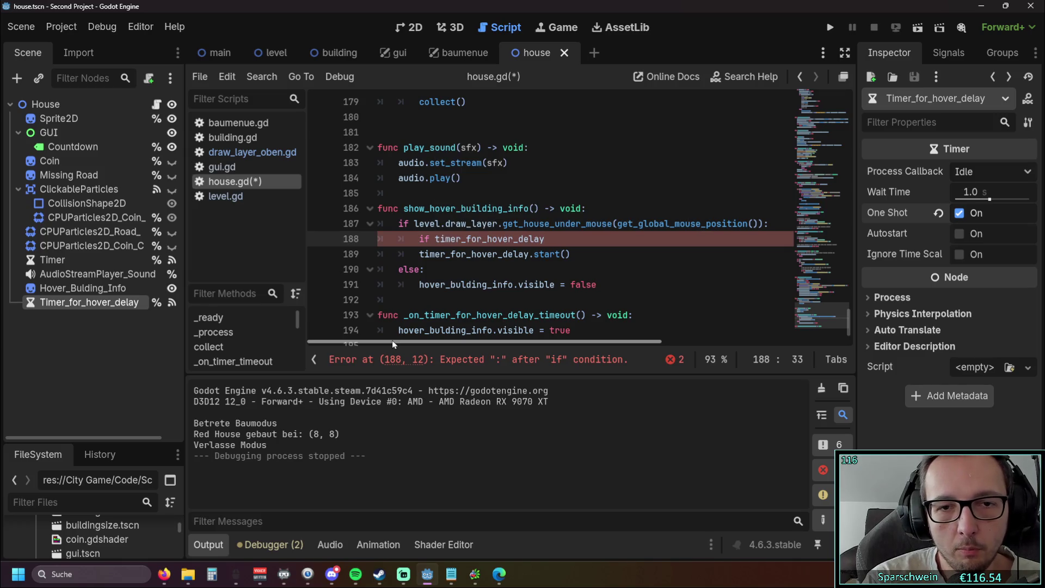
type(" =")
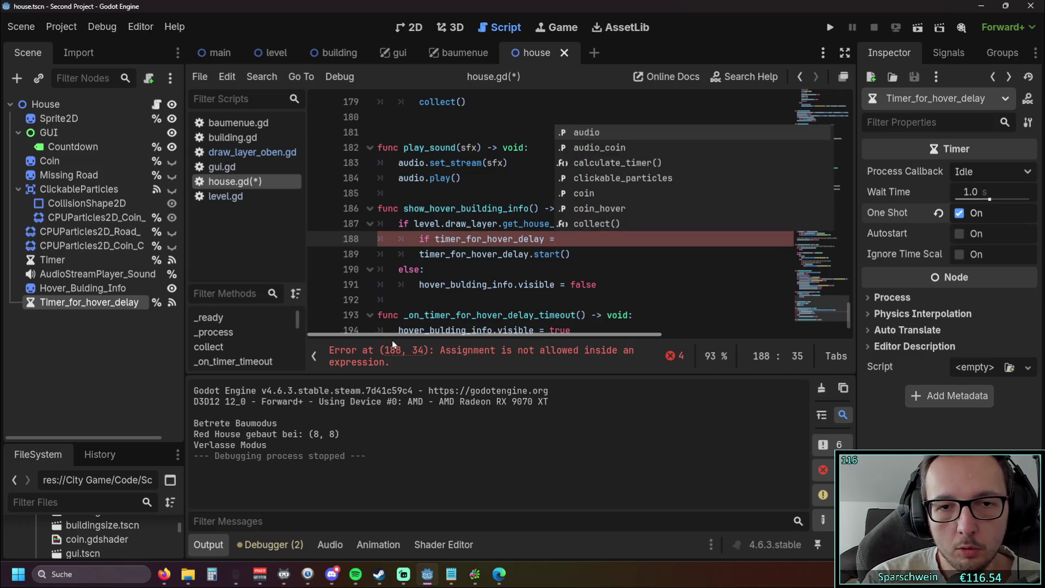
key("BackSpace")
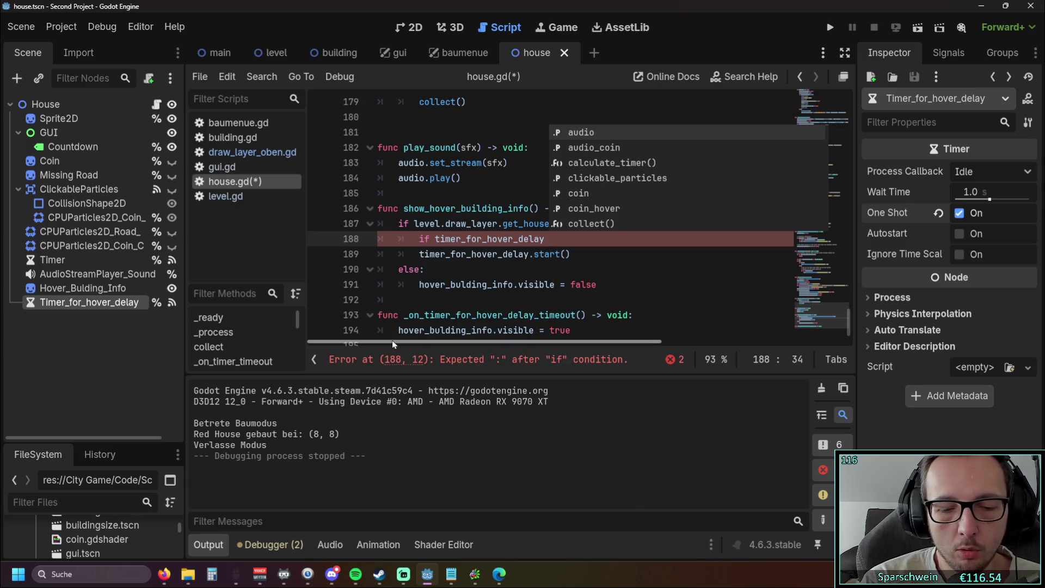
type("= st")
key("BackSpace")
key("BackSpace")
key("BackSpace")
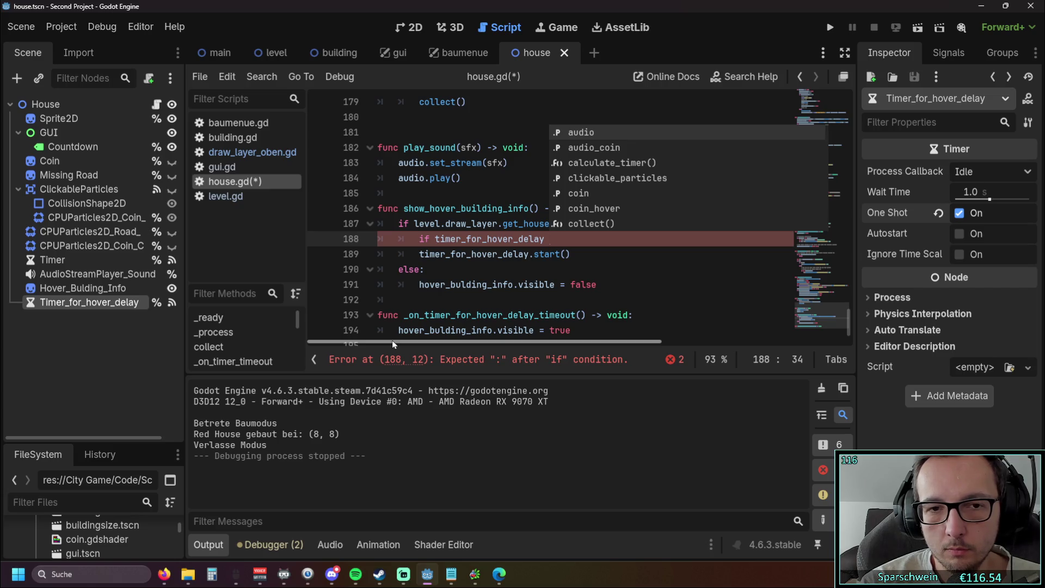
type("=")
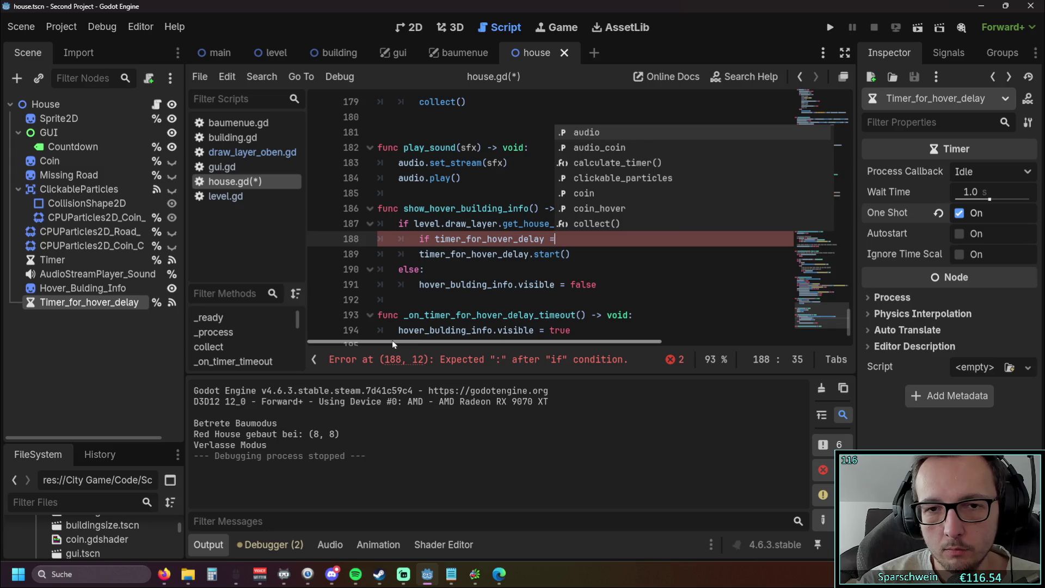
left_click(666, 300)
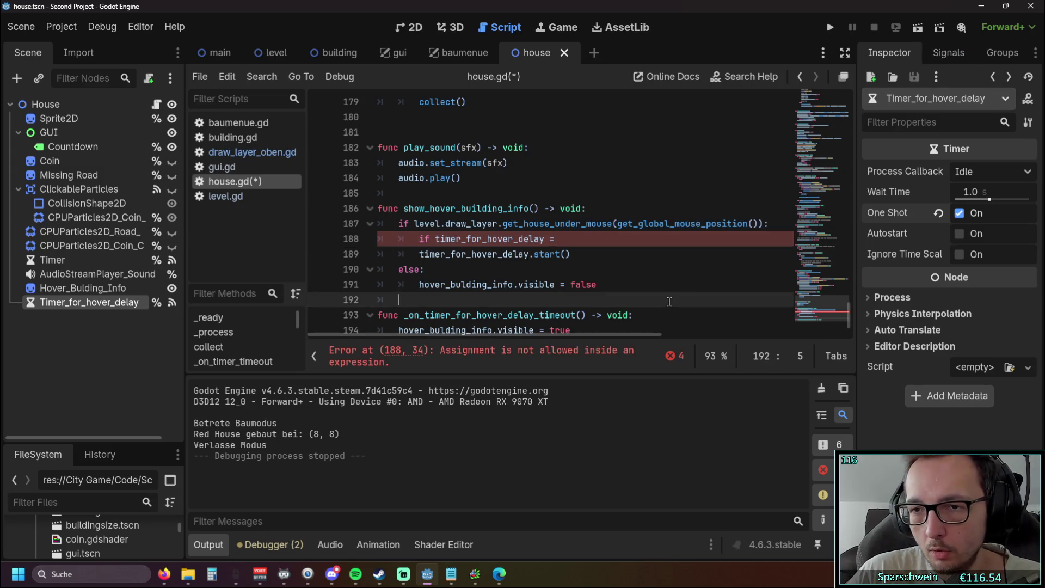
Show the hover timer's signal connections in the Signals tab.
mouse_move(880, 188)
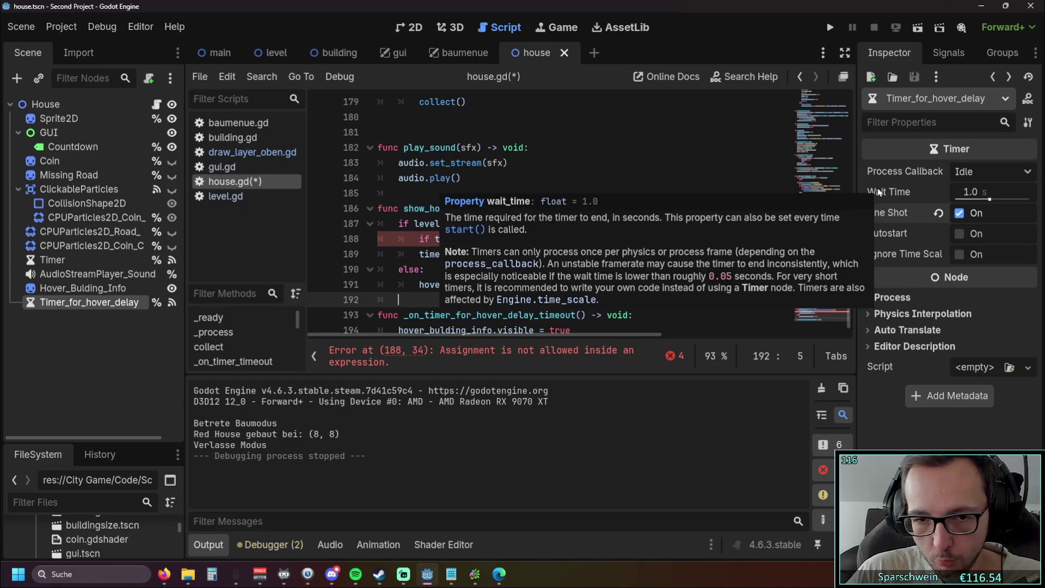
mouse_move(873, 213)
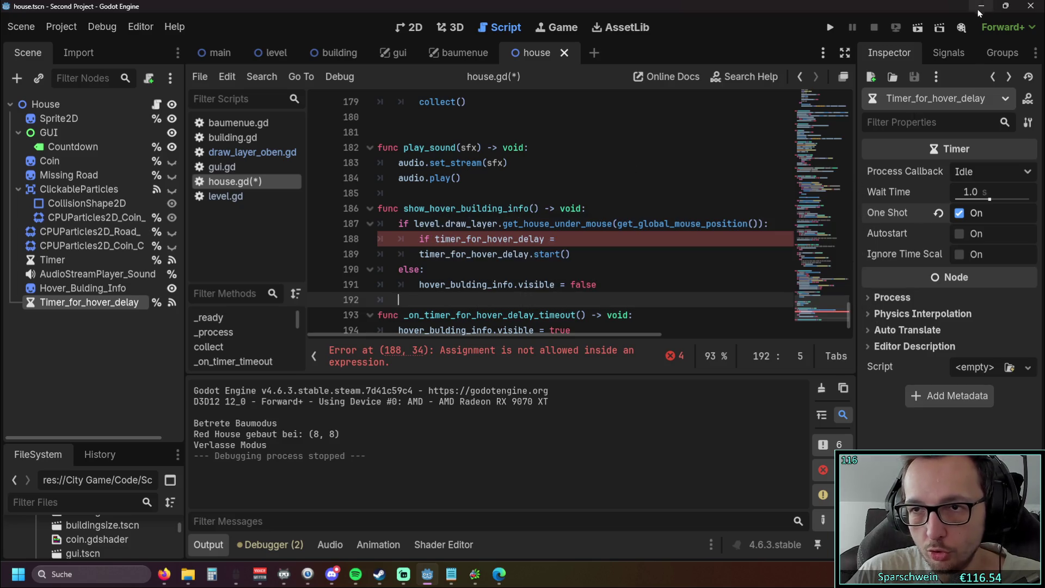
left_click(942, 54)
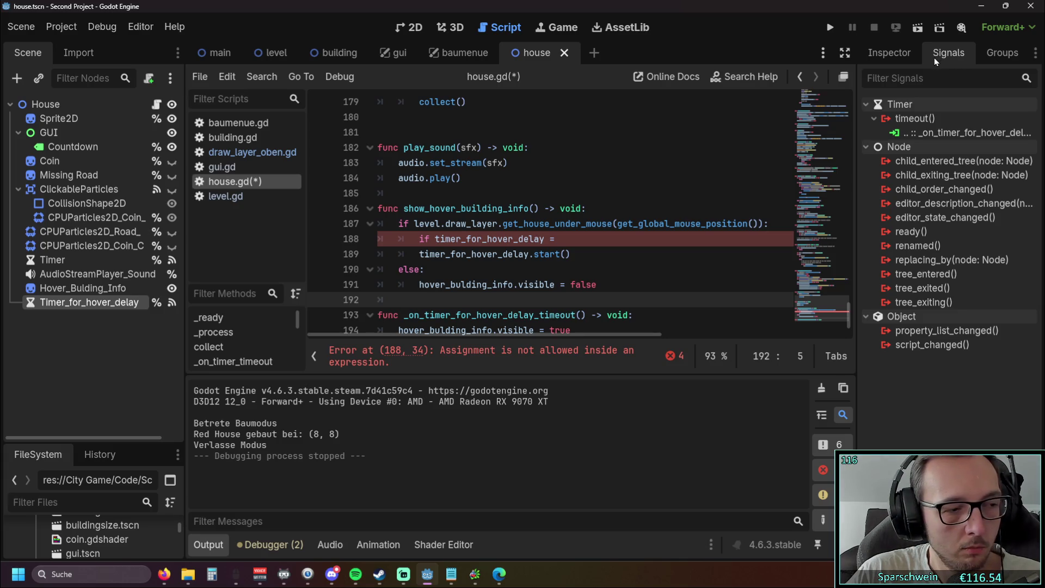
Change line 188 to 'if timer_for_hover_delay.is_stopped():', nest start() under it, and run the game.
left_click(546, 239)
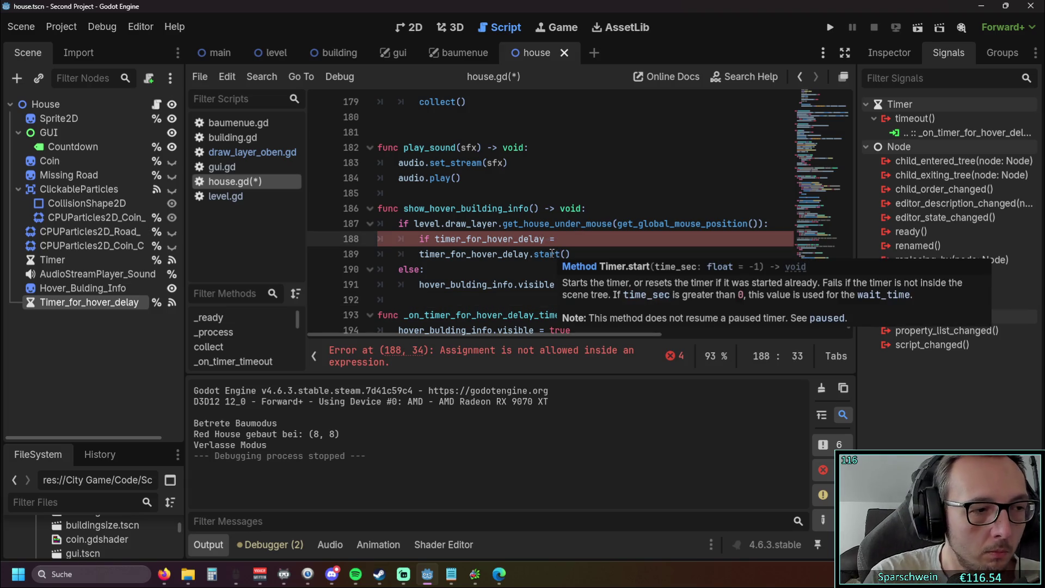
type(".is")
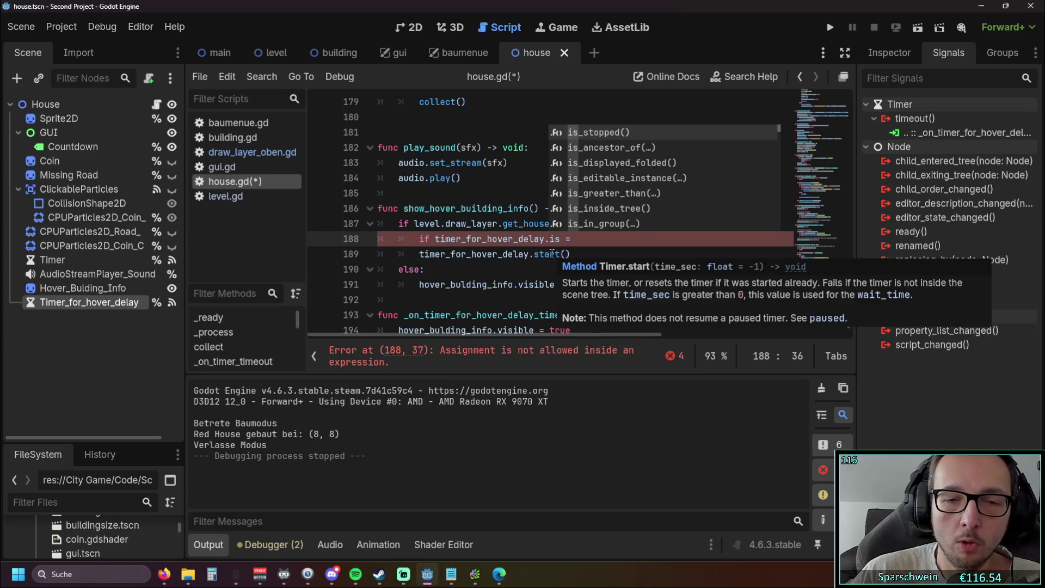
double_click(609, 133)
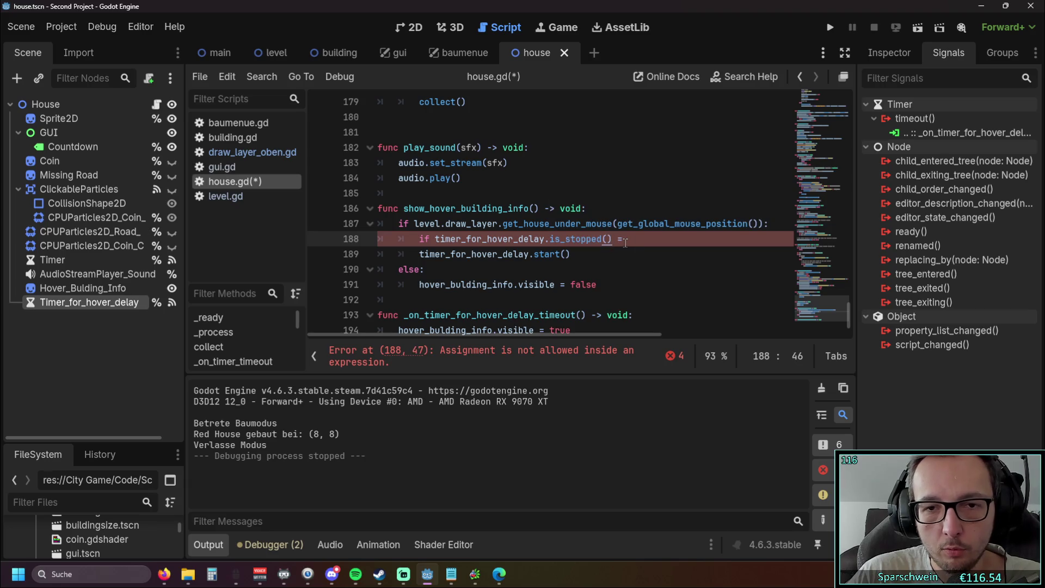
key("Delete")
key("Delete")
left_click(607, 268)
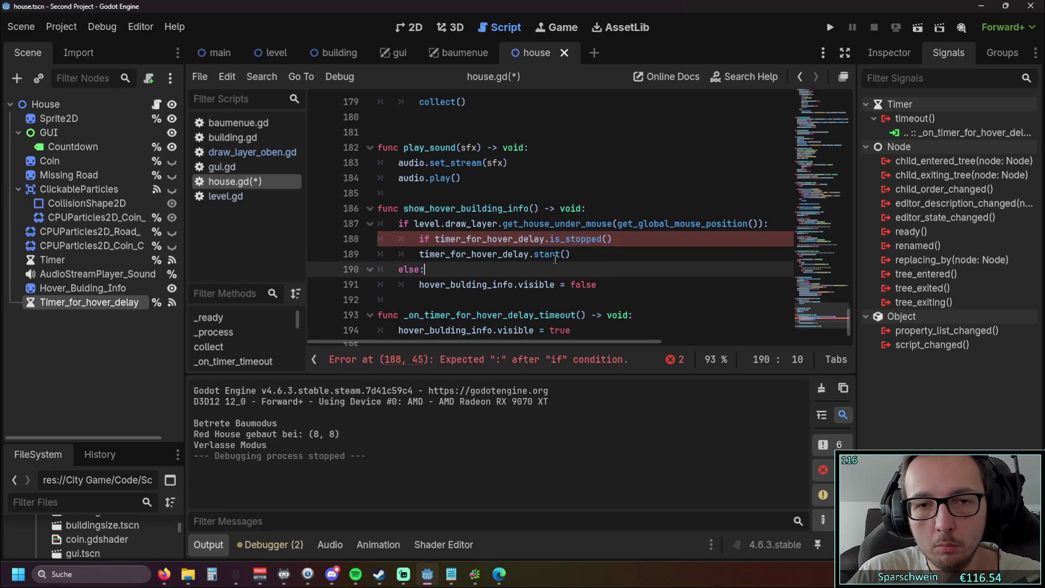
left_click(420, 253)
key("BackSpace")
key("Tab")
scroll(463, 259, "down", 1)
left_click(631, 220)
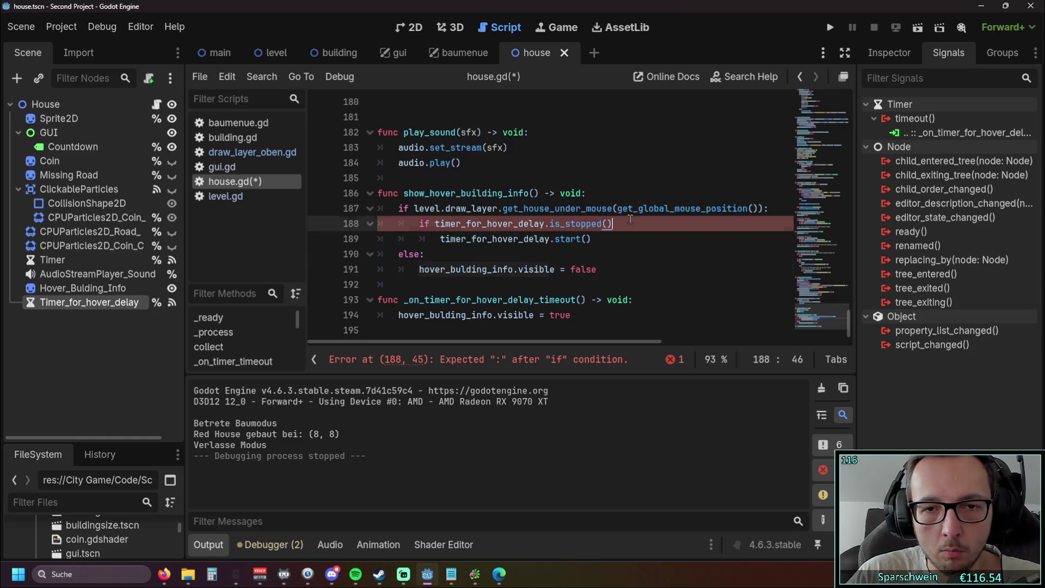
type(":")
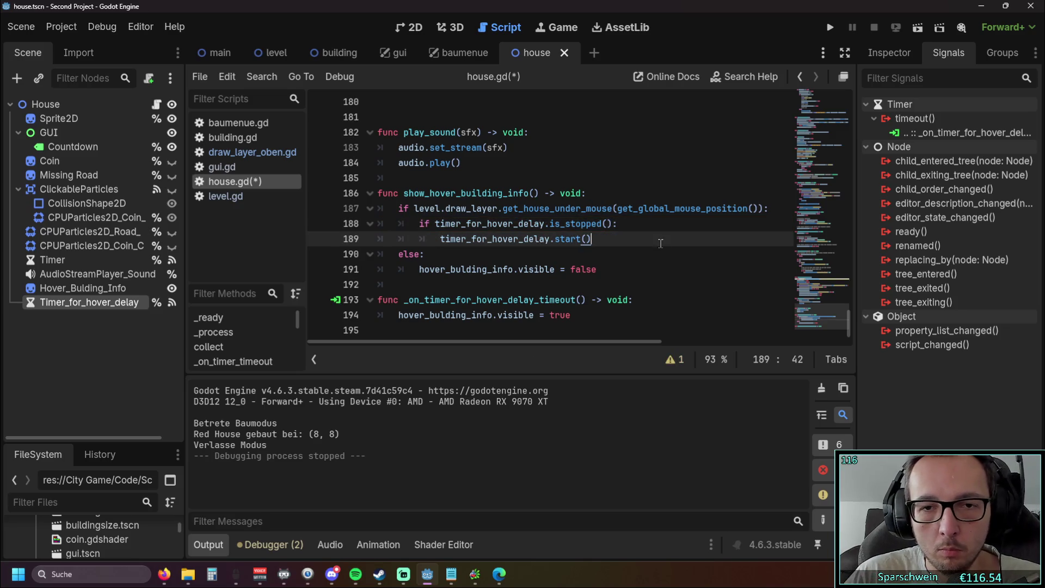
left_click(829, 28)
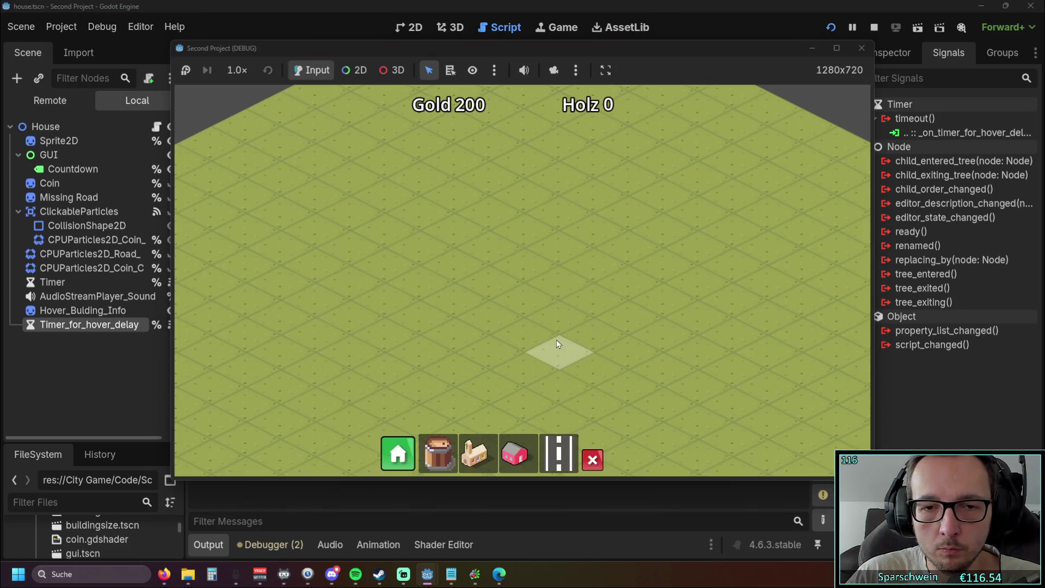
Place a house, hover it to see the blank info panel, and stop the game.
left_click(538, 269)
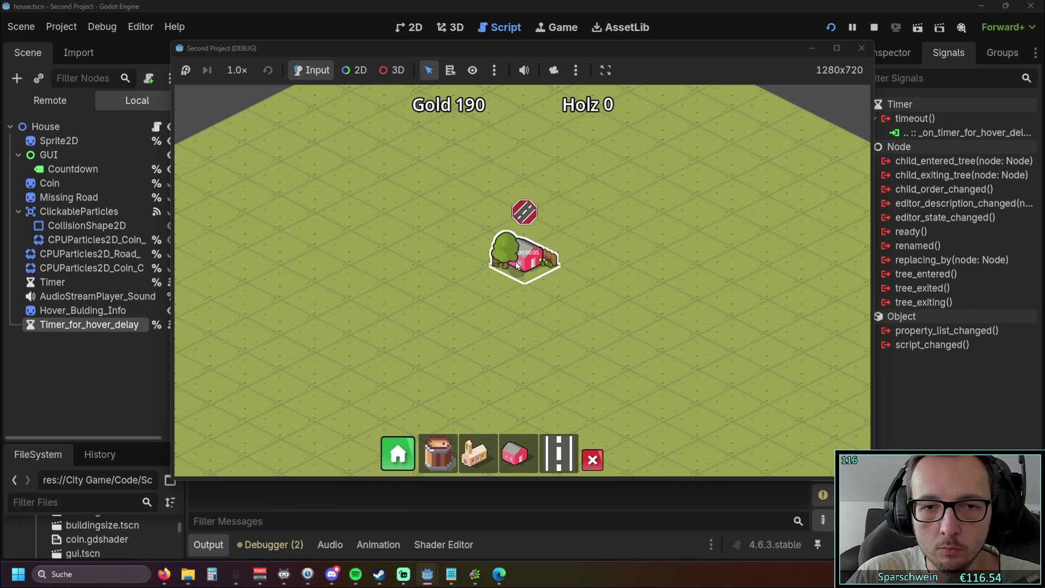
mouse_move(517, 265)
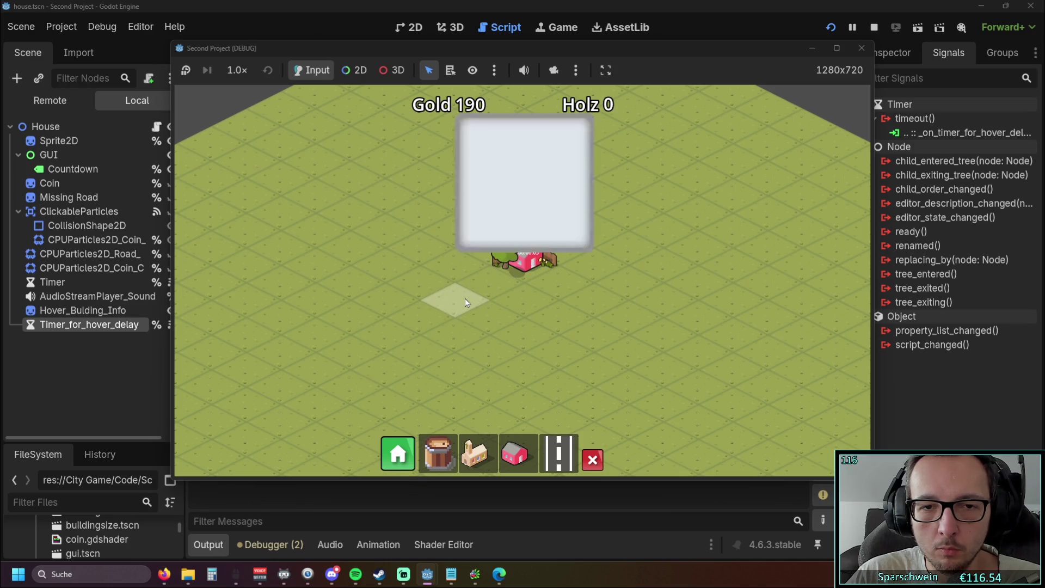
key("F8")
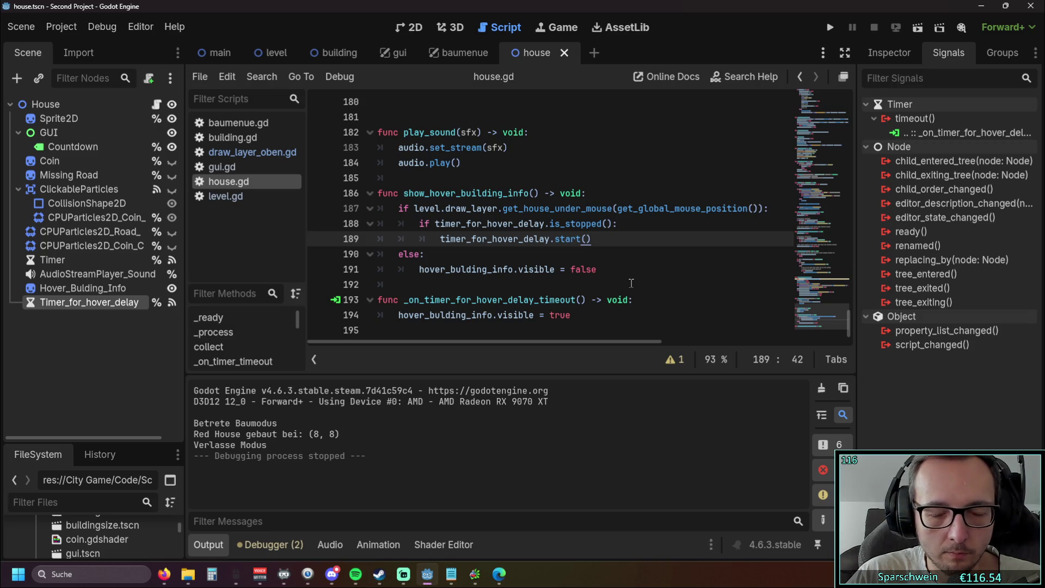
Run twice more, building and hovering a house each time, then stop and reselect Timer_for_hover_delay.
key("F5")
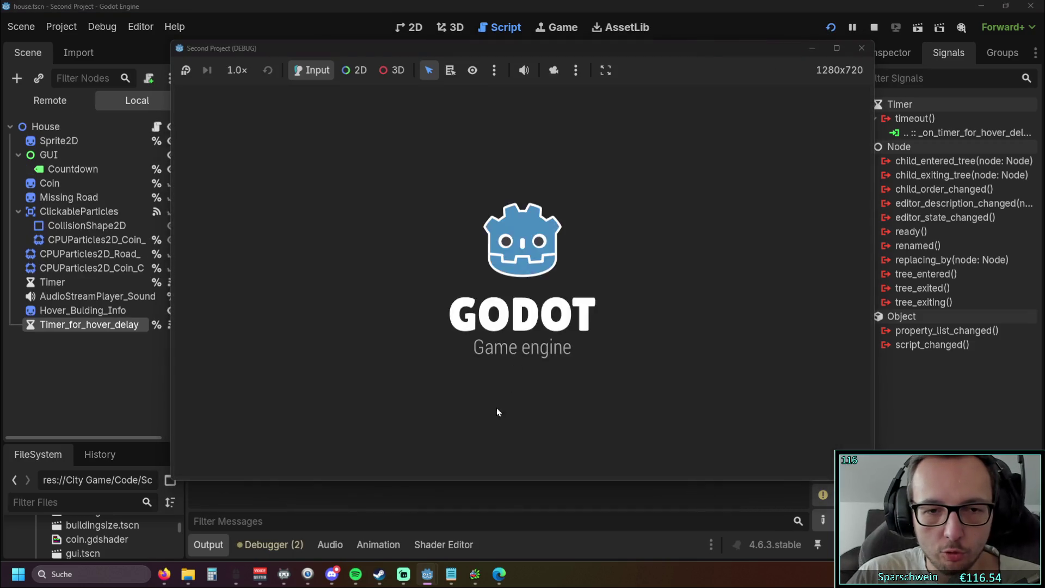
left_click(515, 453)
left_click(479, 245)
mouse_move(491, 247)
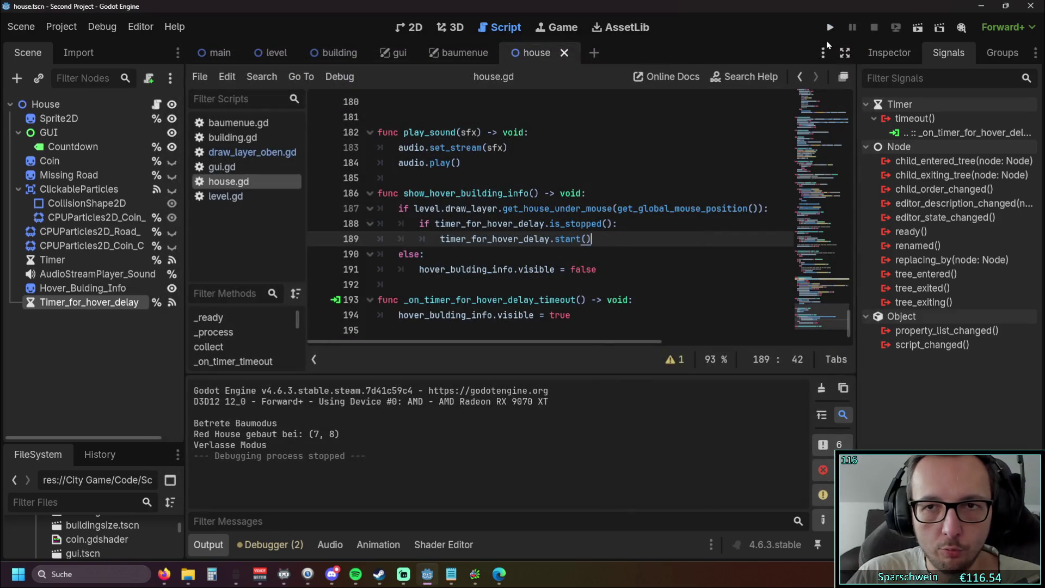
left_click(830, 27)
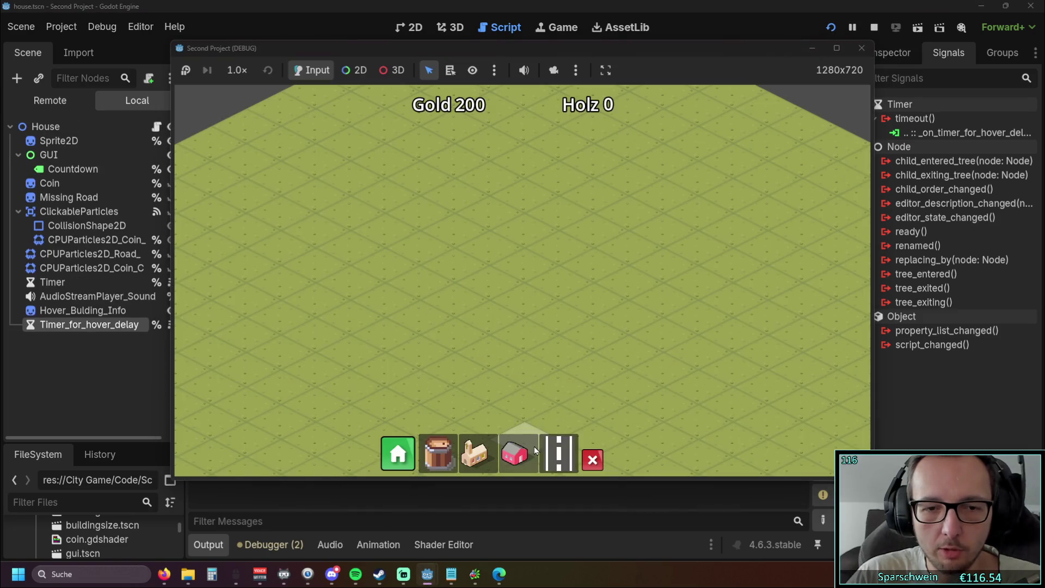
left_click(514, 453)
left_click(559, 277)
mouse_move(560, 280)
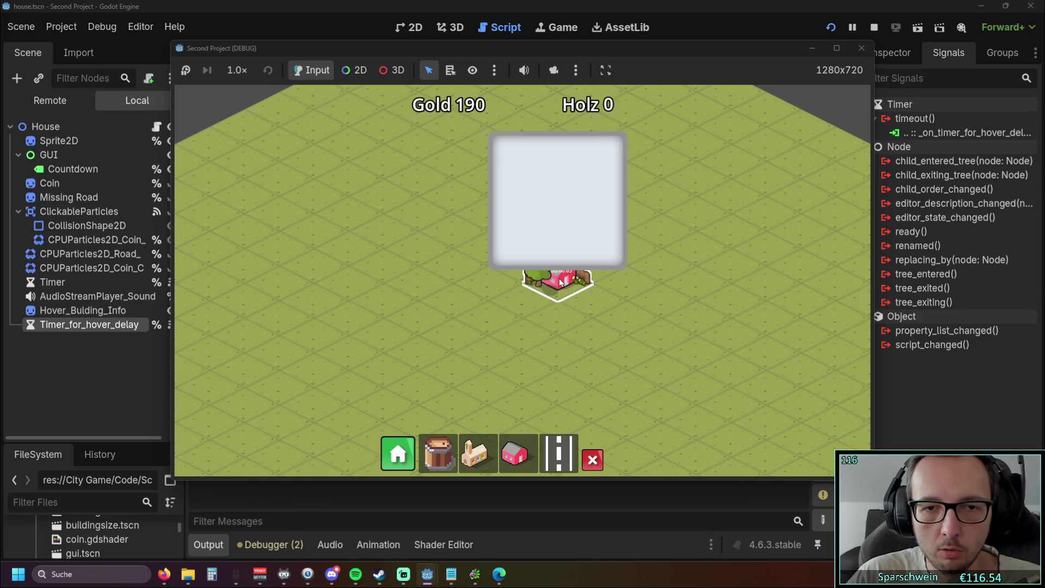
key("F8")
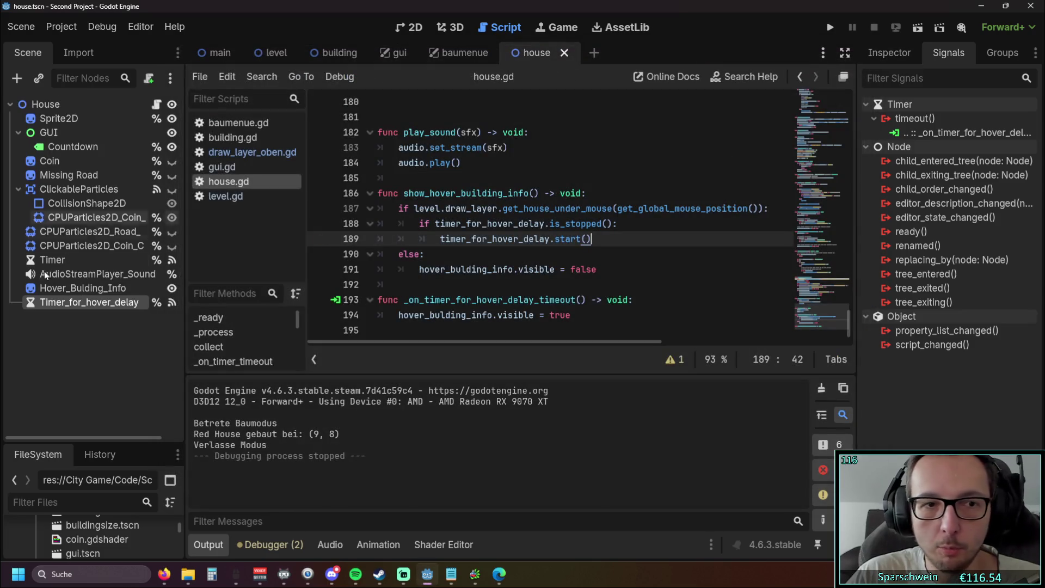
left_click(81, 287)
left_click(80, 302)
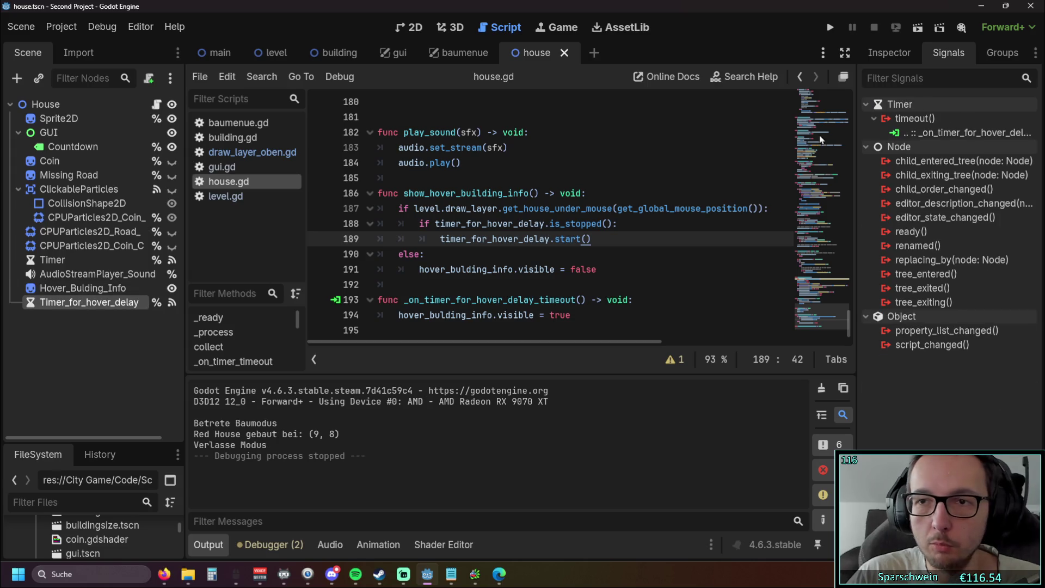
Set Timer_for_hover_delay's Wait Time to 5, then test-run the game hovering the map.
left_click(886, 54)
left_click(971, 192)
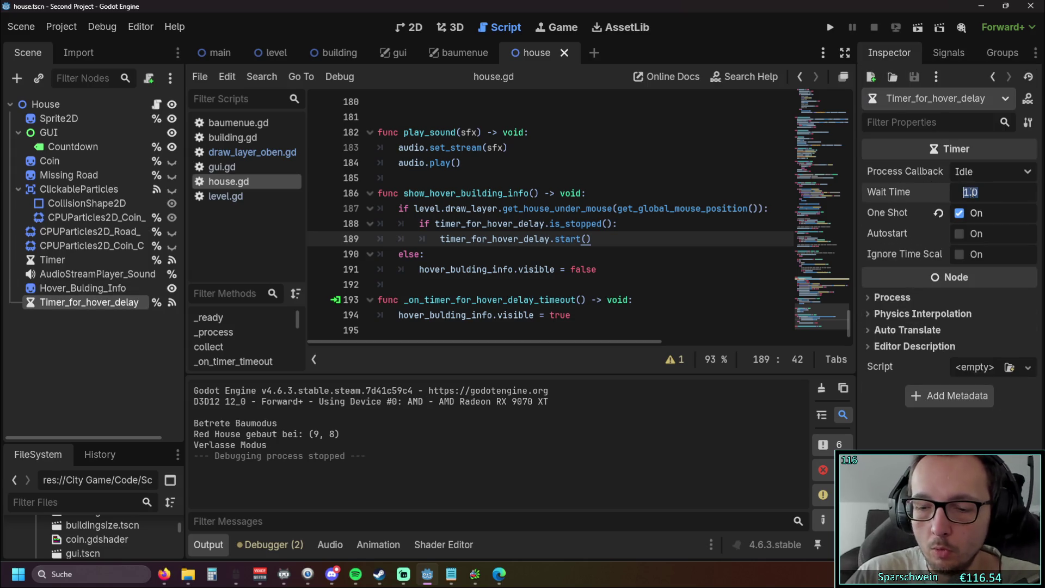
type("5")
key("F5")
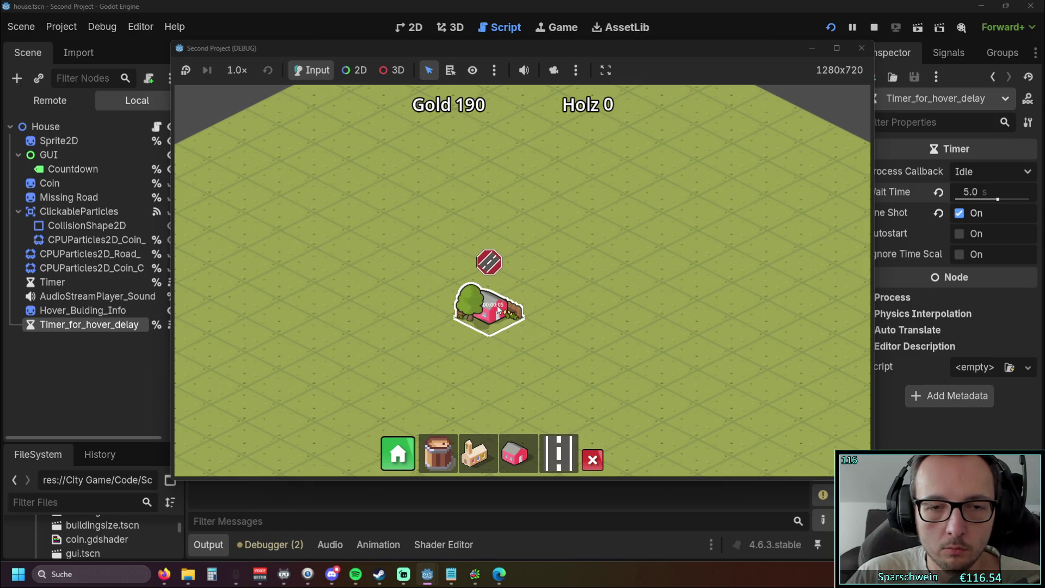
mouse_move(498, 310)
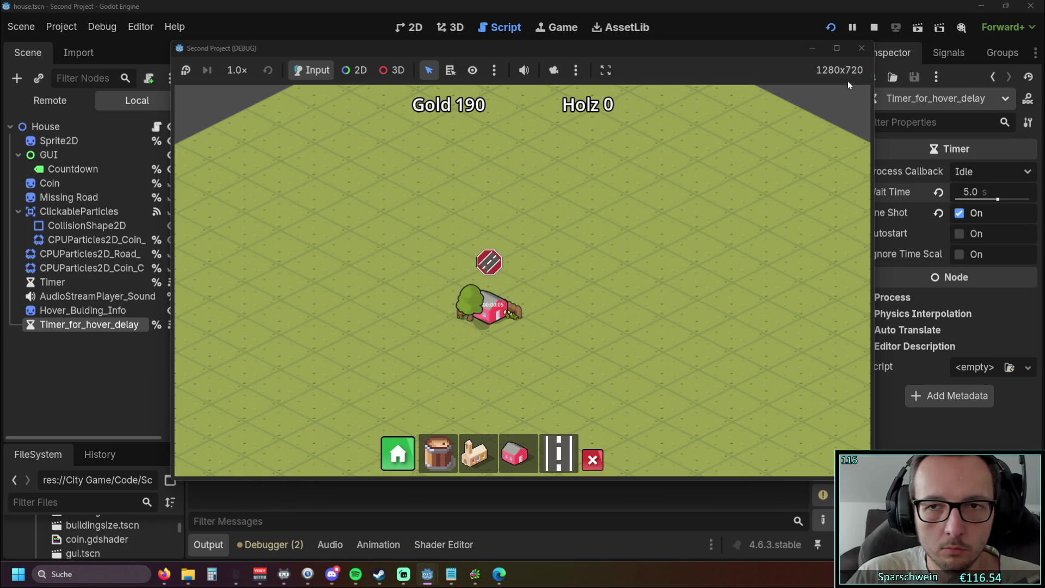
left_click(861, 48)
Change Wait Time to 2, then test by placing a pink house at the map centre and hovering it.
left_click(977, 192)
type("2")
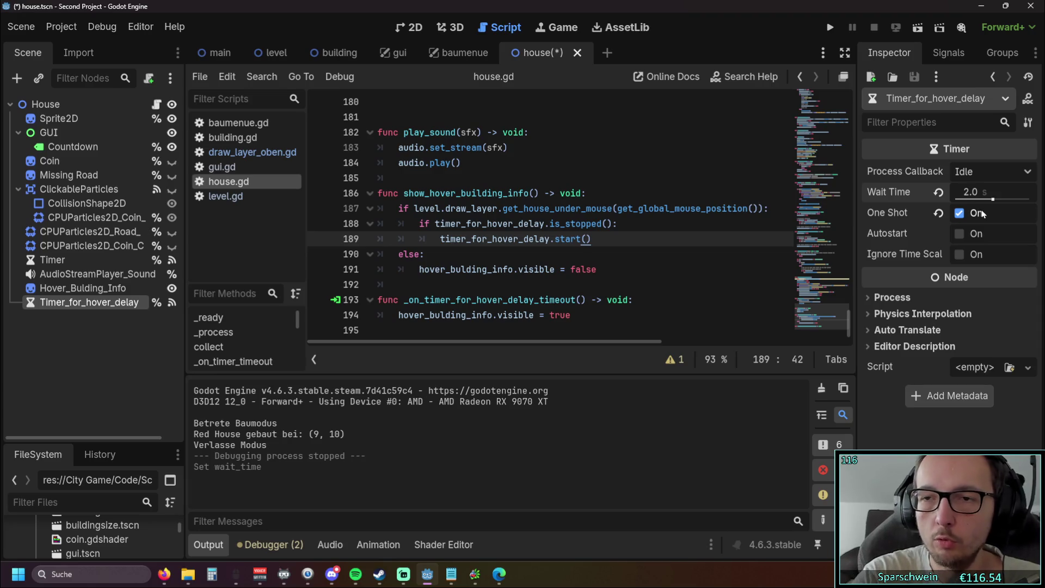
key("F5")
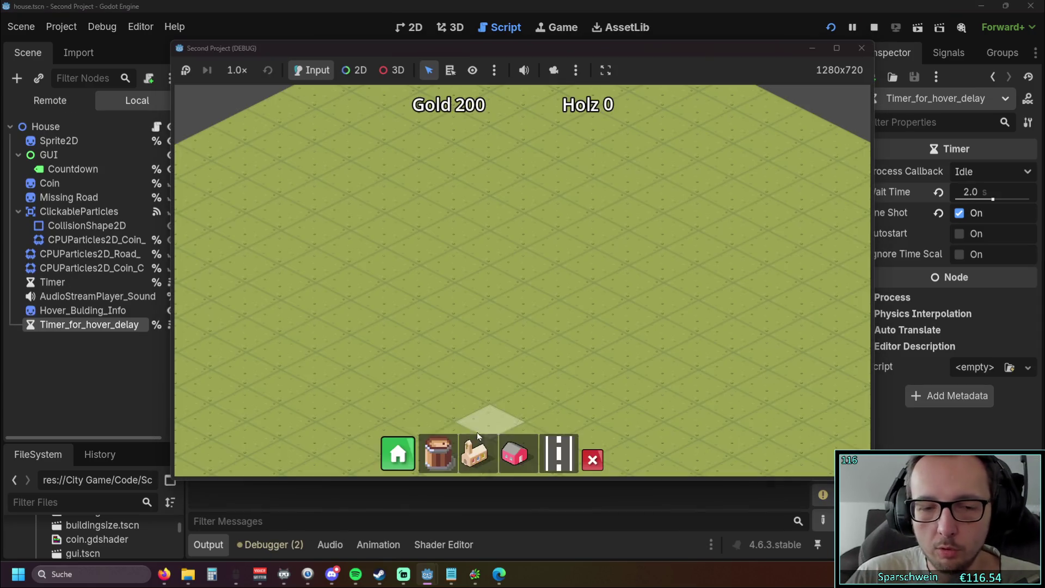
left_click(514, 453)
left_click(524, 293)
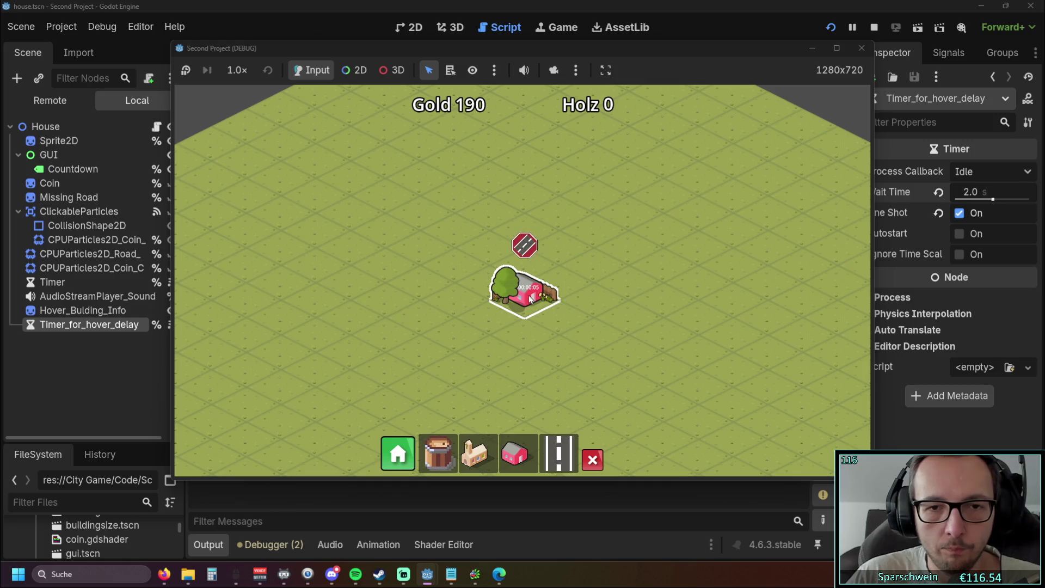
mouse_move(531, 298)
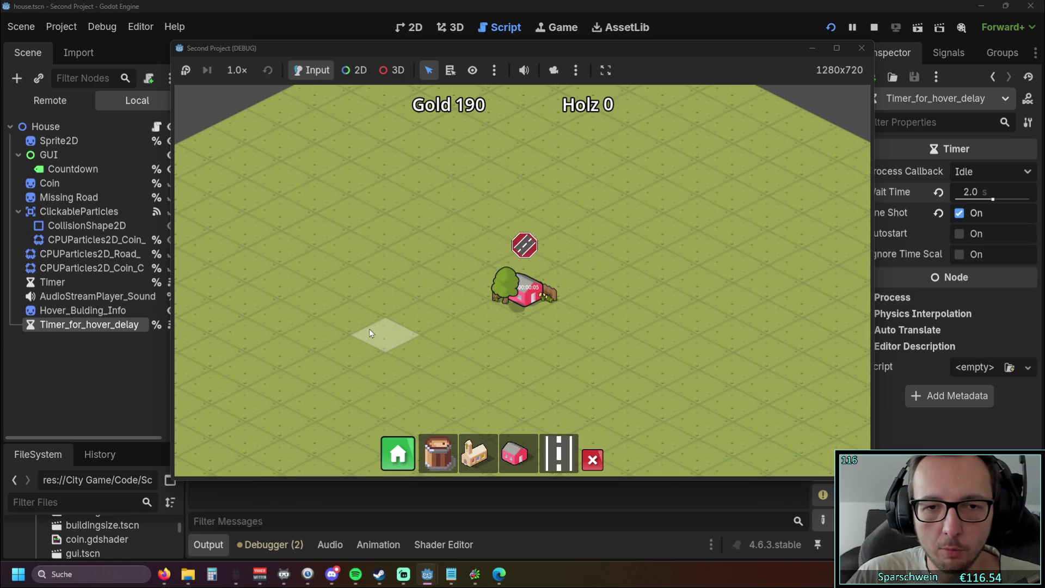
left_click(860, 49)
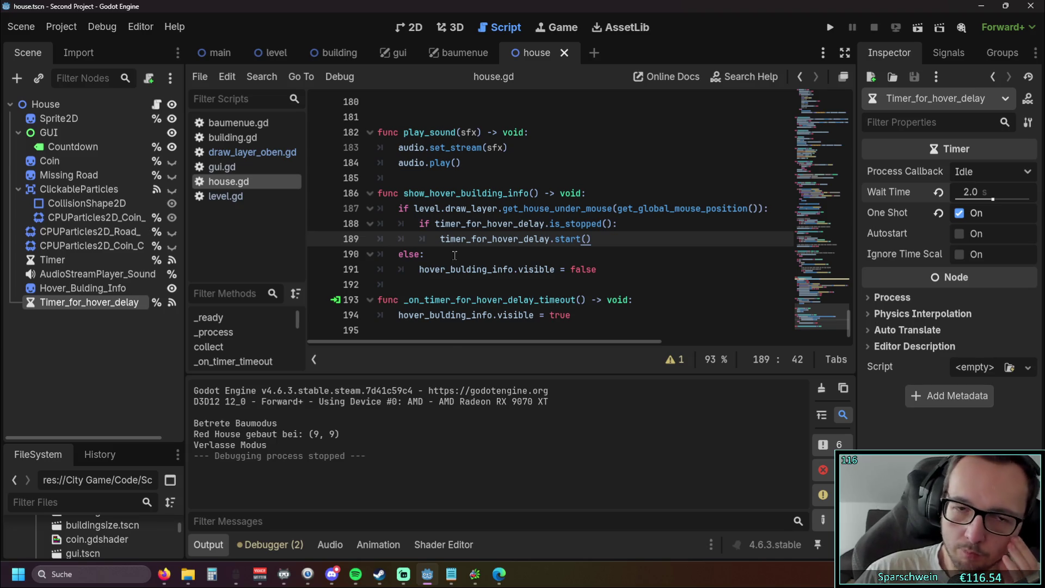
Review the timeout function on line 193, then add an empty indented line under timer_for_hover_delay.start().
mouse_move(448, 344)
left_mouse_down()
mouse_move(494, 344)
mouse_move(397, 343)
left_mouse_up()
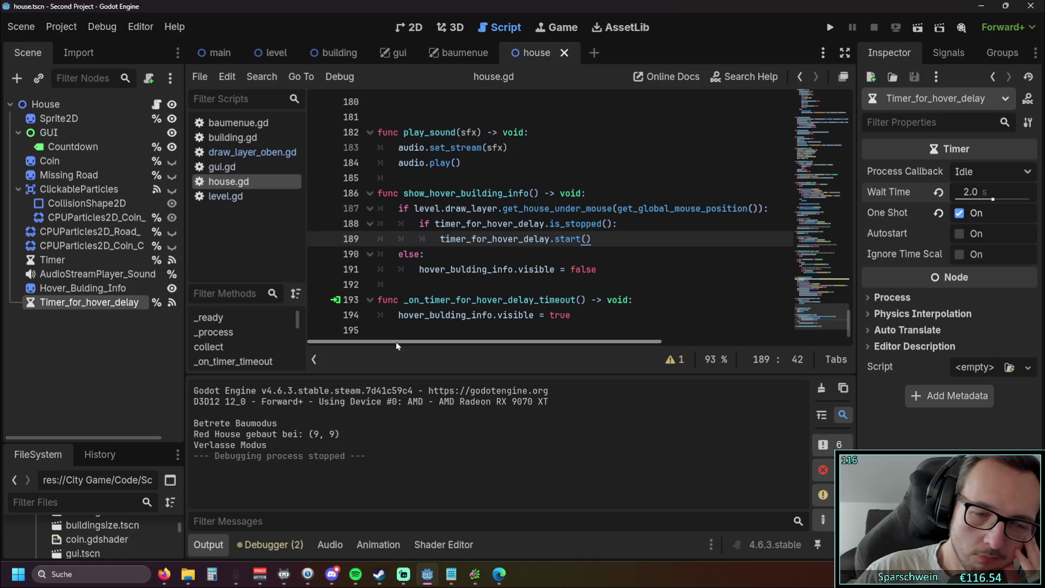
left_click_drag(403, 300, 577, 300)
left_click(586, 300)
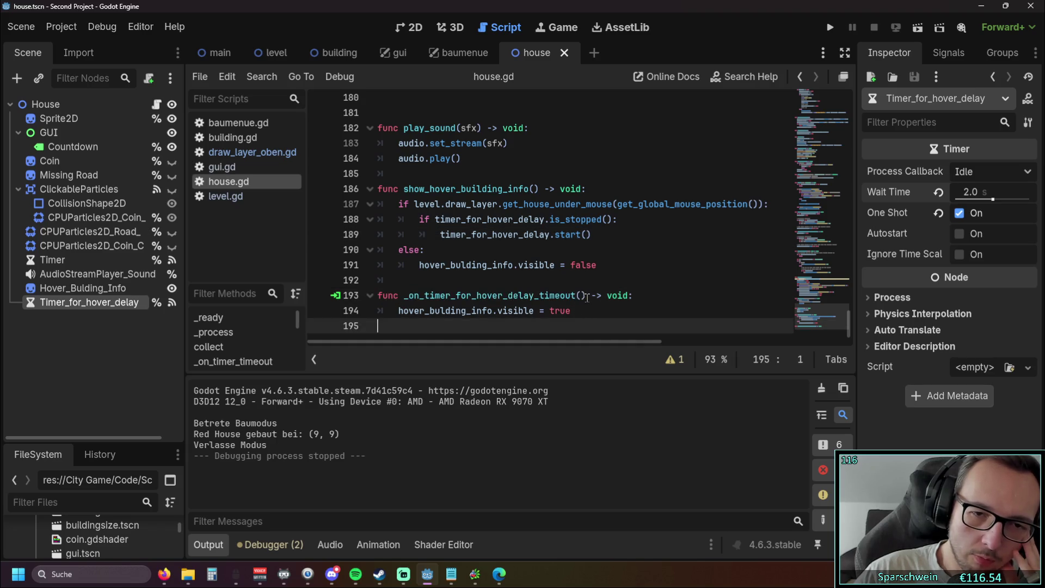
double_click(515, 296)
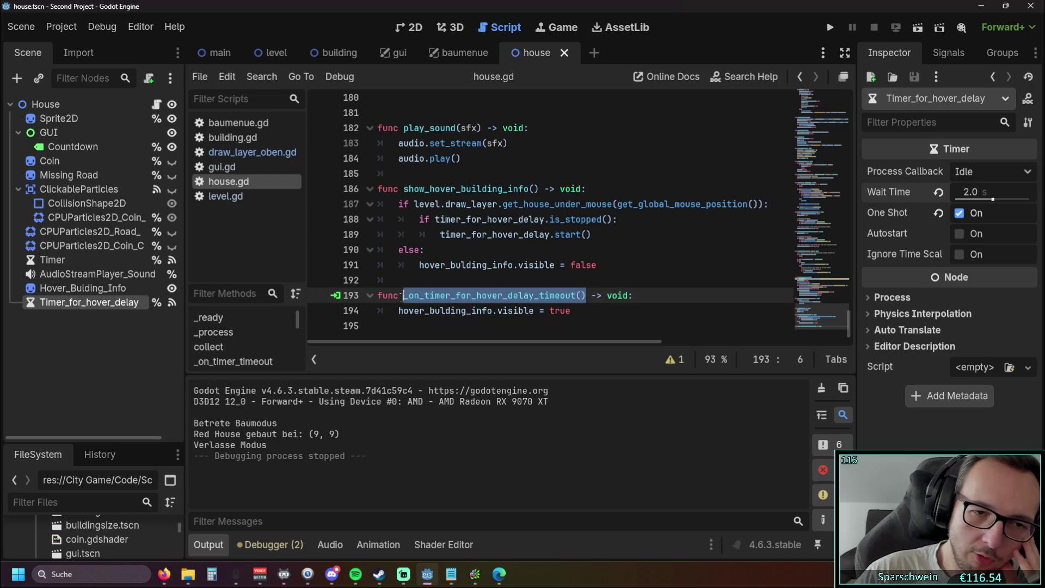
left_click(441, 329)
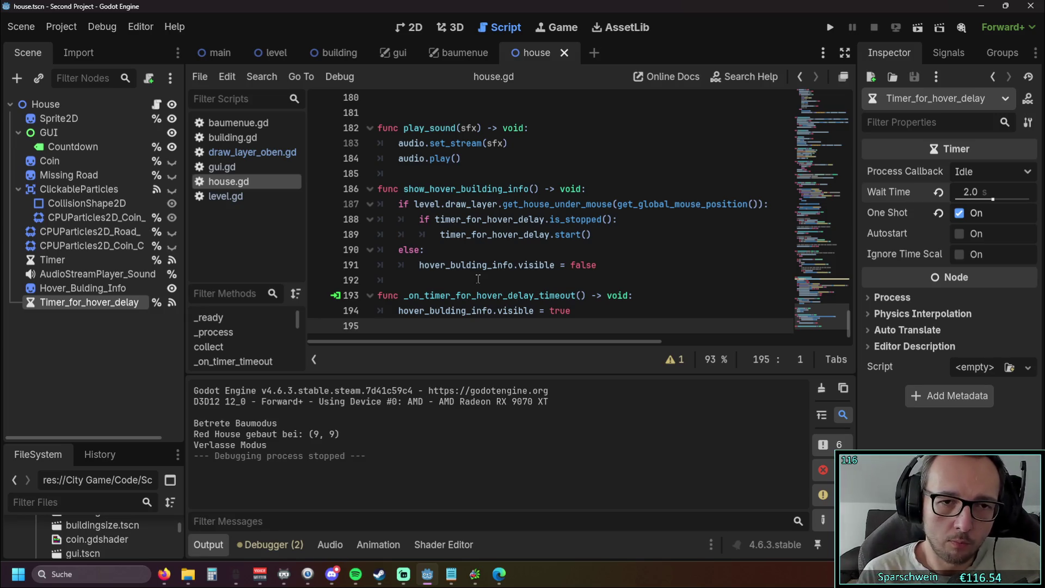
left_click(600, 234)
key("Return")
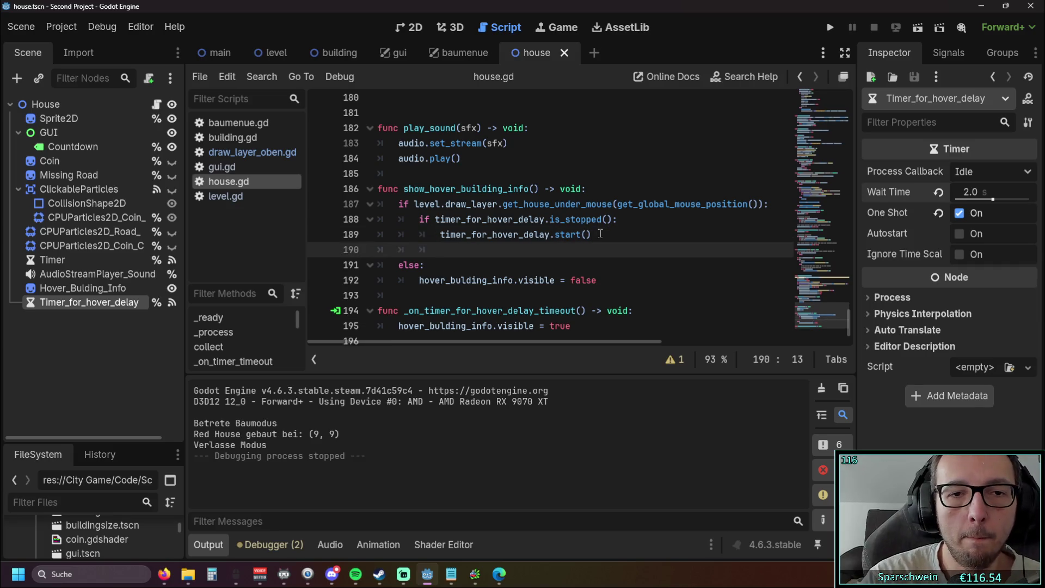
Try and erase draft text on line 190, leaving it empty, and check the Timer's Wait Time.
type("if tim")
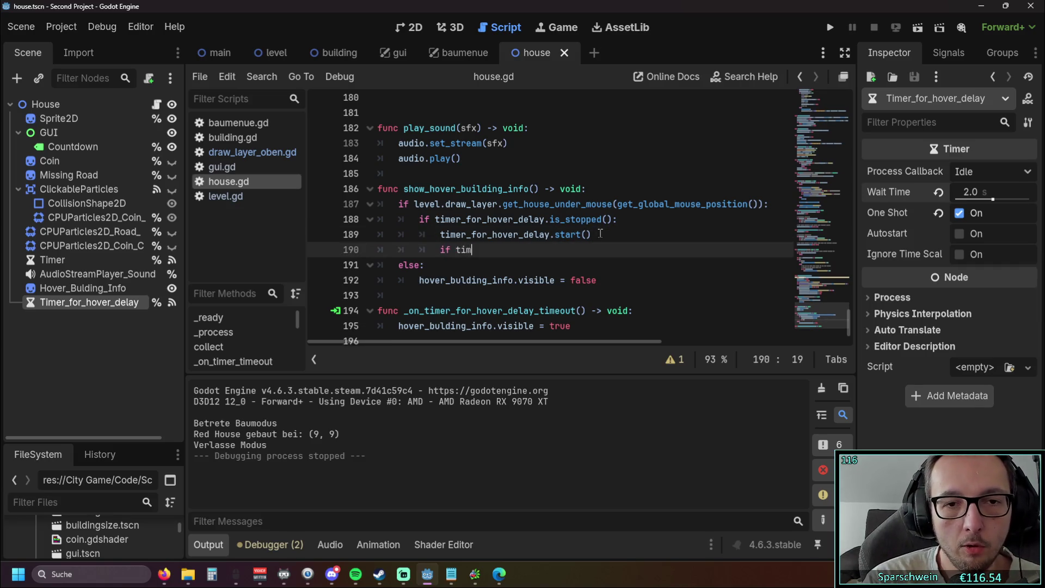
key("BackSpace")
key("BackSpace")
key("BackSpace")
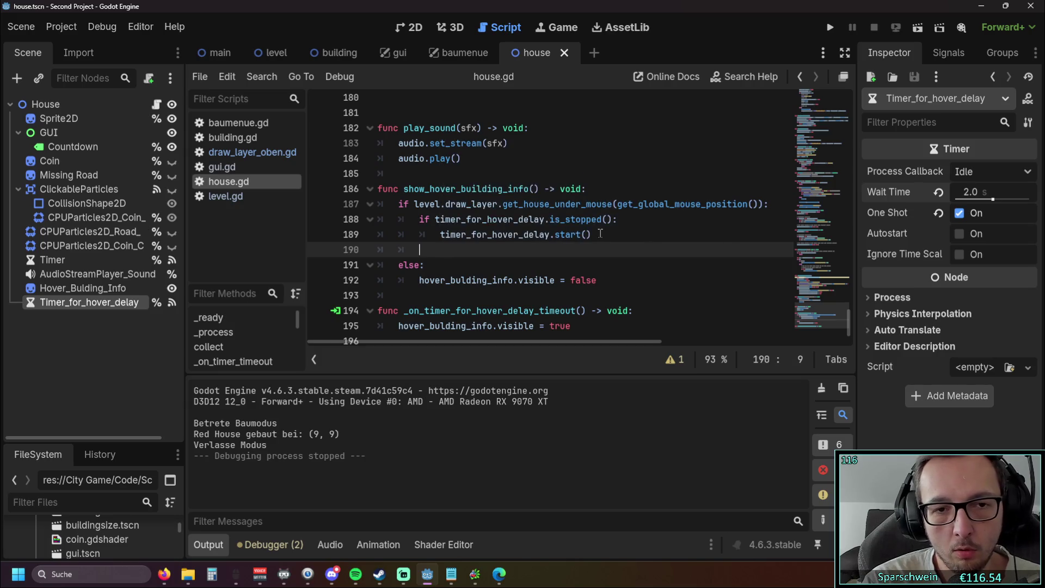
key("Tab")
key("Tab")
key("Tab")
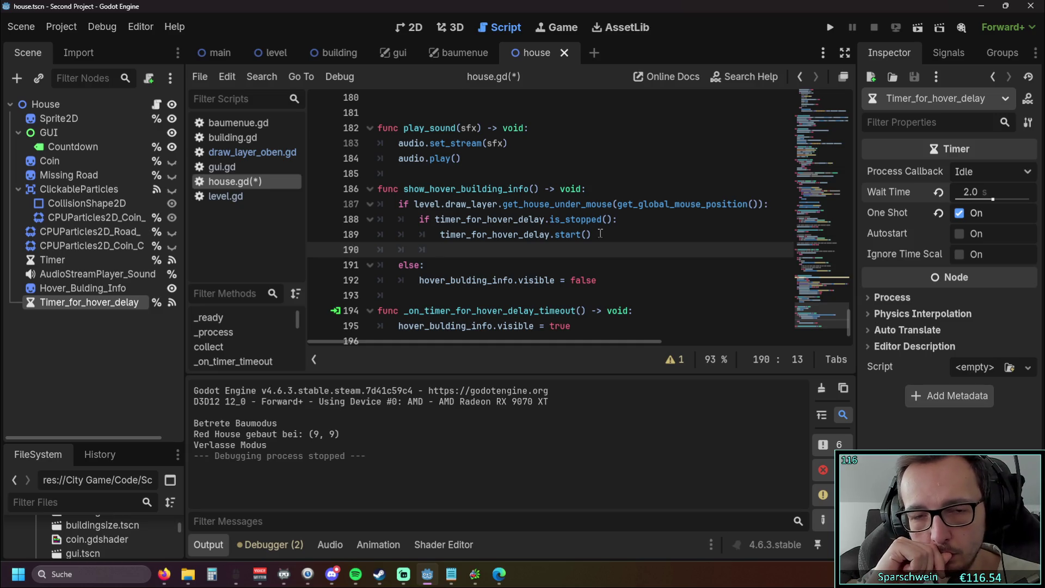
key("BackSpace")
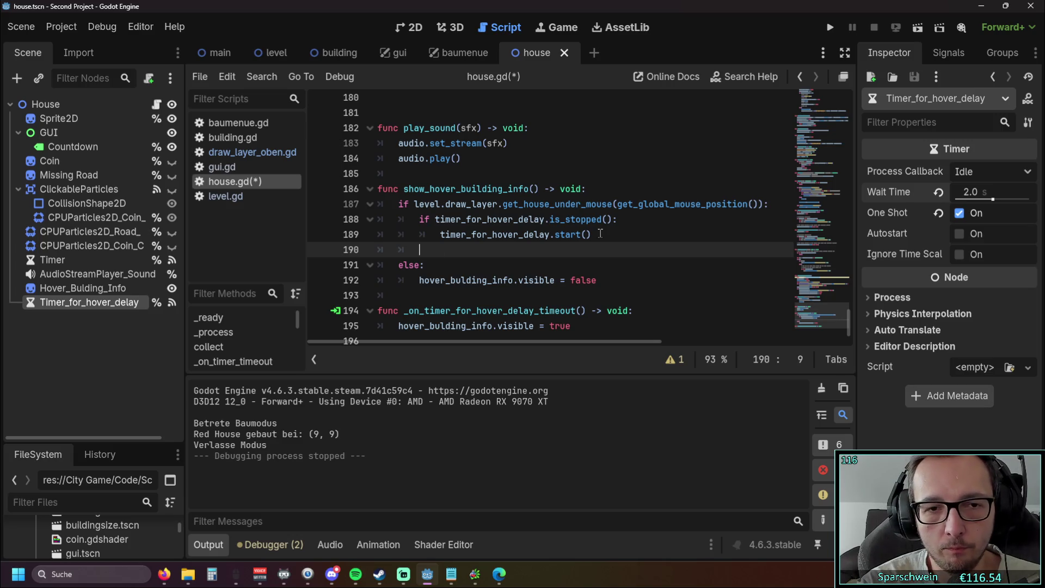
type("if")
key("BackSpace")
key("BackSpace")
key("BackSpace")
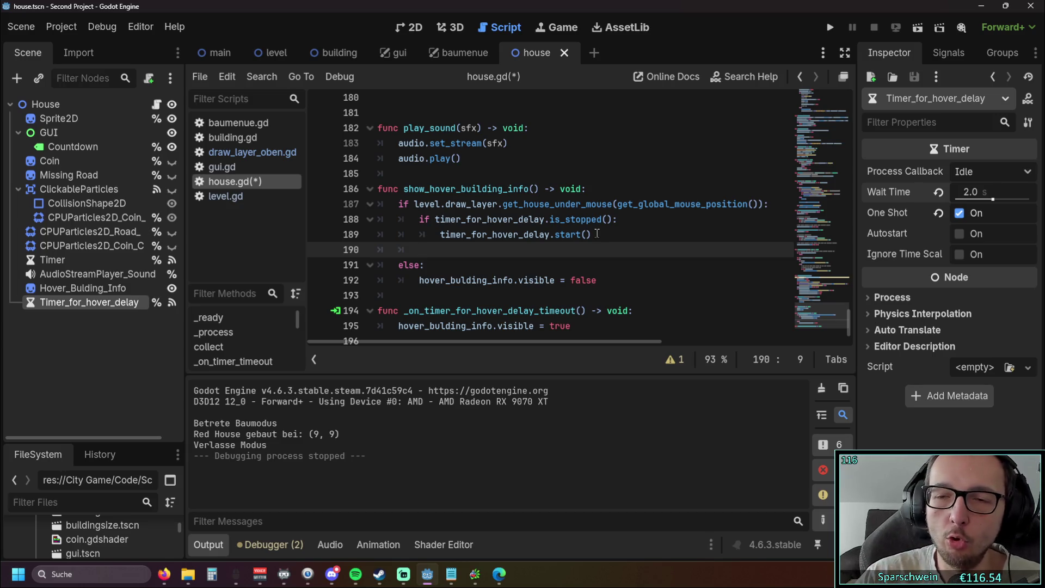
mouse_move(898, 191)
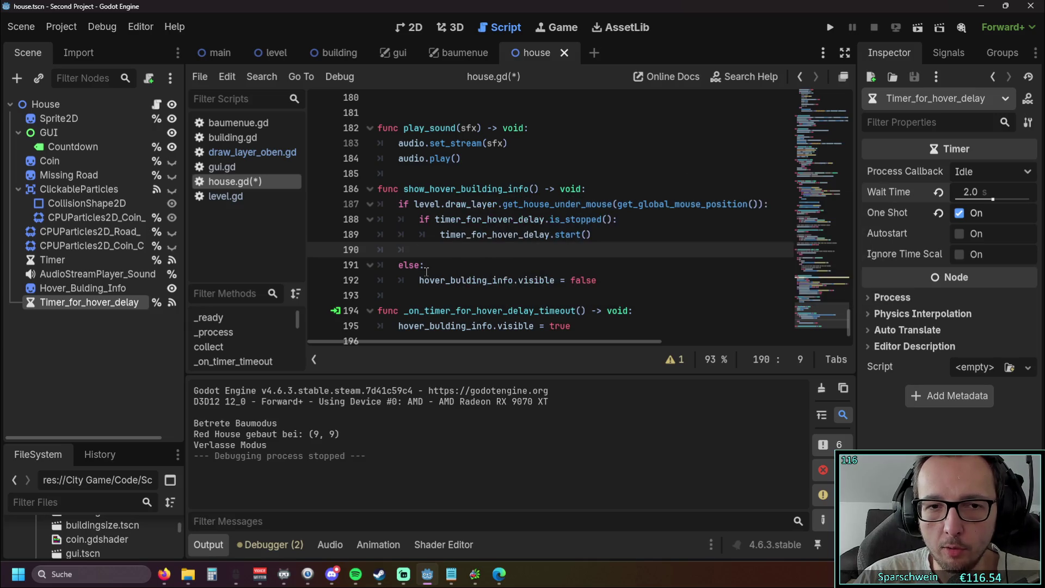
Write 'if timer_for_hover_delay.wait_time == 0:' on line 190 with an indented line beneath.
type("if wait")
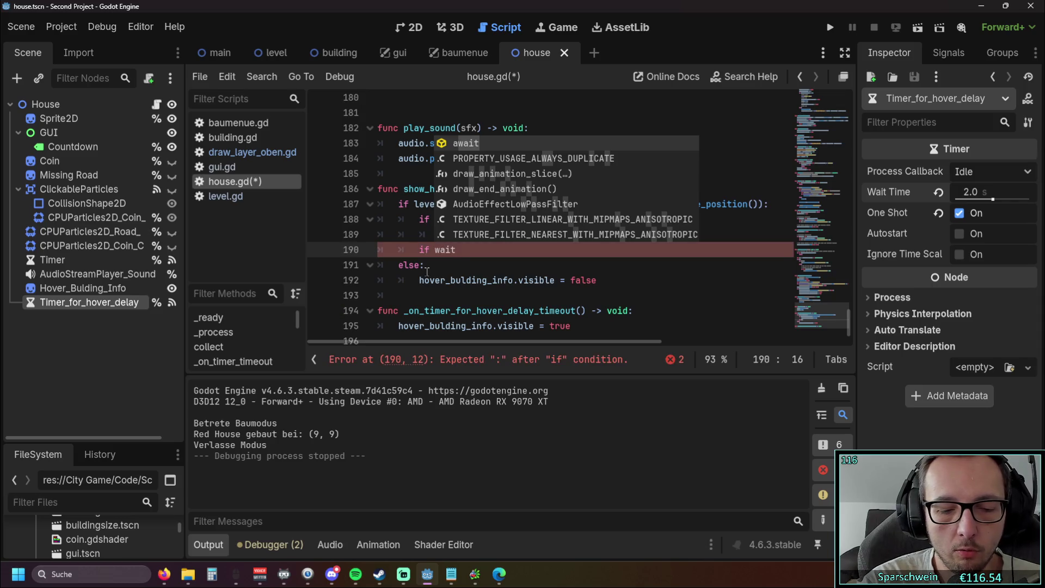
key("BackSpace")
key("BackSpace")
key("BackSpace")
type("timer")
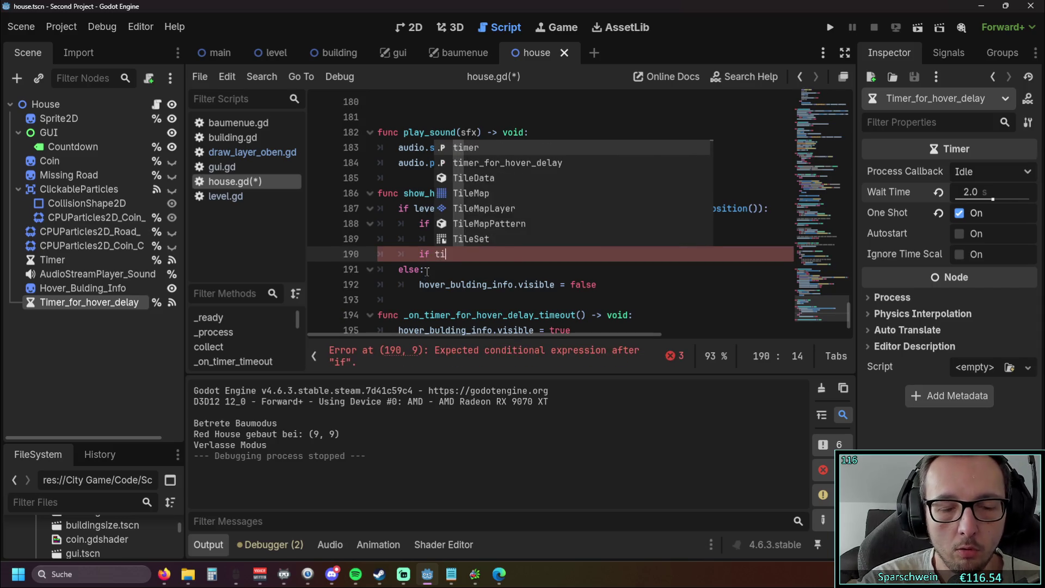
key("Down")
key("Return")
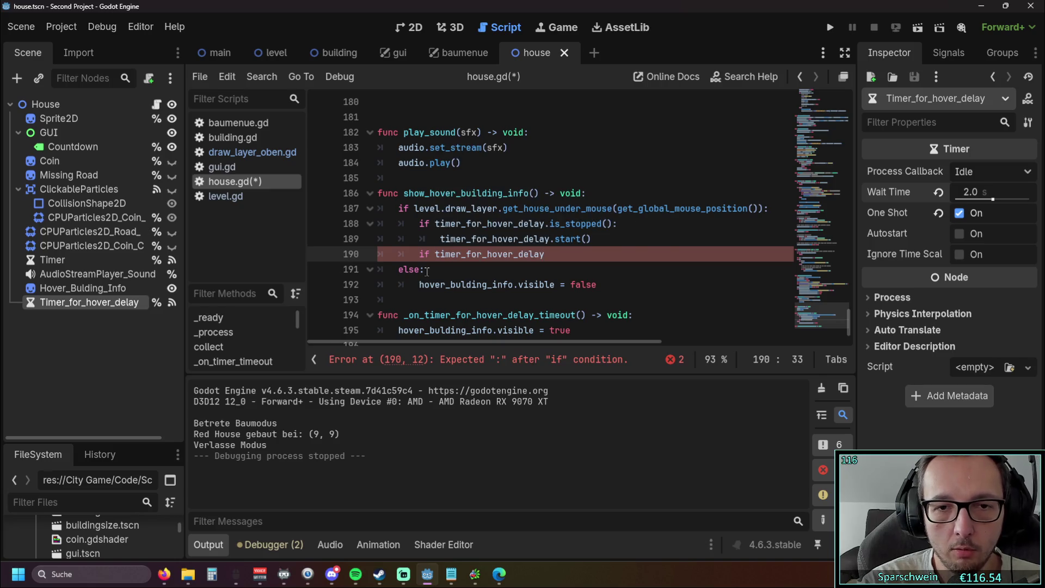
type(".w")
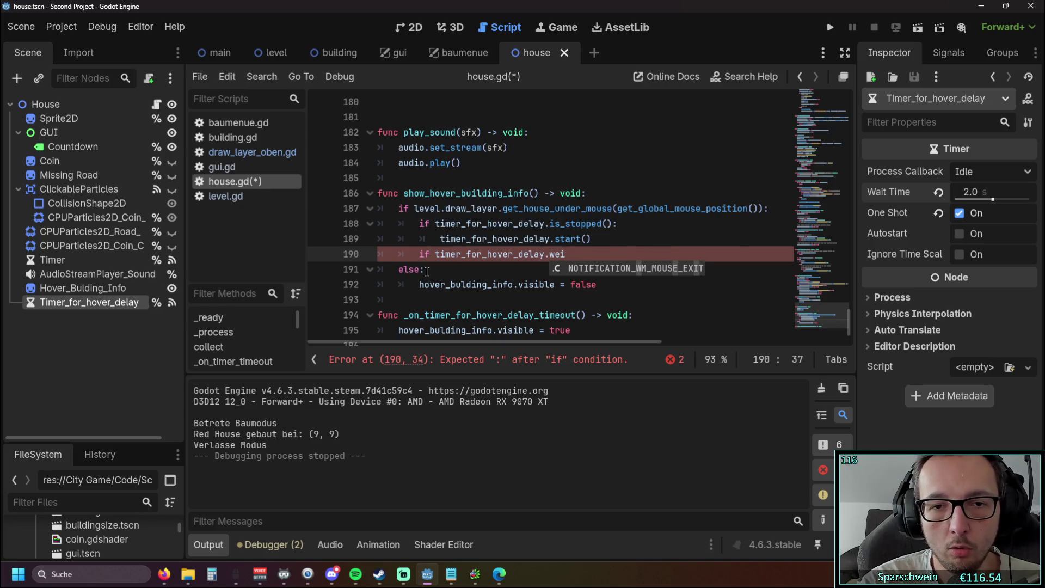
type("ait")
key("Return")
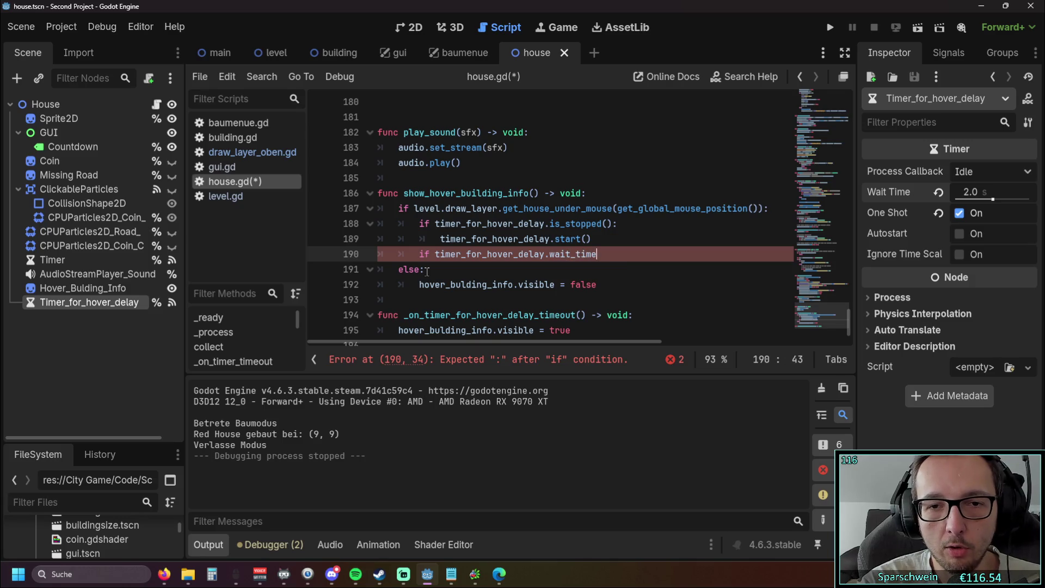
type(" = ")
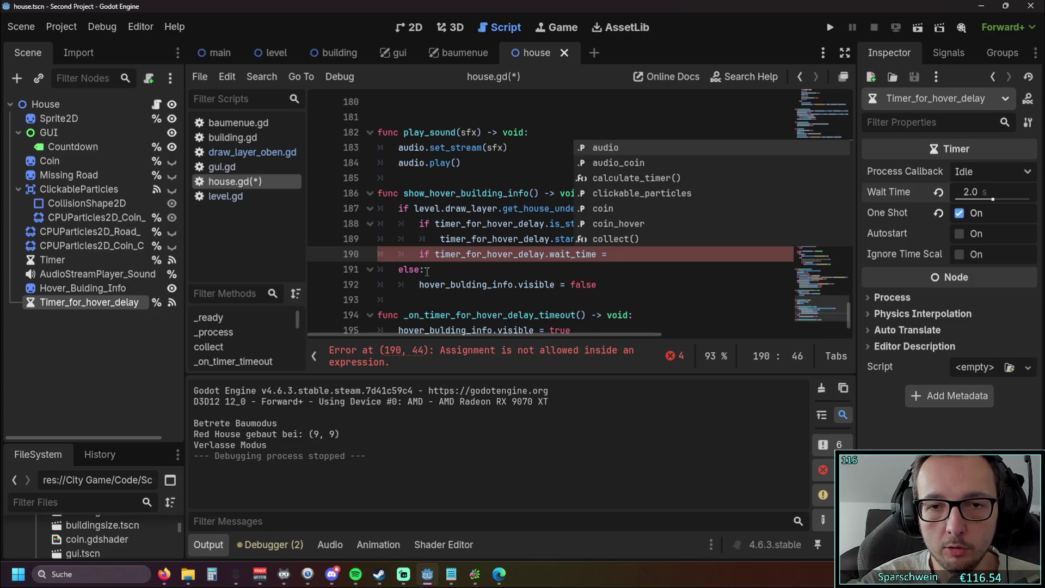
type("0")
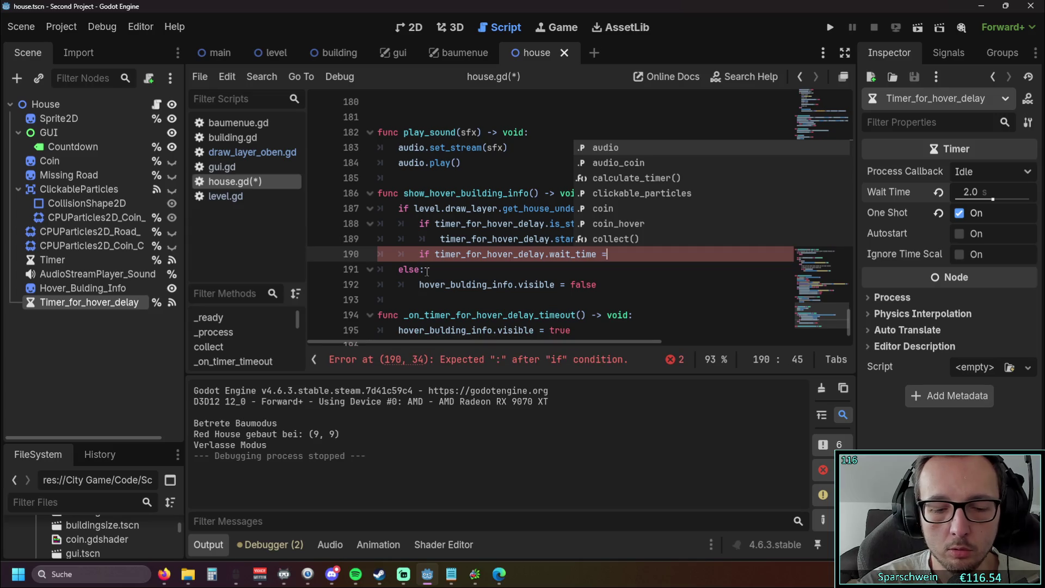
type(":")
key("Return")
key("Tab")
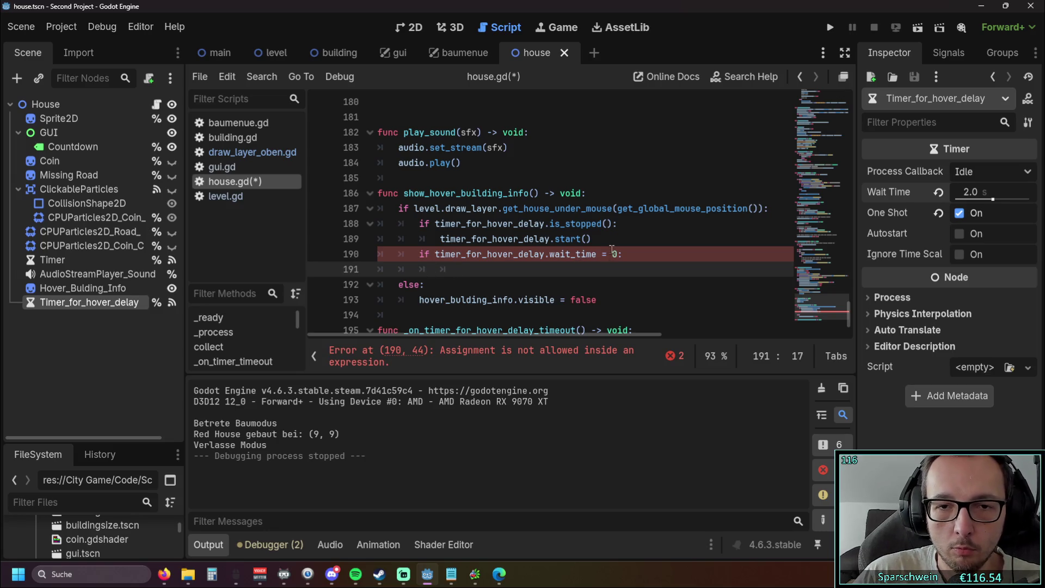
left_click(610, 254)
type("=")
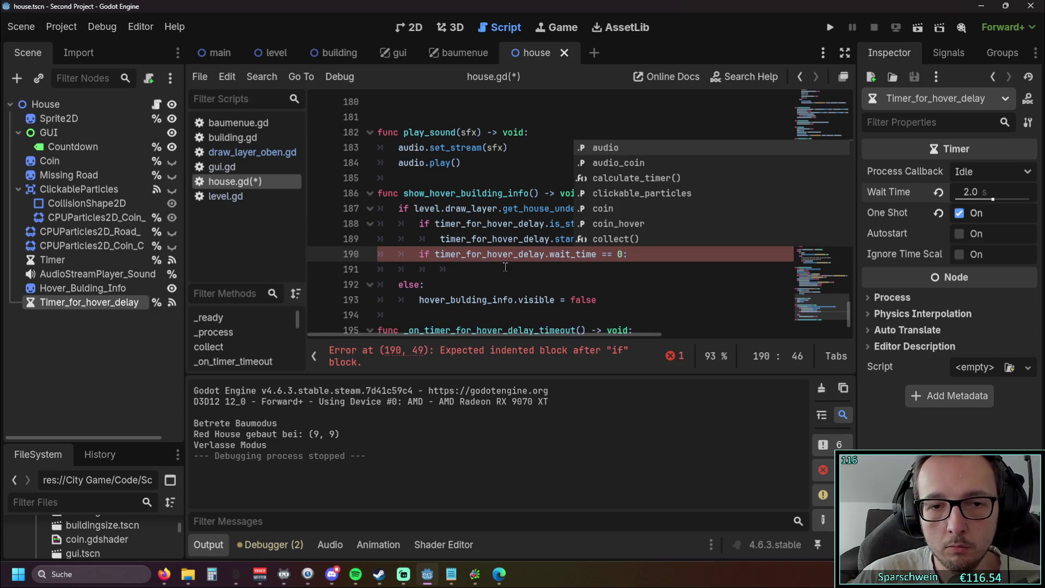
left_click(505, 269)
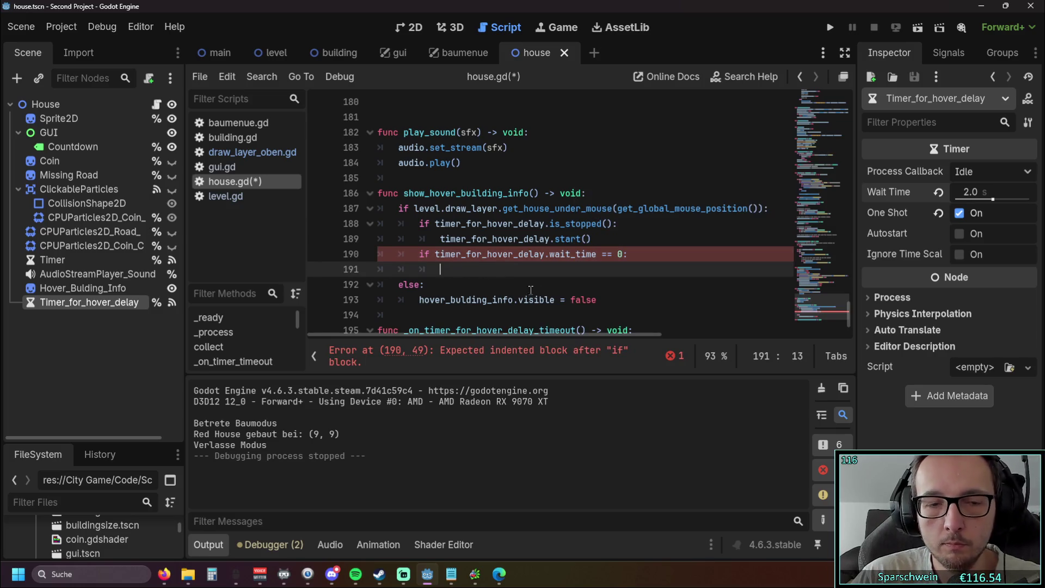
Move the visible = true line from the timeout function under the new condition and run the game.
scroll(442, 269, "down", 1)
left_click_drag(571, 303, 397, 303)
key("ctrl+x")
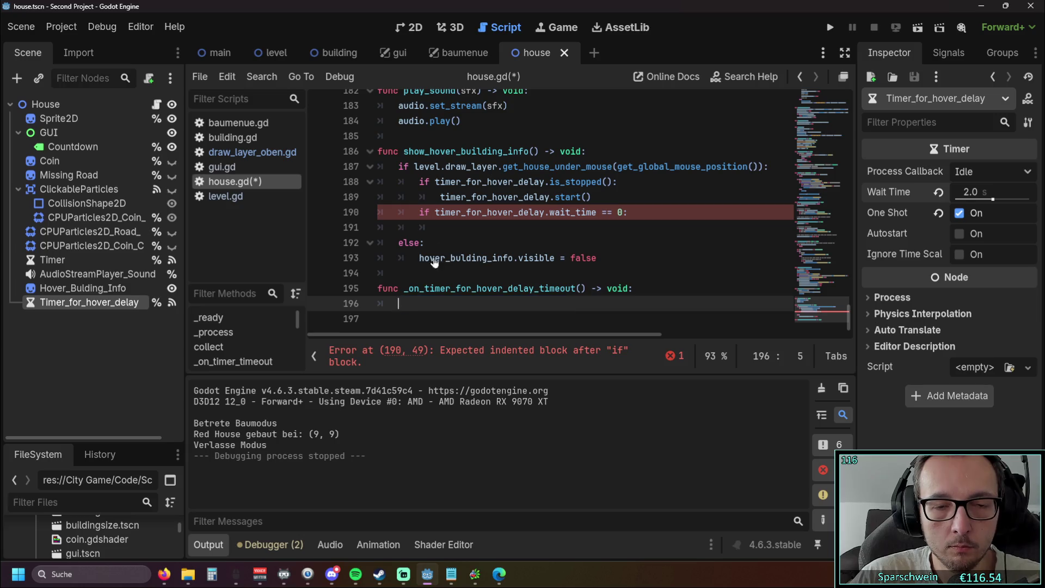
left_click(614, 229)
key("ctrl+v")
key("Down")
key("F5")
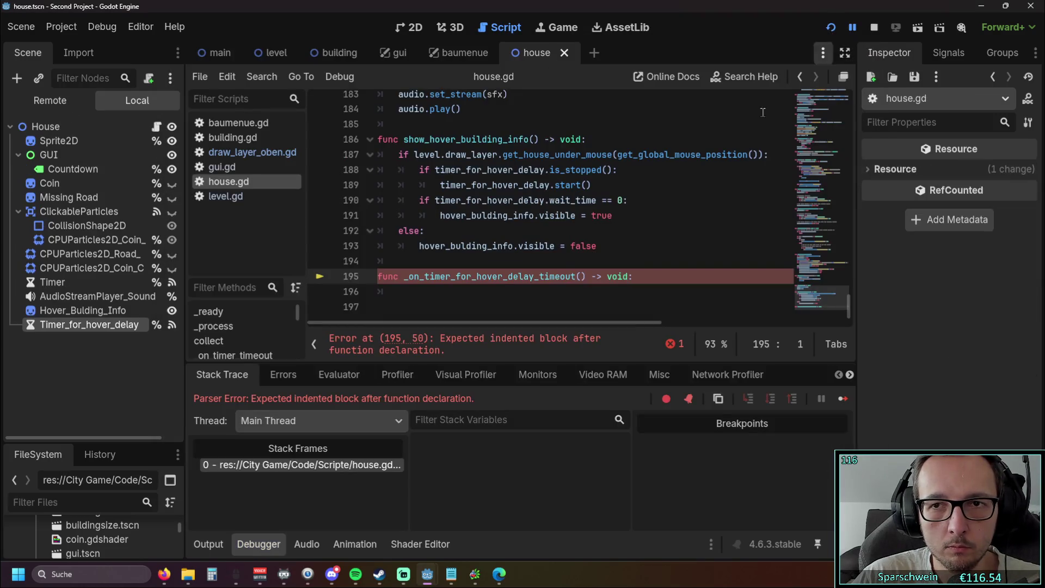
Add pass to the empty timeout function, then test-run by placing a pink house.
left_click(613, 284)
type("pass")
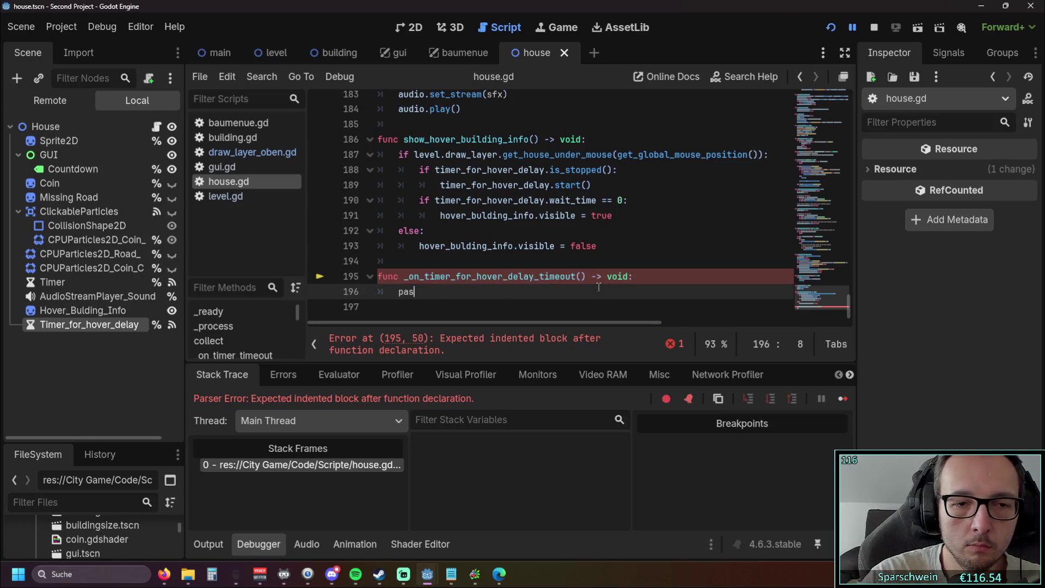
left_click(836, 28)
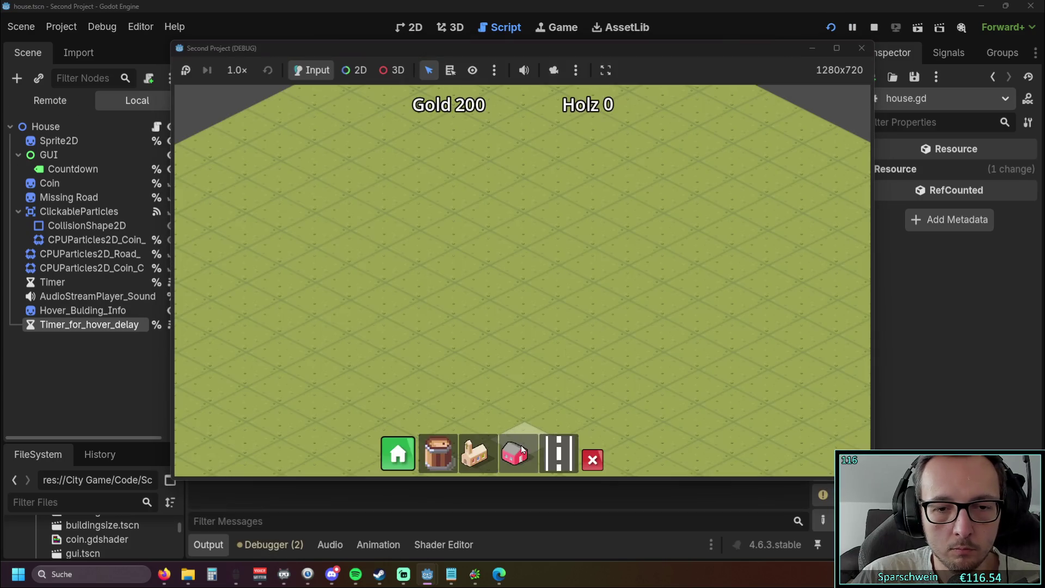
left_click(521, 449)
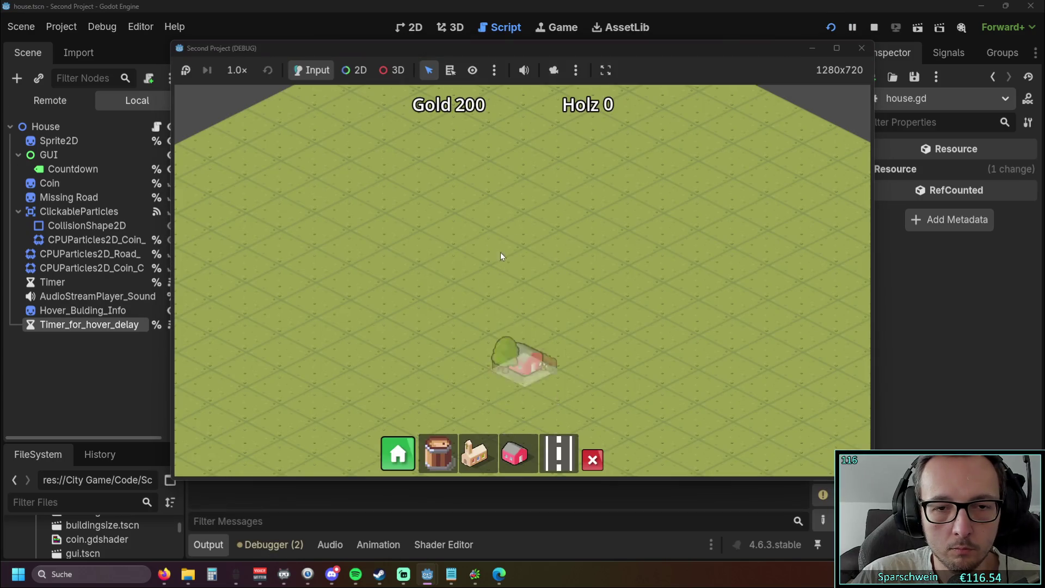
left_click(492, 248)
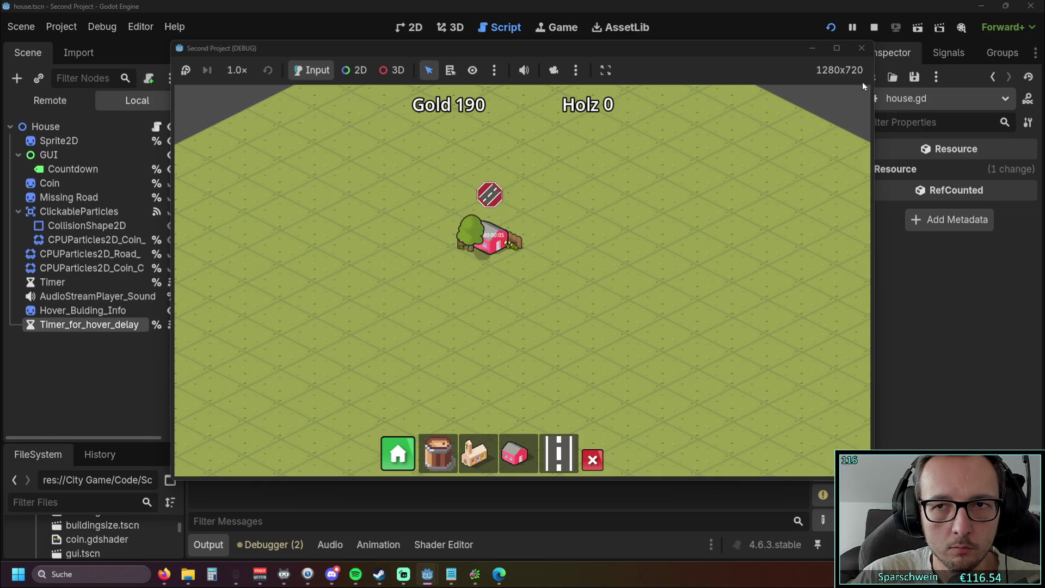
left_click(861, 47)
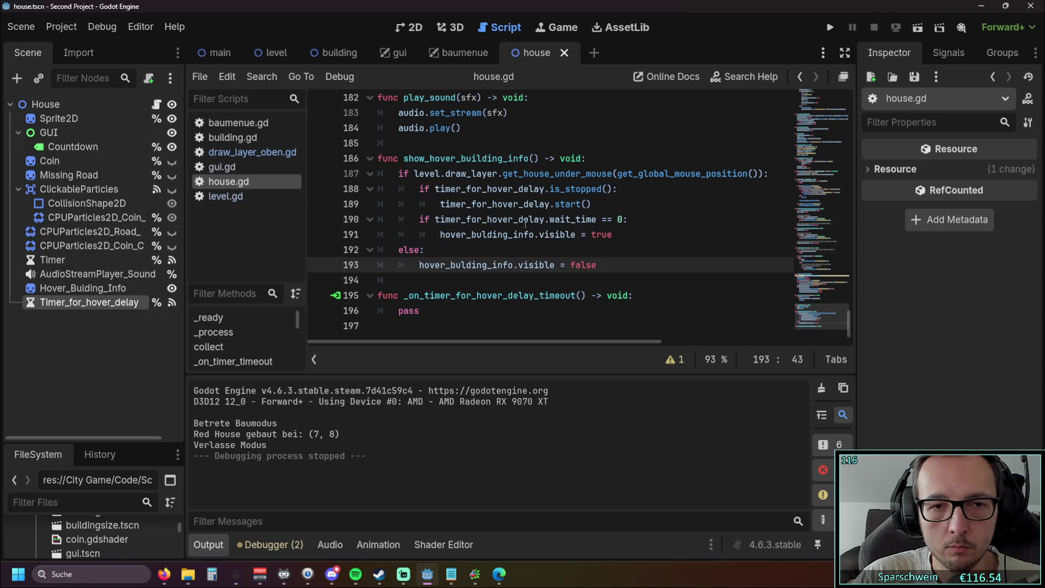
Outdent the wait_time check and its visible = true line by one level.
left_click(420, 218)
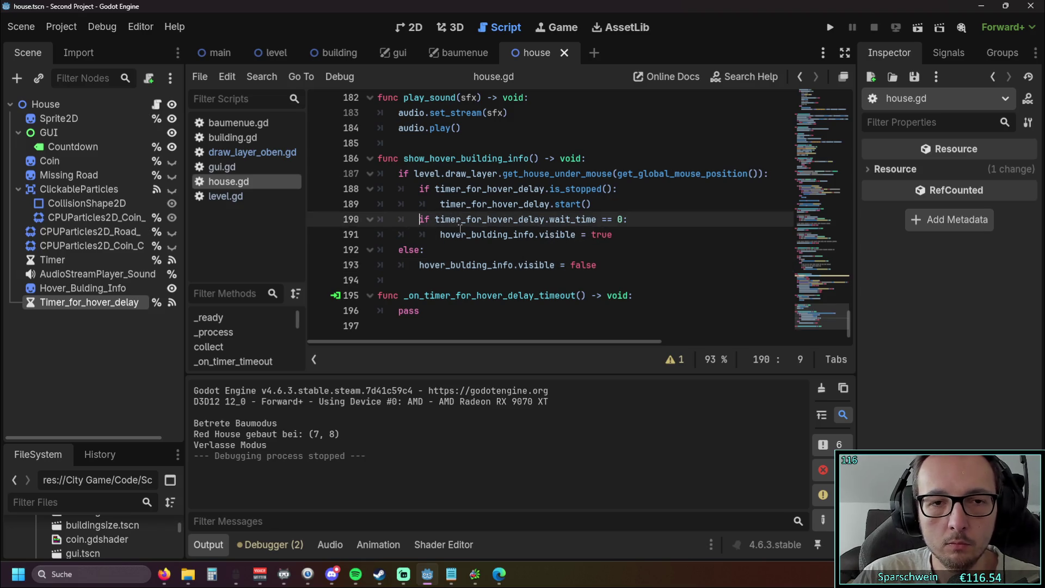
key("BackSpace")
key("Down")
key("BackSpace")
key("Down")
key("End")
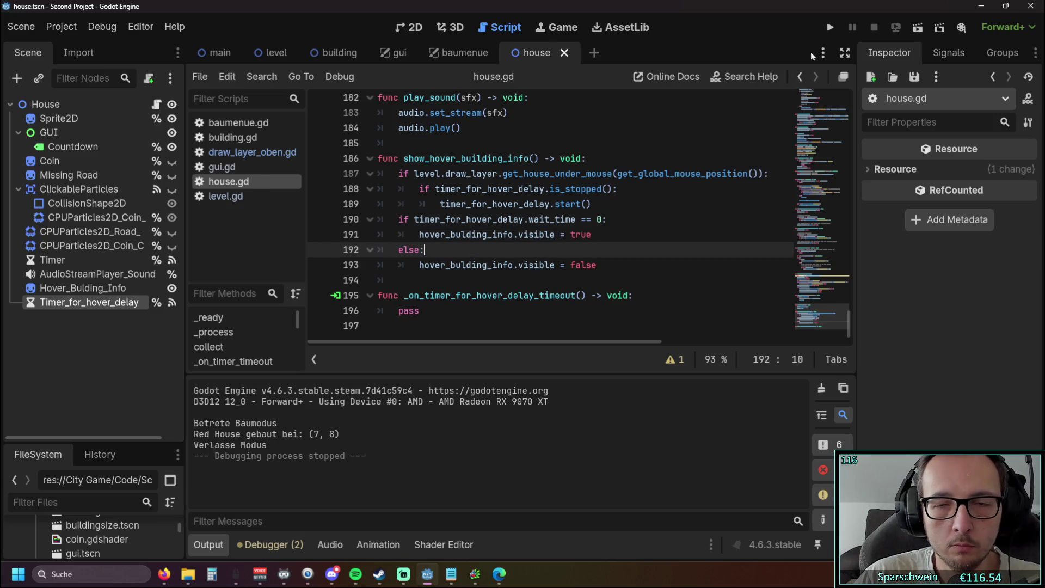
Run the game, hover the placed house, then stop the test run.
left_click(829, 33)
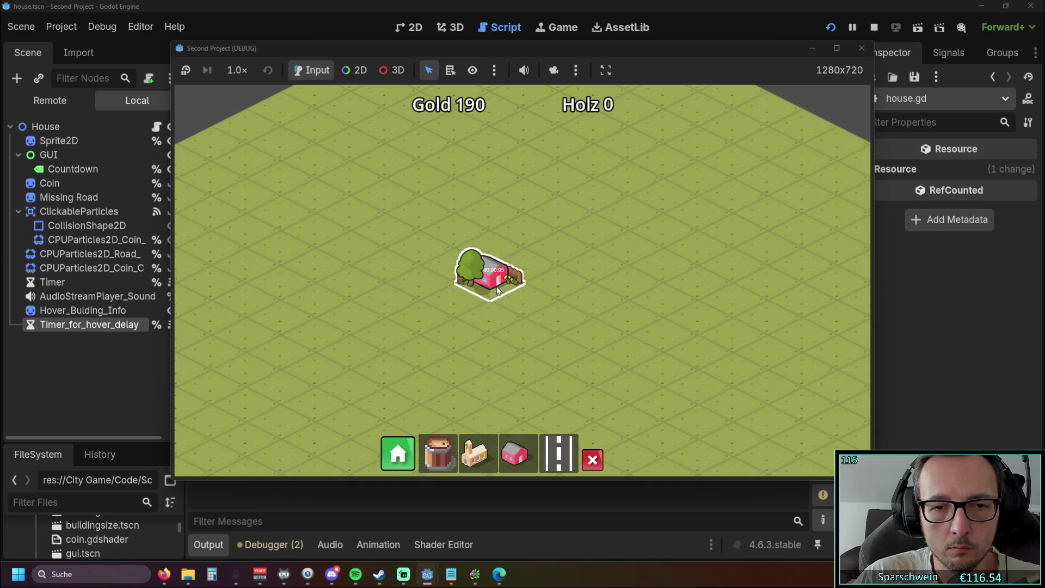
mouse_move(496, 287)
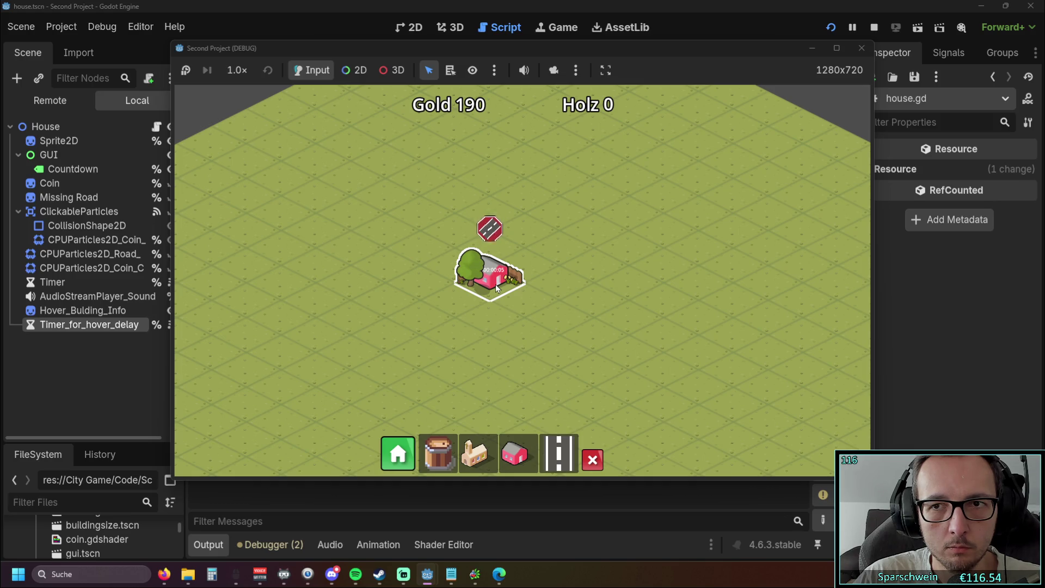
left_click(859, 48)
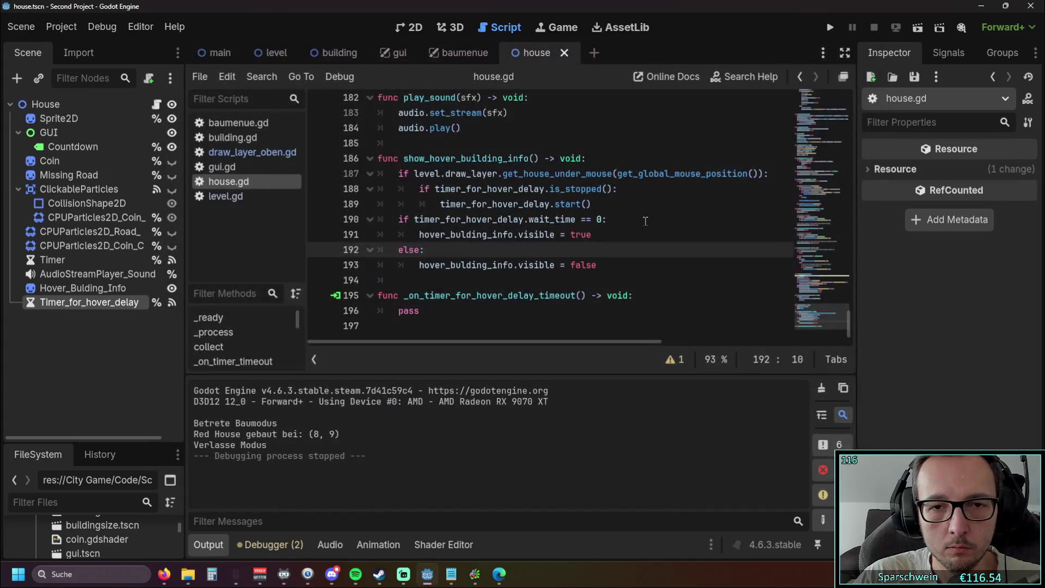
Indent the wait_time == 0 check and its visible = true line back under the hover condition.
scroll(568, 269, "up", 1)
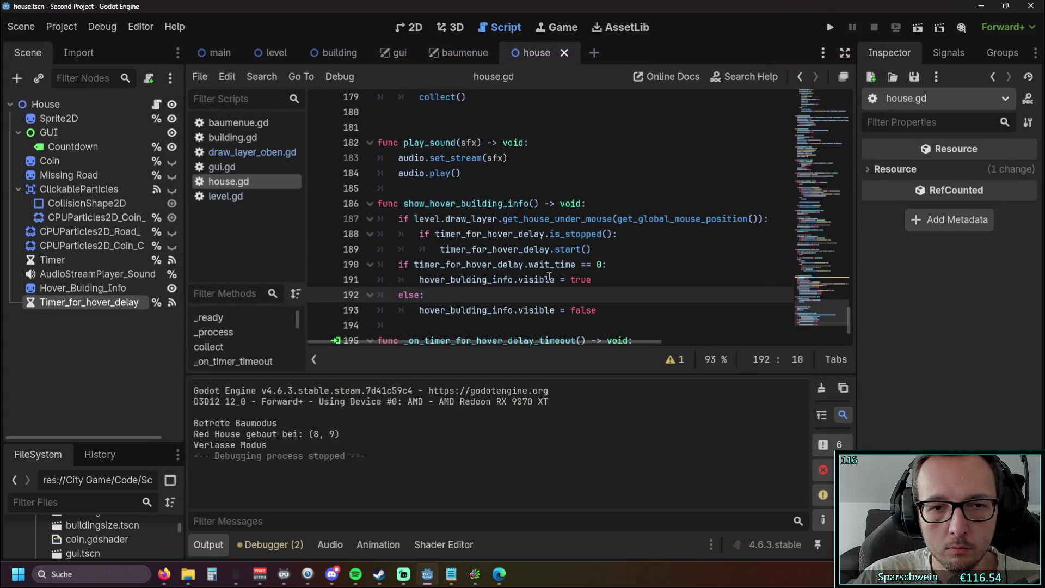
scroll(549, 276, "down", 1)
mouse_move(548, 276)
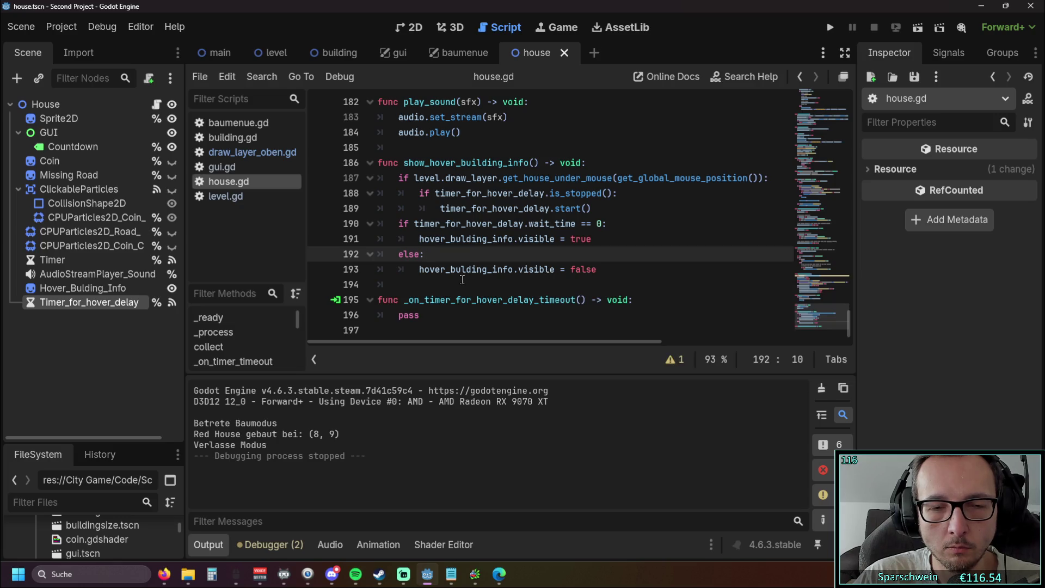
left_click(400, 224)
key("Tab")
key("Down")
key("Tab")
key("Down")
mouse_move(545, 223)
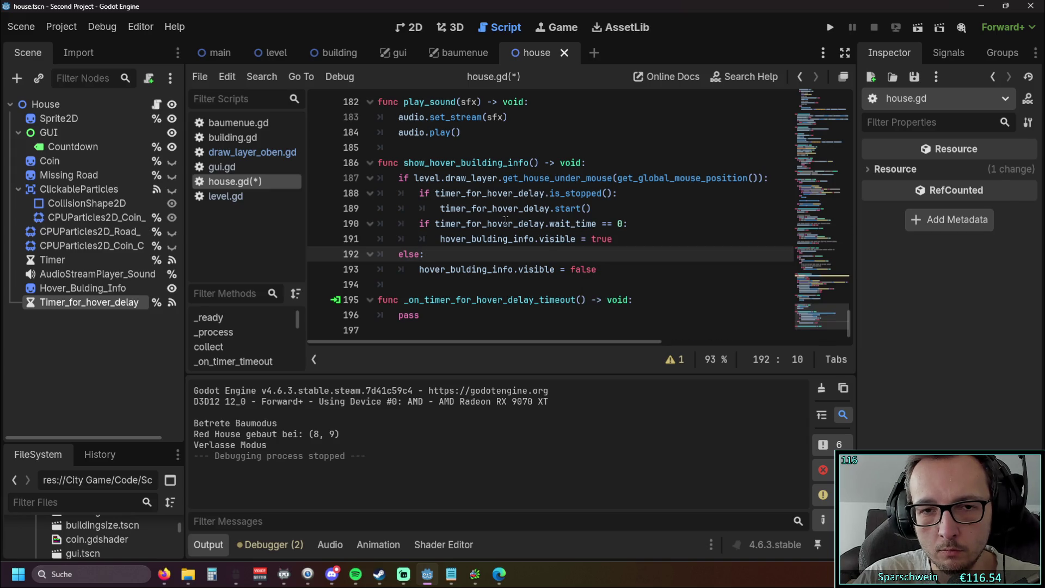
mouse_move(505, 221)
mouse_move(476, 268)
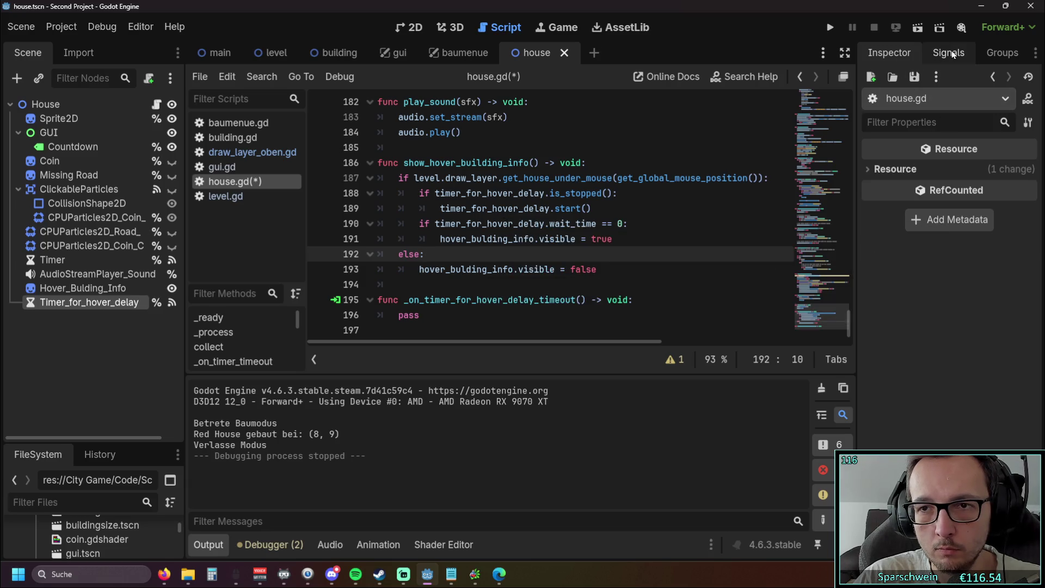
Inspect Timer_for_hover_delay's 2.0 s Wait Time, then select the 0 in the wait_time comparison.
left_click(83, 305)
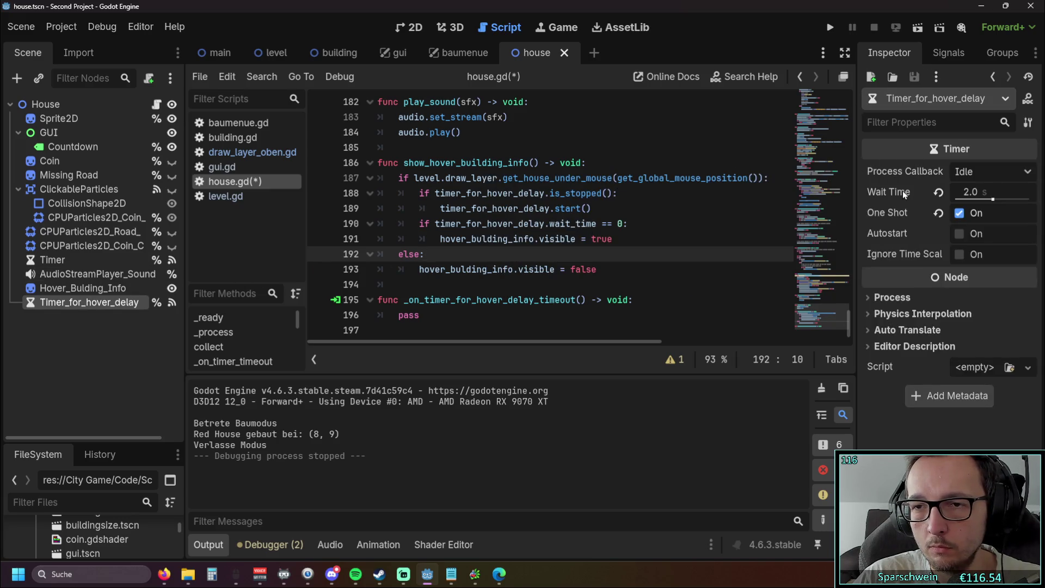
mouse_move(905, 194)
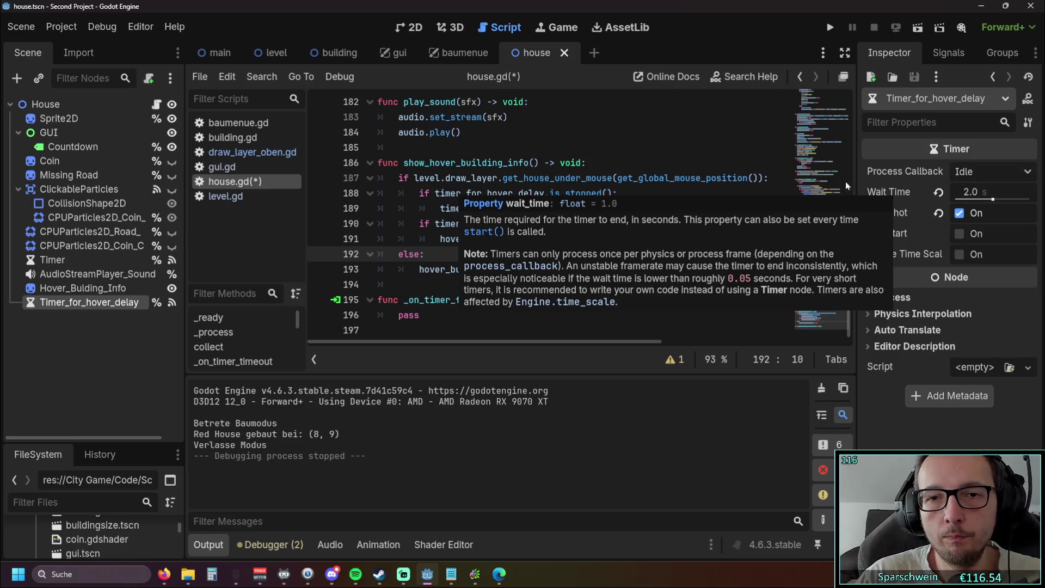
double_click(619, 223)
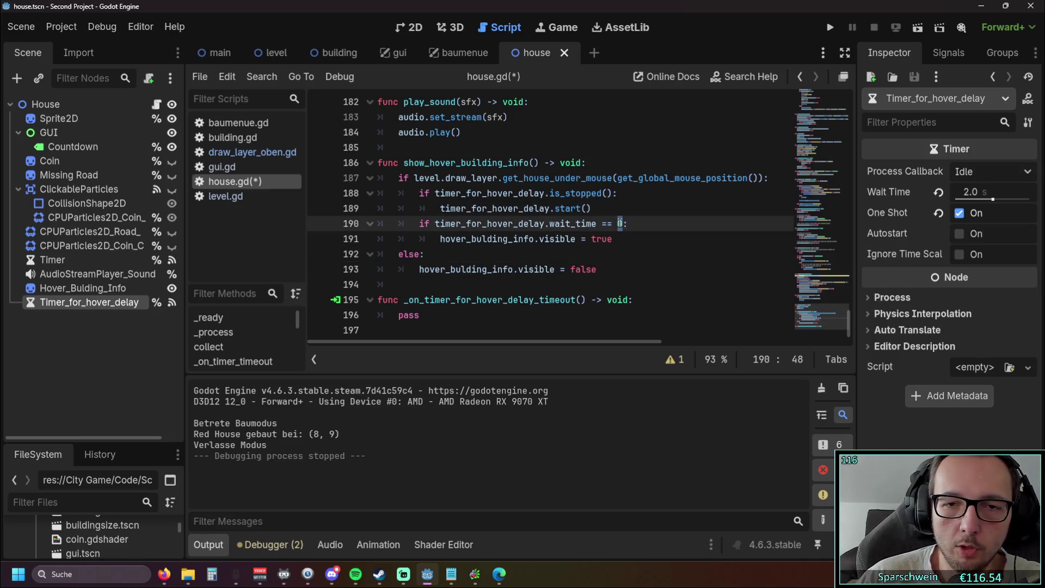
Change the line 190 condition to wait_time <= 0.2 and launch the game.
key("BackSpace")
key("BackSpace")
key("BackSpace")
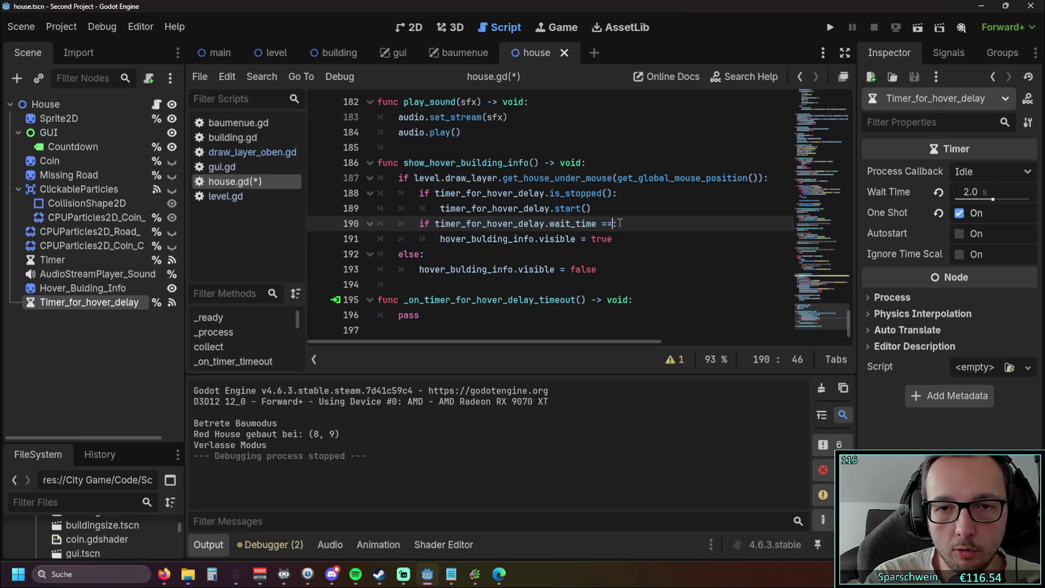
type("<")
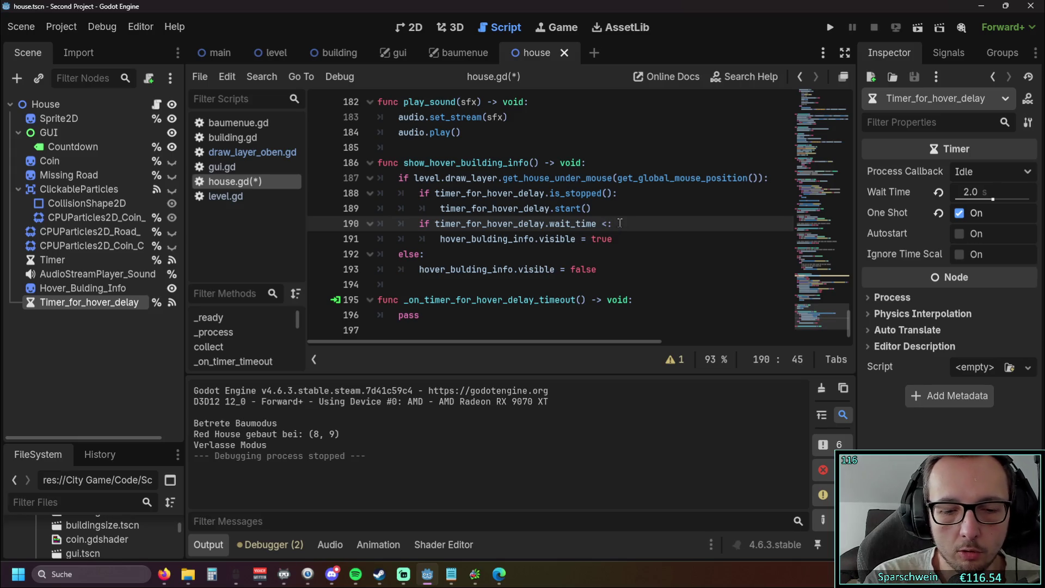
type("= 0.,")
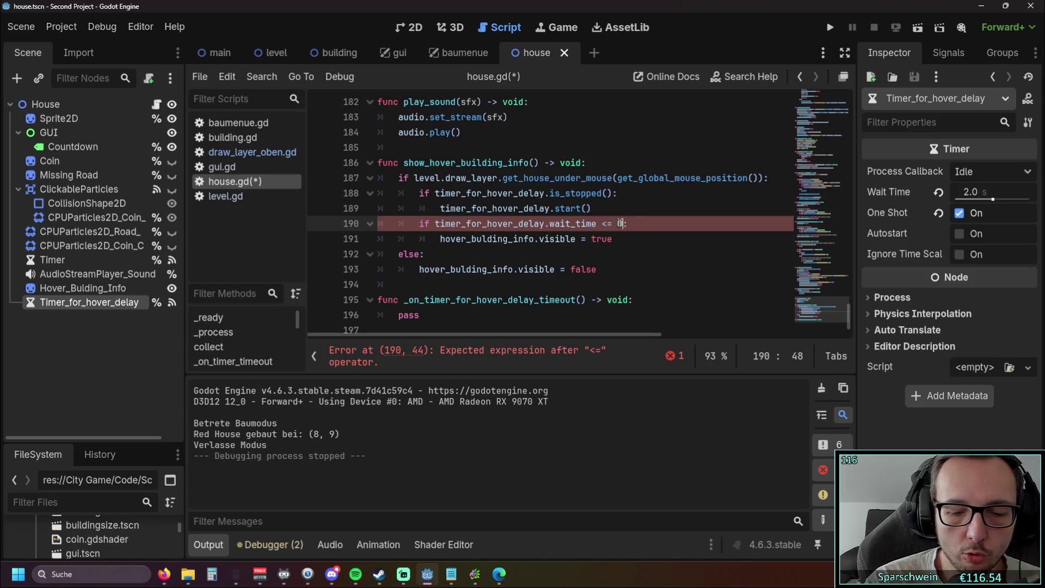
key("BackSpace")
type("2")
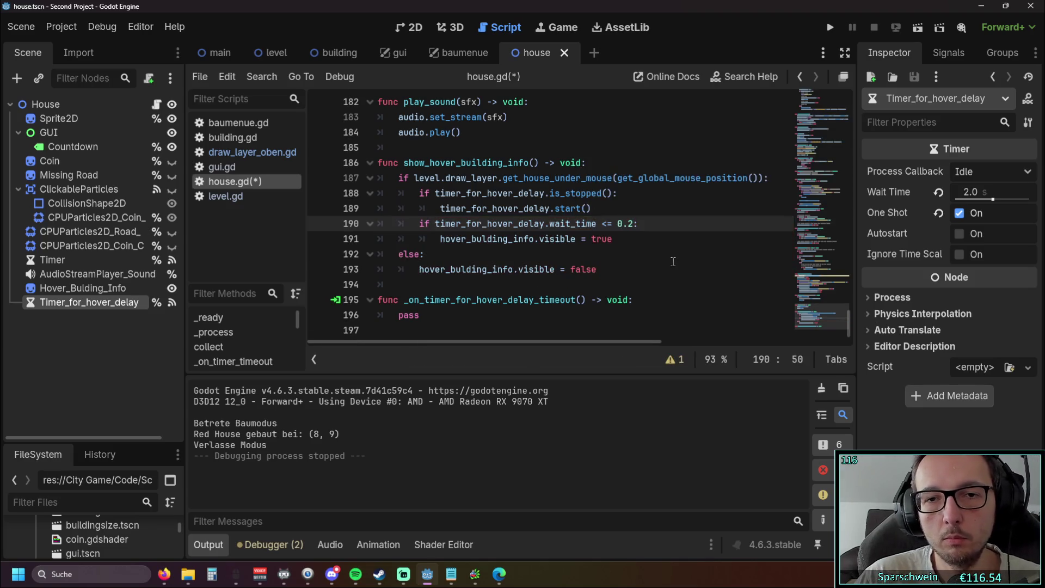
key("Down")
key("Down")
left_click(829, 27)
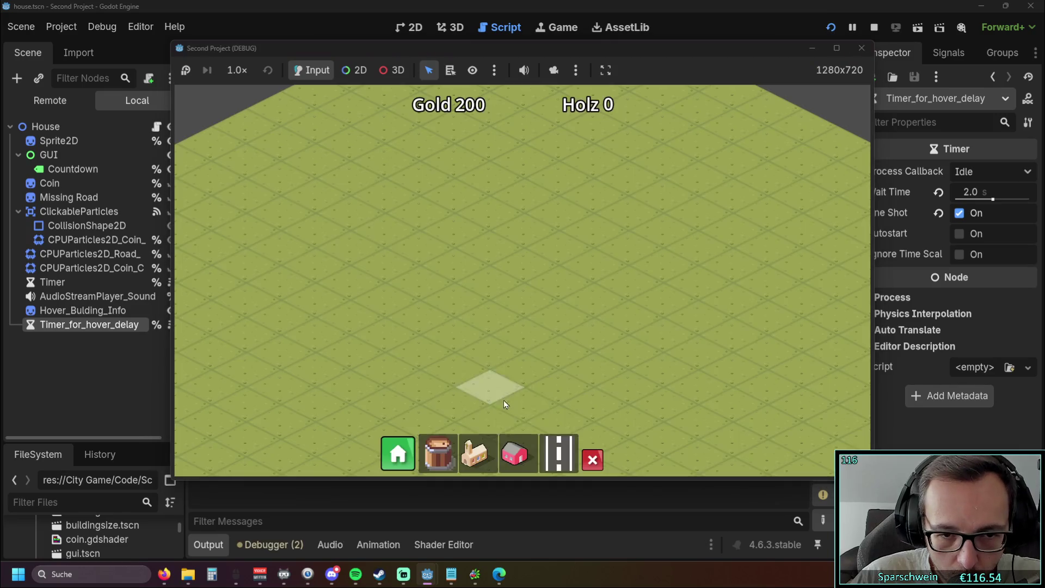
Place a red house on the grass grid at (8, 9), hover it, then stop the game.
left_click(489, 274)
mouse_move(504, 277)
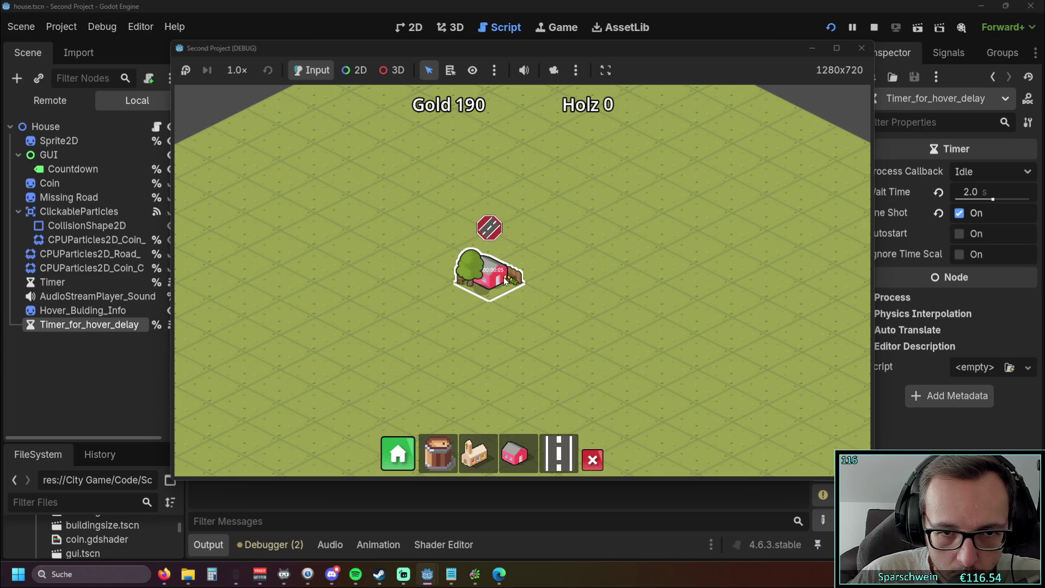
left_click(862, 48)
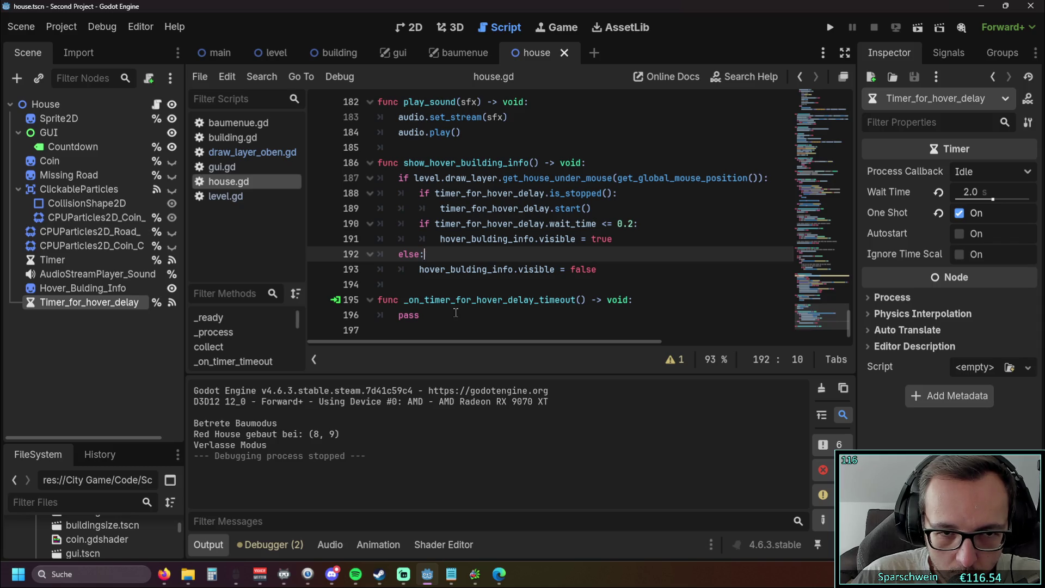
Indent the wait_time <= 0.2 check and its visible = true line one level under is_stopped().
left_click(622, 240)
key("shift+Home")
left_click(631, 266)
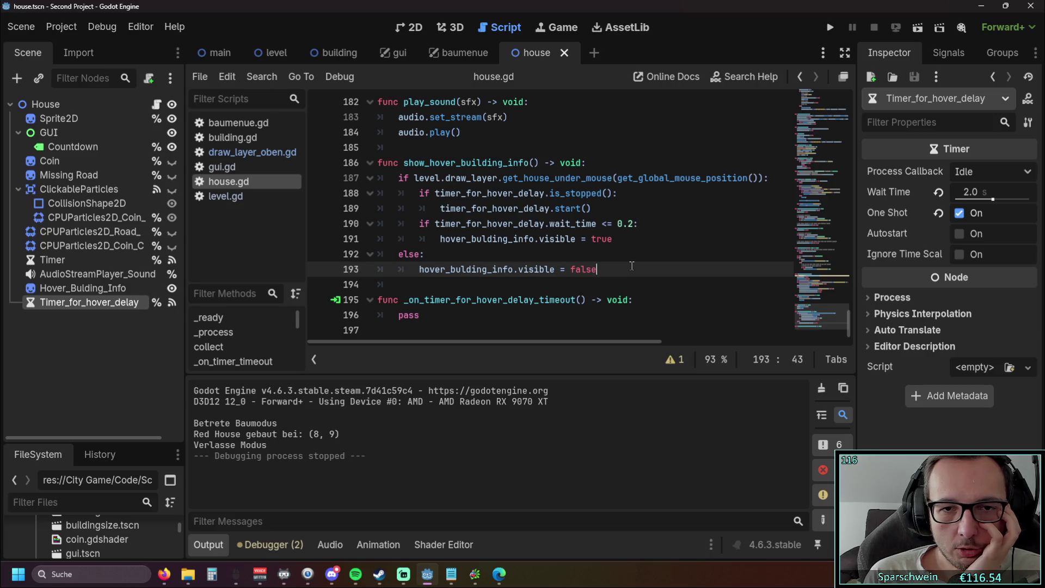
left_click(423, 223)
key("Tab")
left_click(434, 238)
key("Tab")
left_click(519, 255)
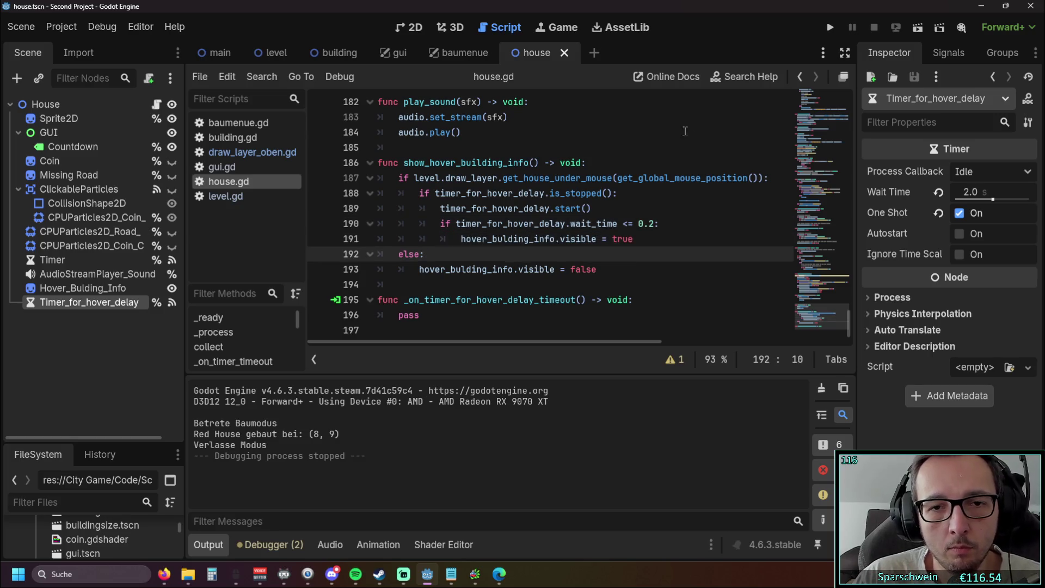
left_click(830, 28)
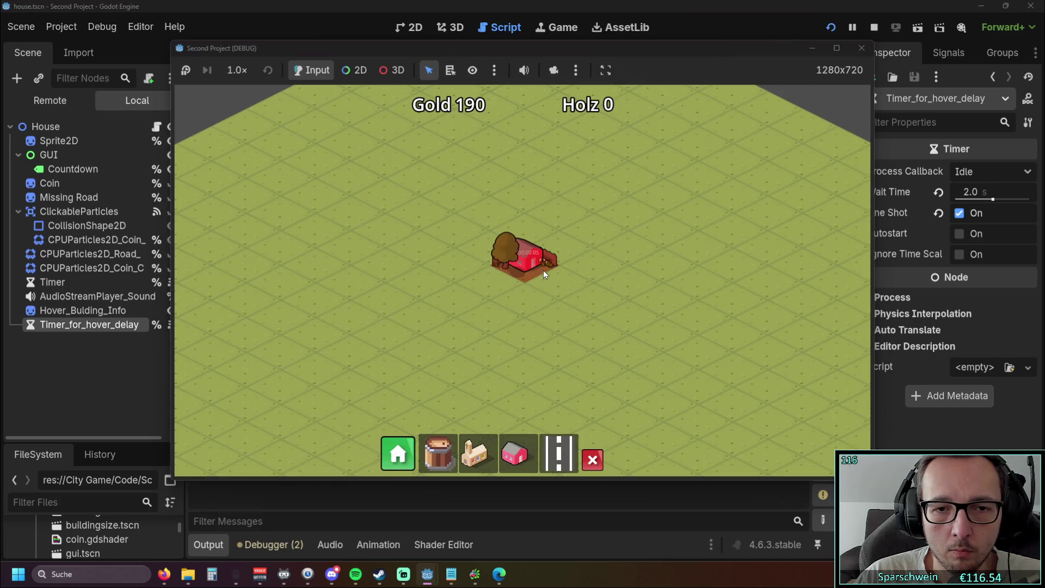
mouse_move(532, 263)
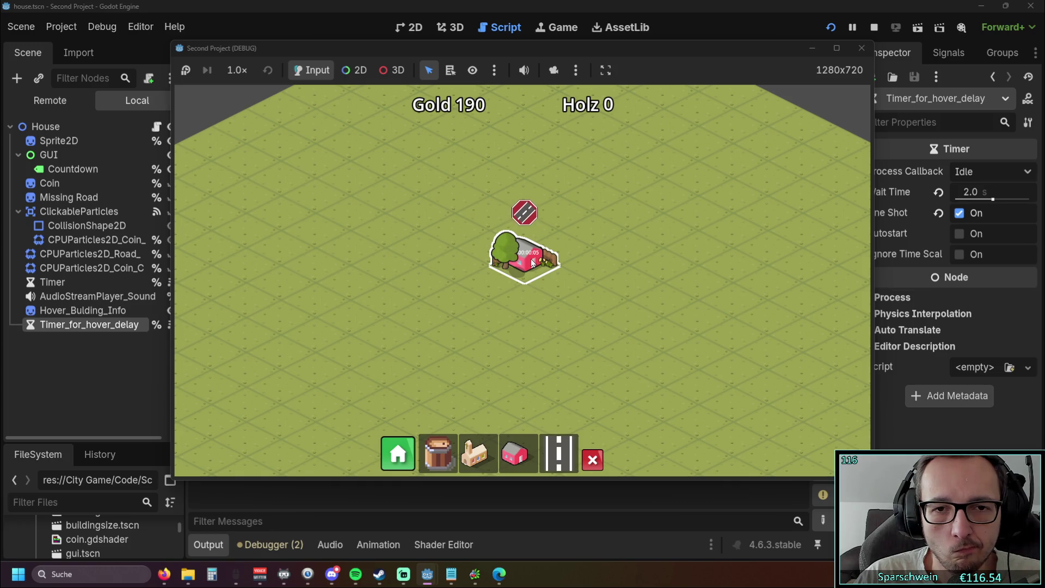
left_click(861, 48)
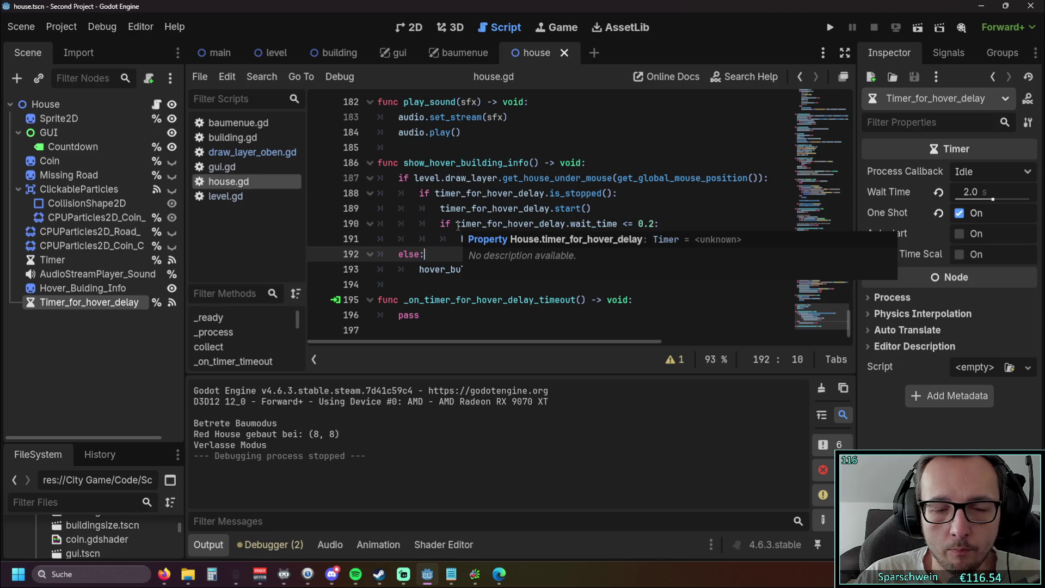
Move the visible = true statement into _on_timer_for_hover_delay_timeout.
mouse_move(450, 341)
left_mouse_down()
mouse_move(505, 340)
mouse_move(431, 341)
left_mouse_up()
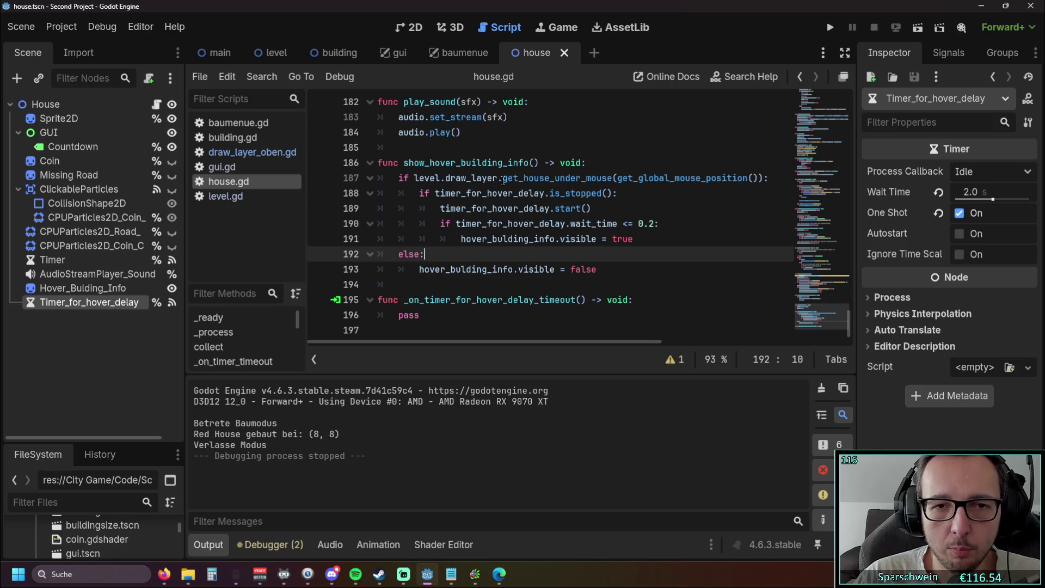
left_click(672, 220)
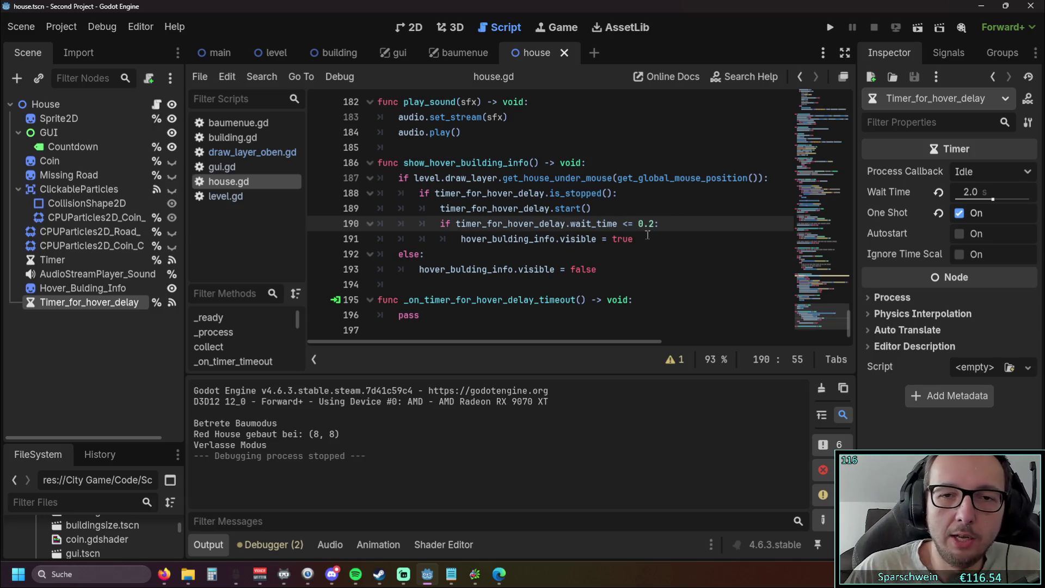
left_click_drag(647, 241, 453, 240)
key("ctrl+x")
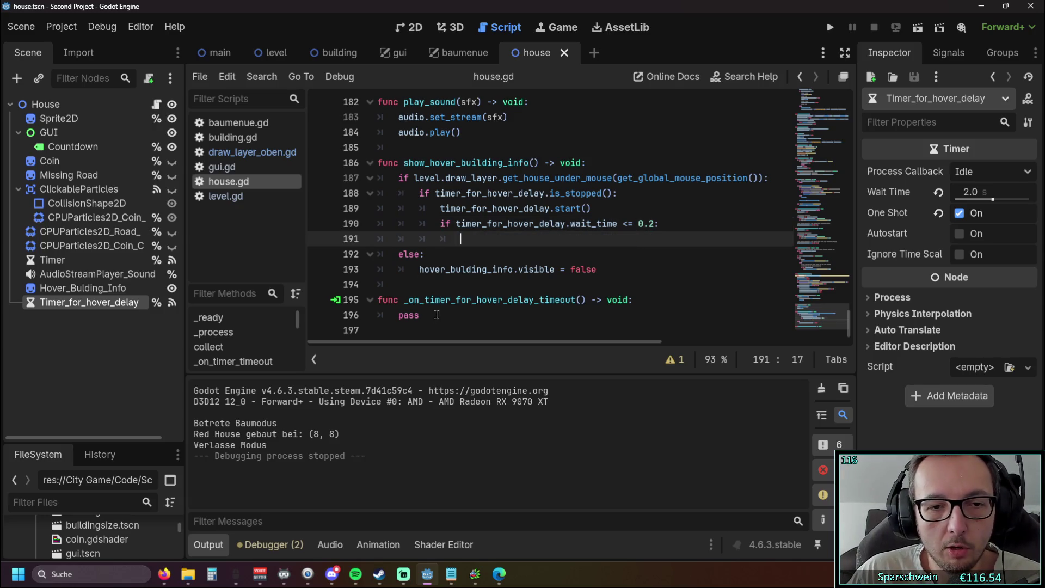
left_click(639, 299)
key("Return")
key("ctrl+v")
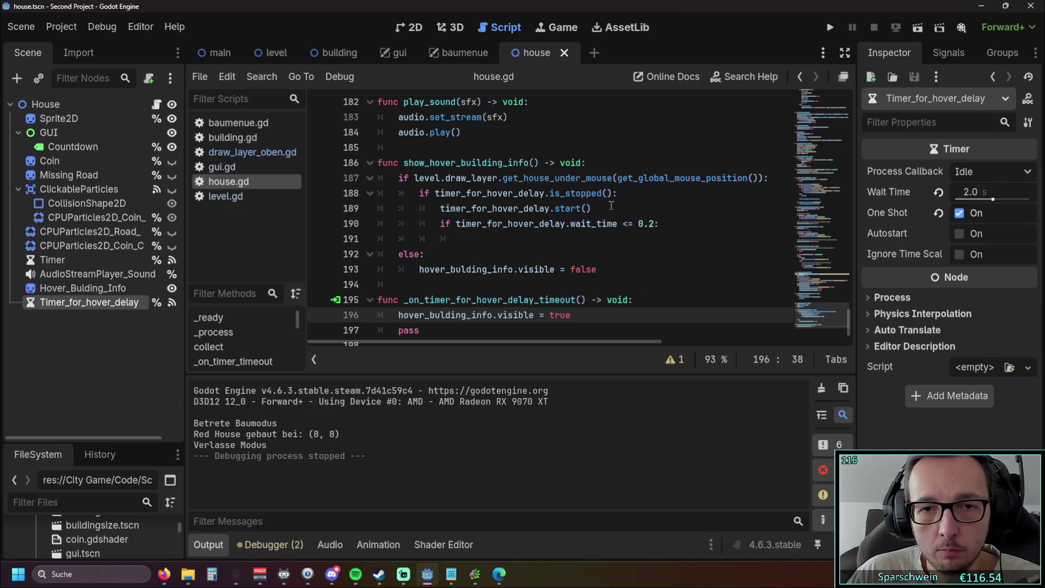
Delete the wait_time check line, restore the else: line, then run the game and pick the pink house.
left_click(659, 223)
key("shift+Home")
key("shift+Home")
key("BackSpace")
key("BackSpace")
left_click(479, 239)
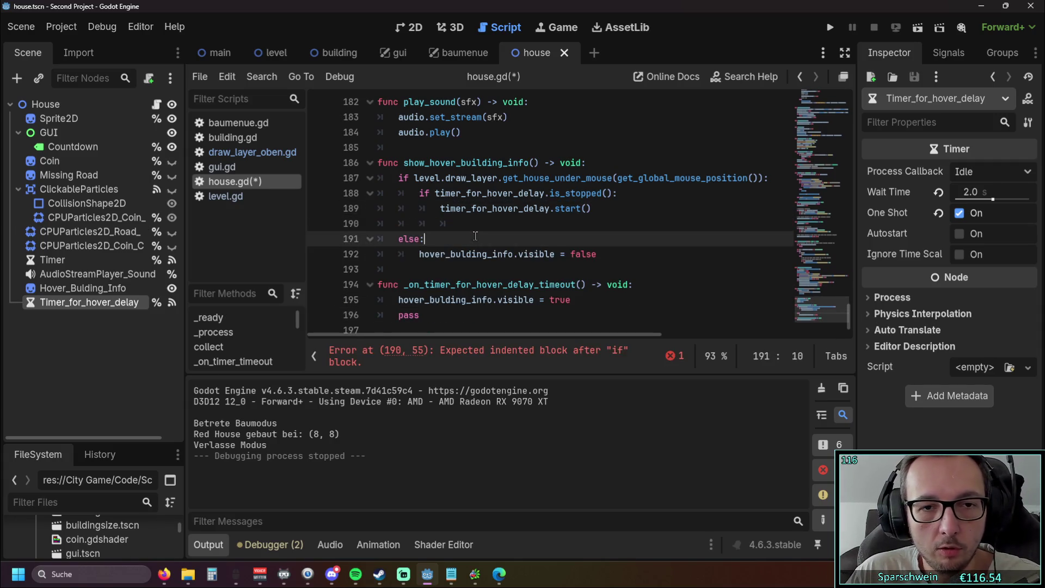
key("BackSpace")
type(":")
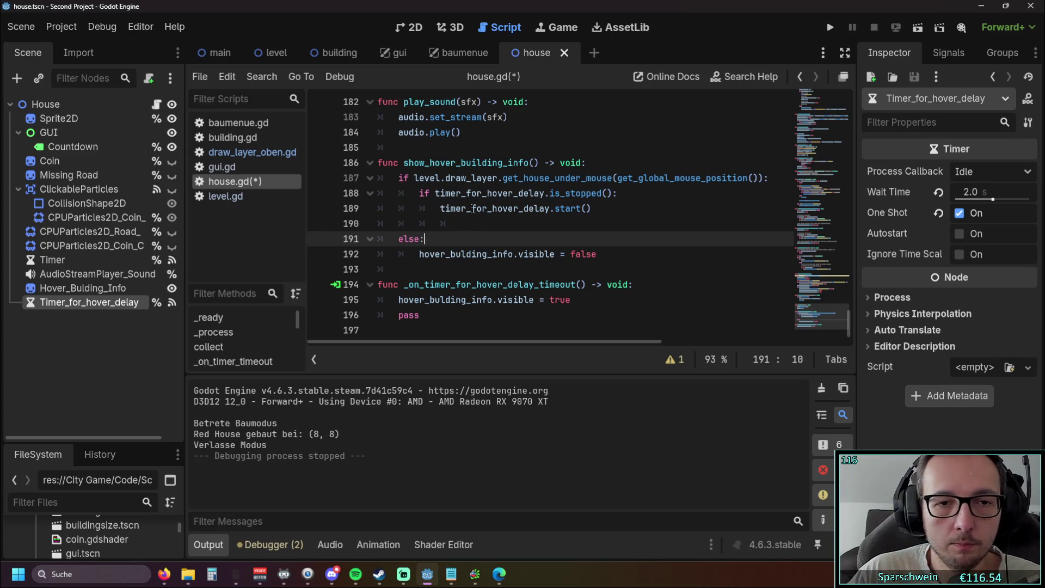
key("Up")
key("BackSpace")
key("BackSpace")
key("BackSpace")
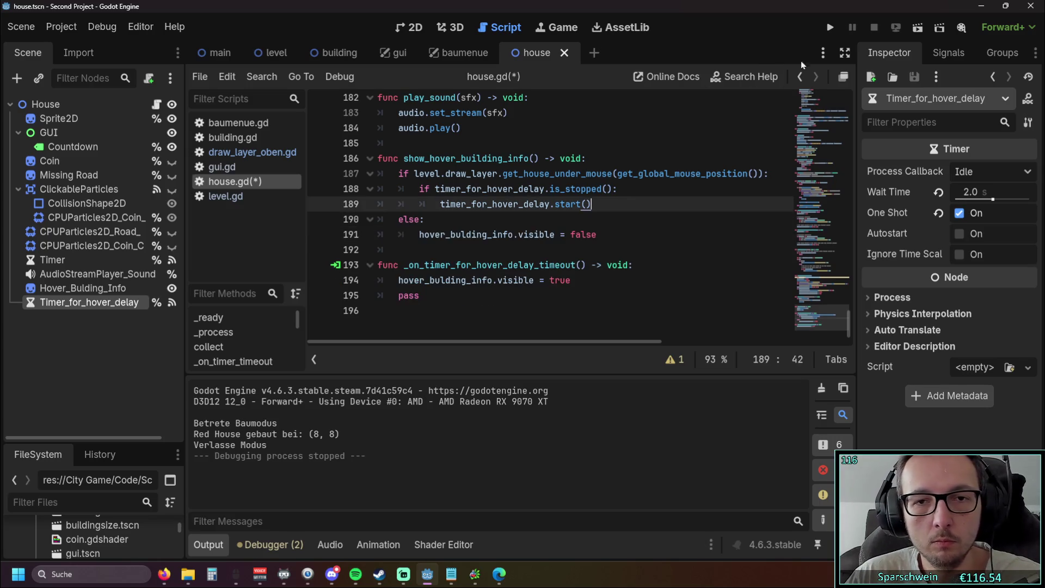
left_click(830, 28)
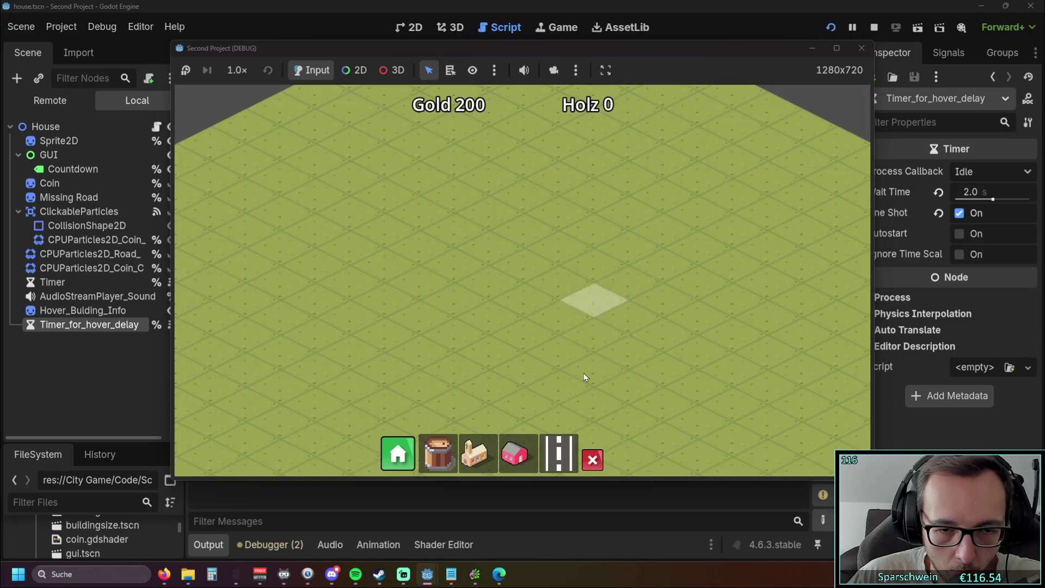
left_click(514, 453)
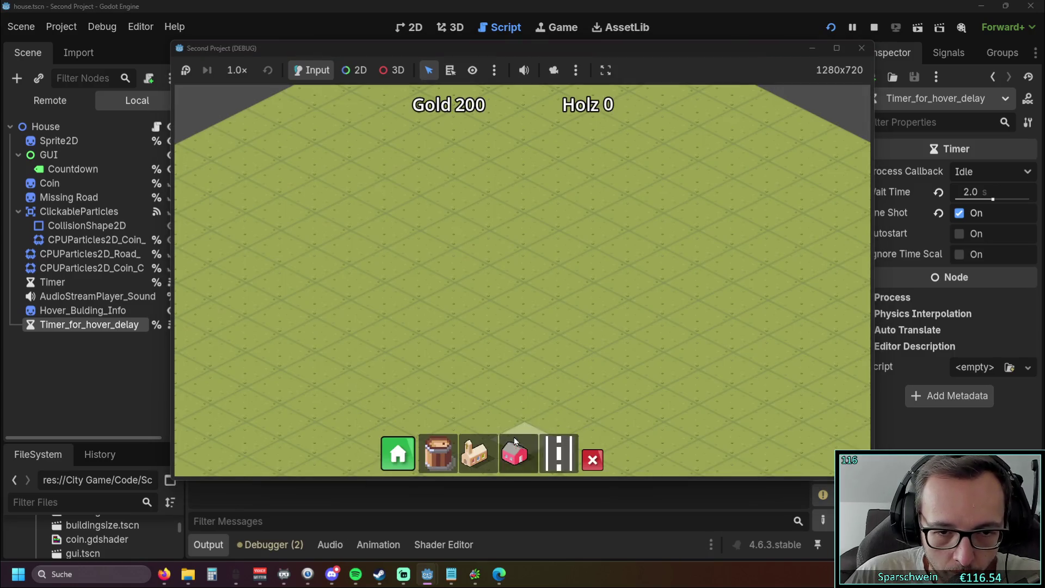
Place a house at (8, 8), let the delayed info panel appear, zoom in, then stop the game.
left_click(546, 265)
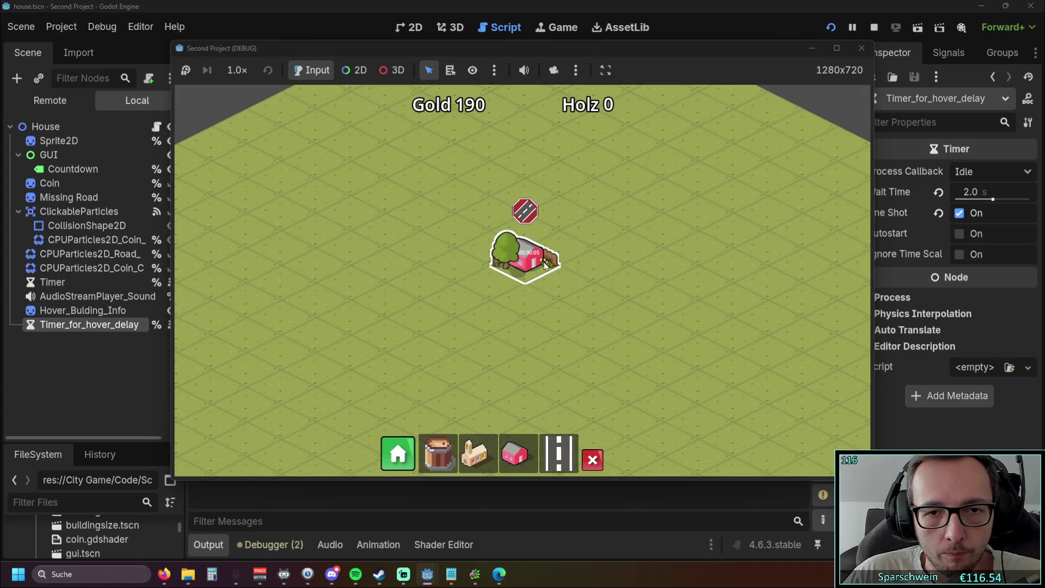
mouse_move(546, 265)
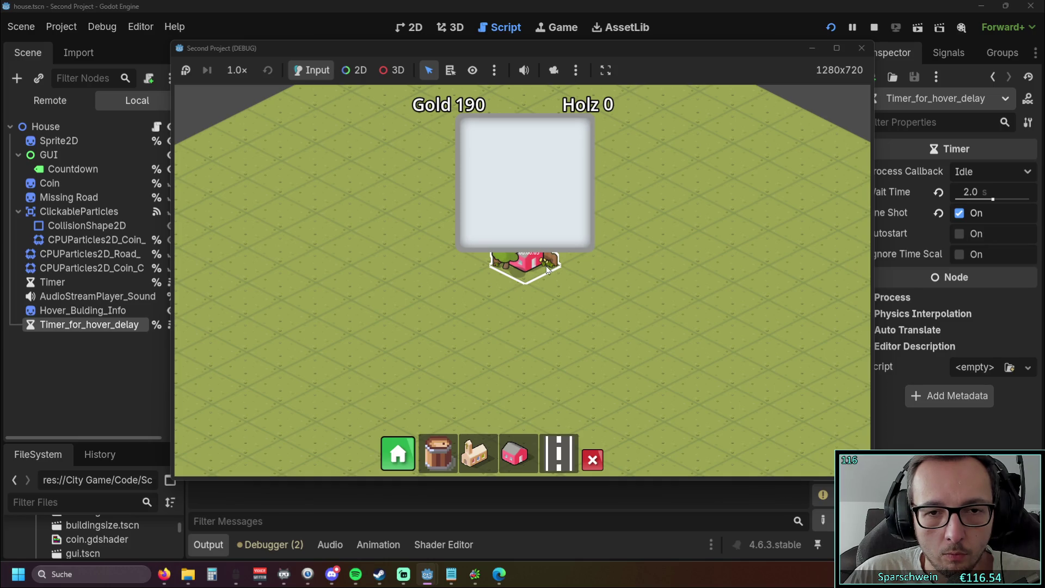
scroll(522, 267, "up", 2)
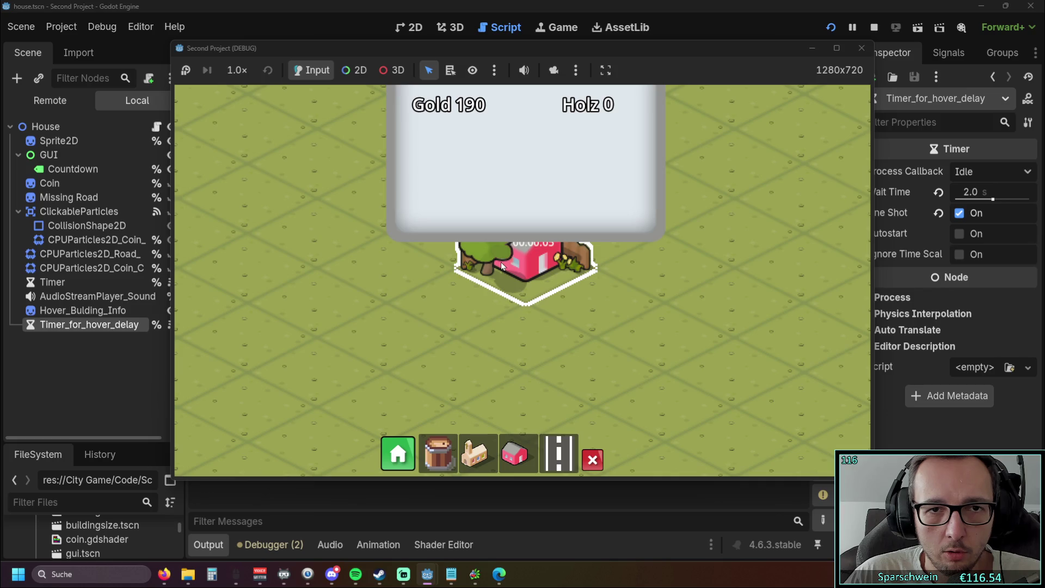
left_click(862, 49)
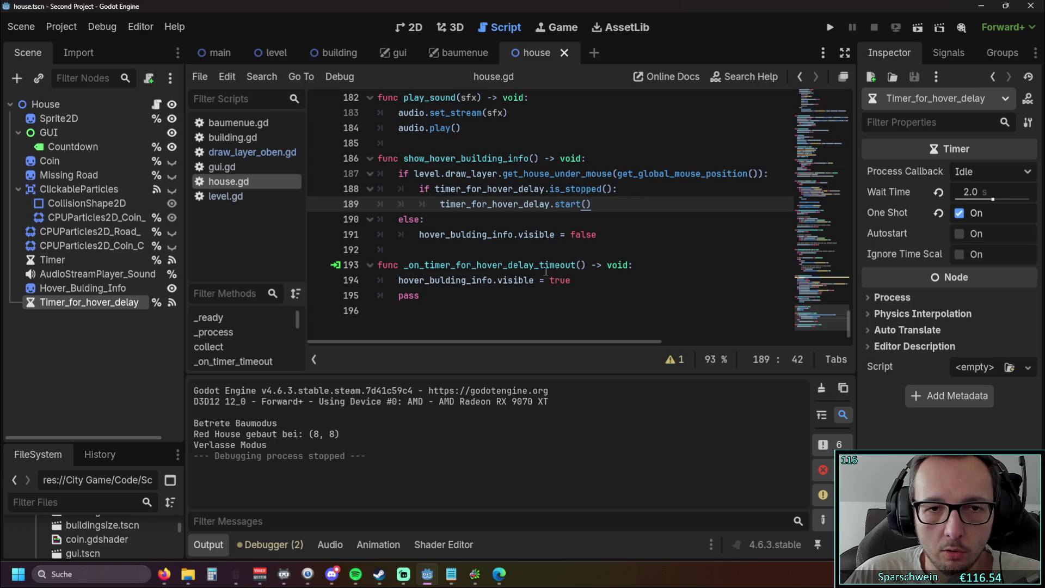
Add a print("rift") debug line on line 188 under the hovered-house check and run the project.
scroll(480, 339, "up", 1)
mouse_move(480, 339)
left_mouse_down()
mouse_move(511, 340)
mouse_move(462, 344)
left_mouse_up()
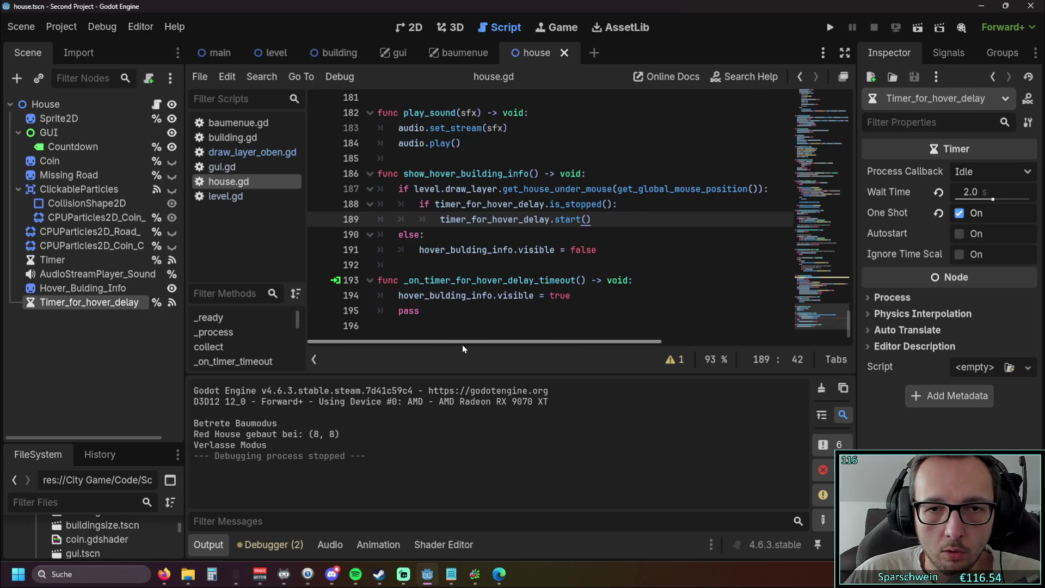
left_click(771, 188)
key("Return")
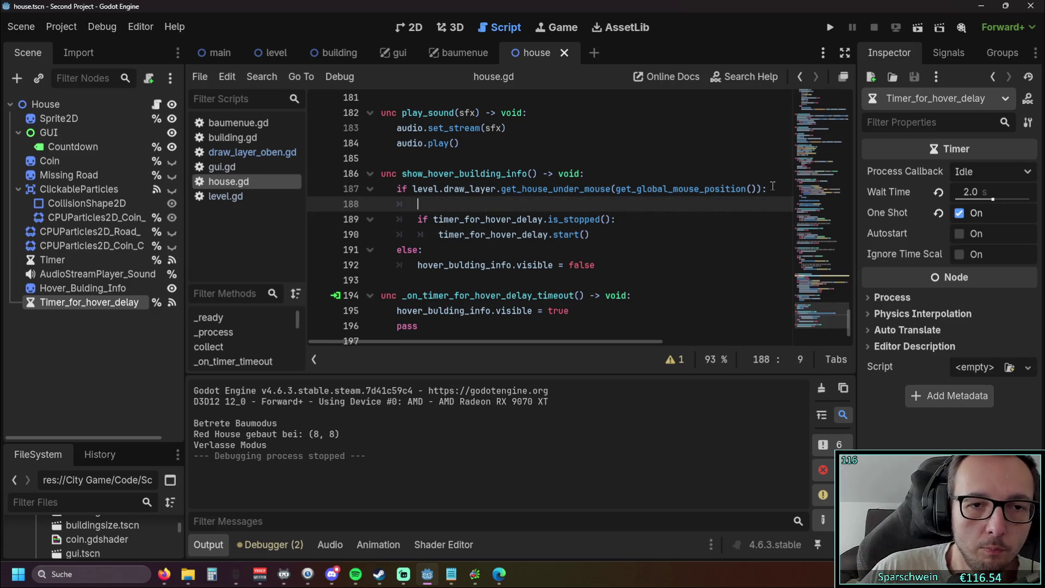
type("print(")
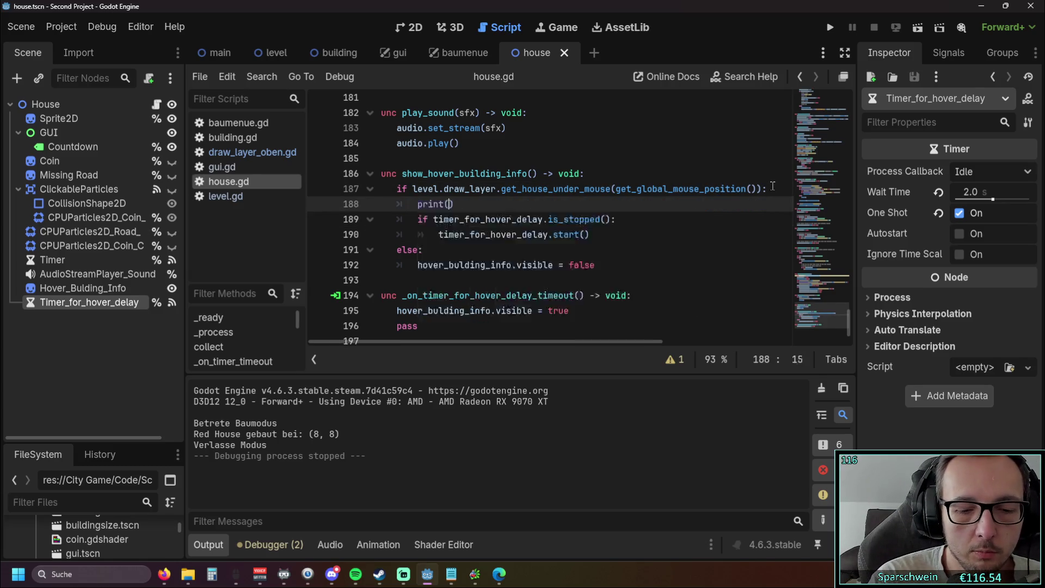
type("hi")
key("BackSpace")
key("BackSpace")
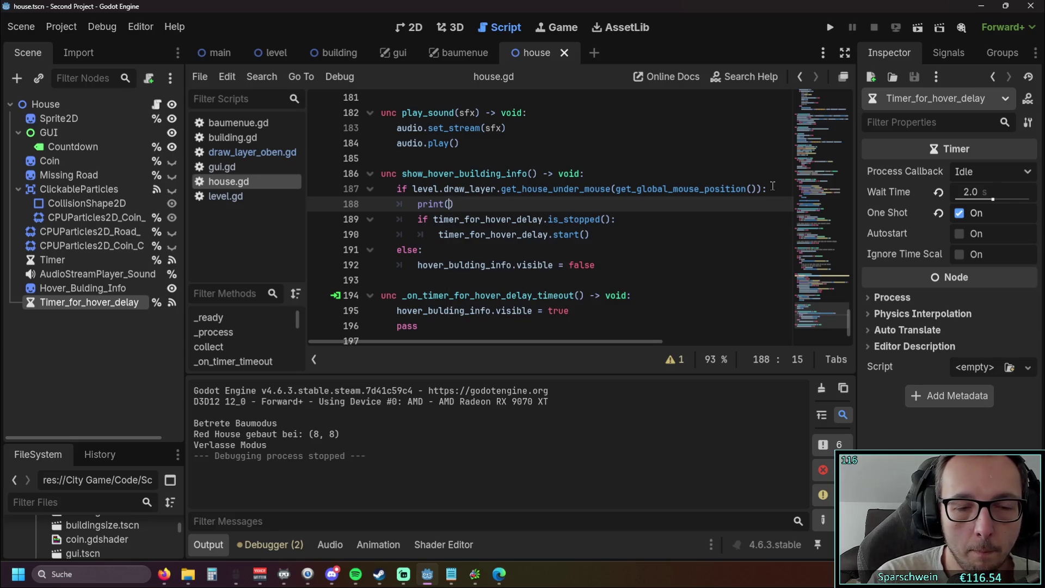
type("\"")
type("hey")
key("BackSpace")
key("BackSpace")
key("BackSpace")
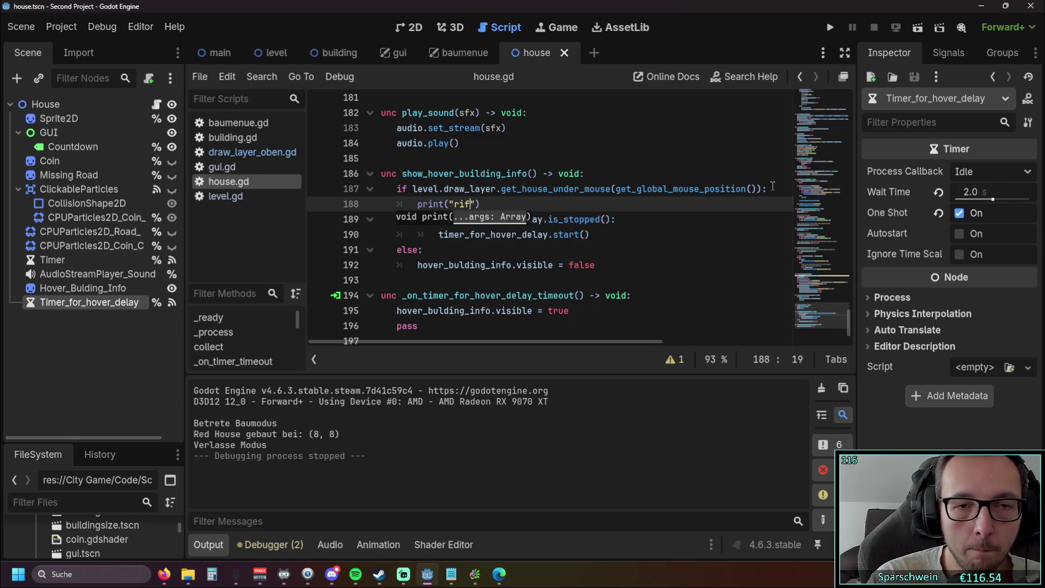
type("rift")
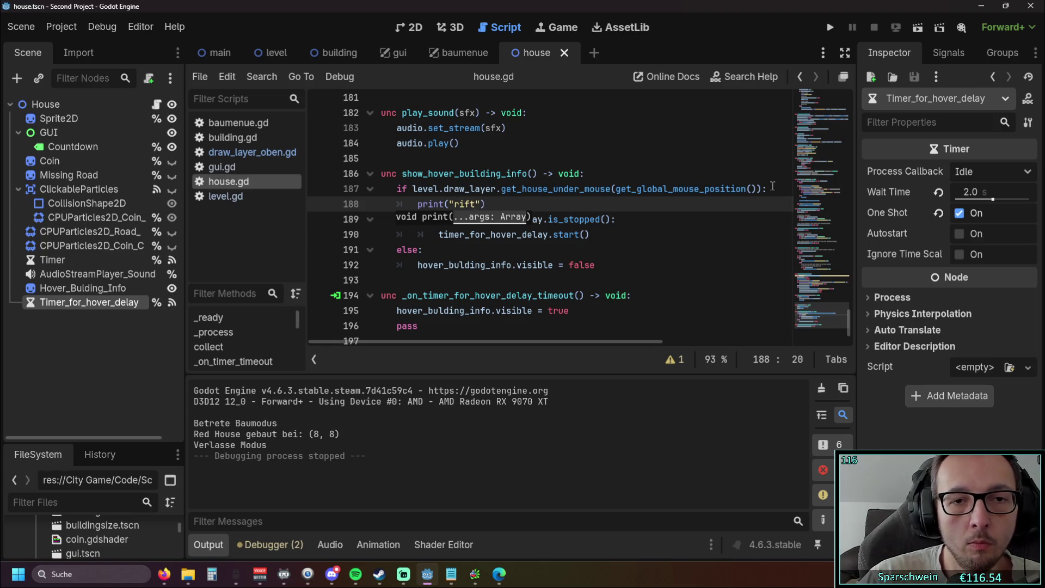
left_click(730, 189)
left_click(829, 27)
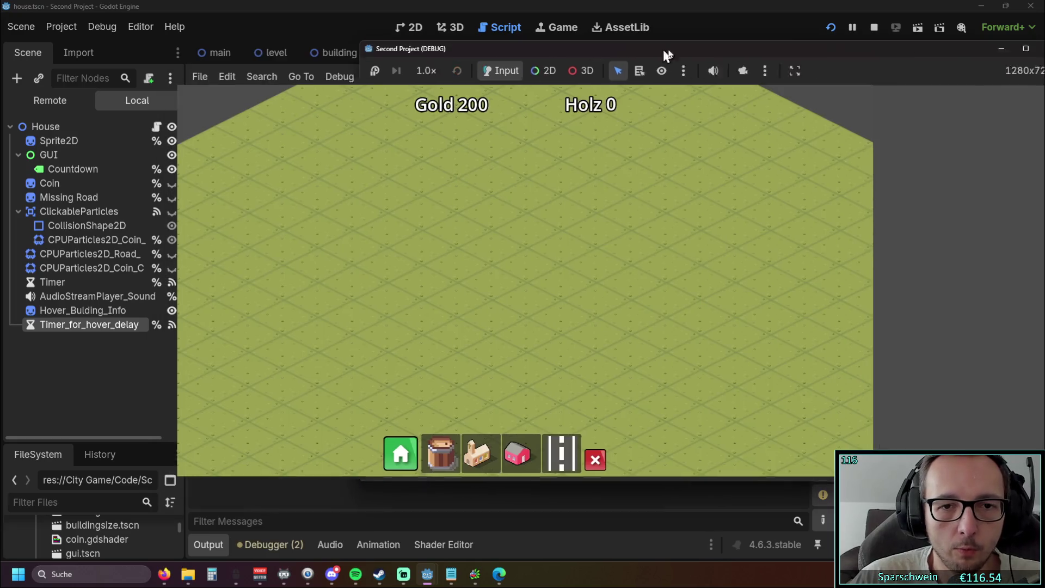
Place a house, check the repeated "rift" lines in the output, then stop the game with F8.
left_click_drag(667, 55, 729, 42)
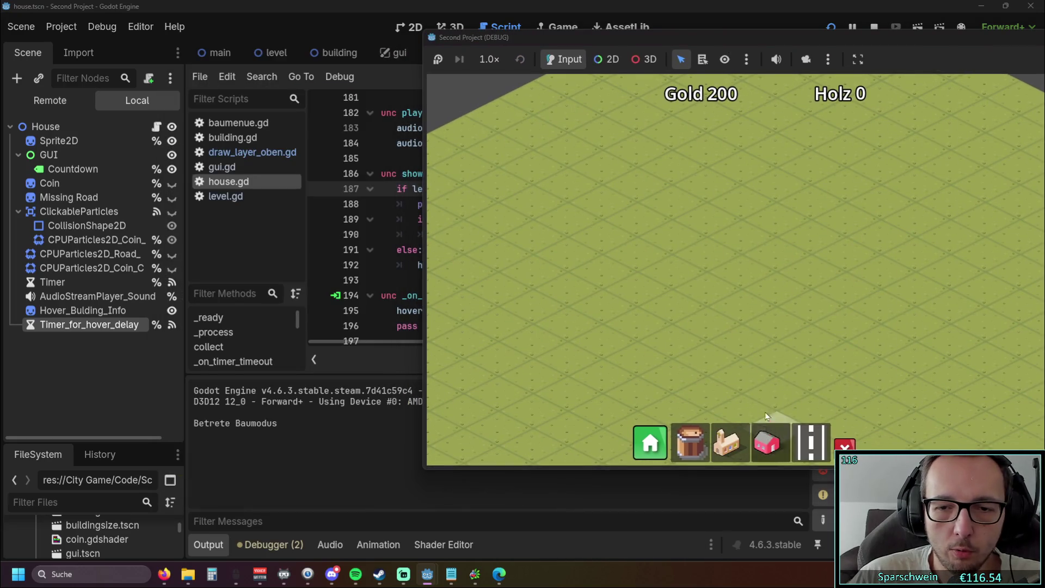
left_click(767, 443)
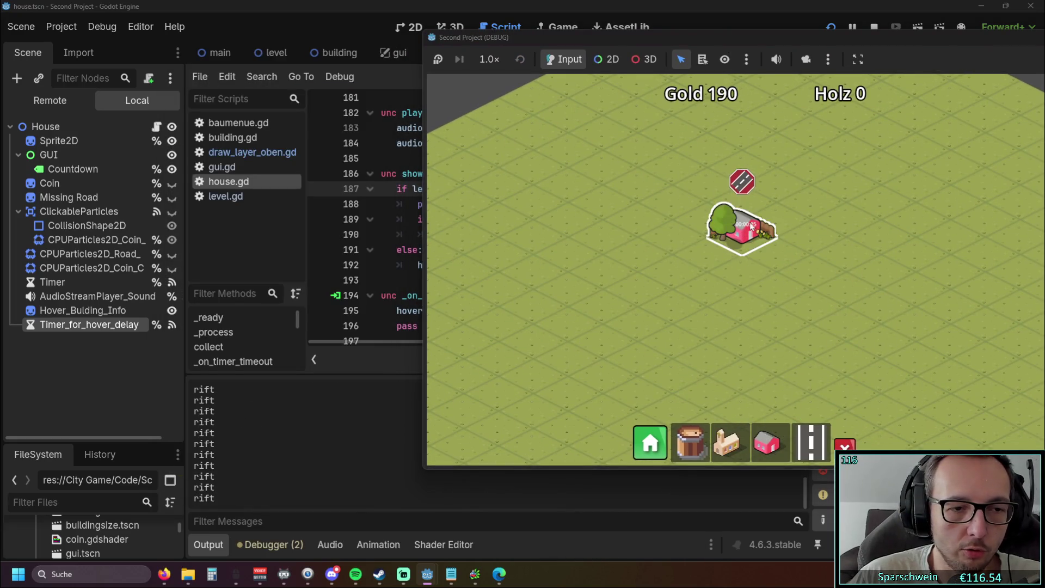
mouse_move(738, 235)
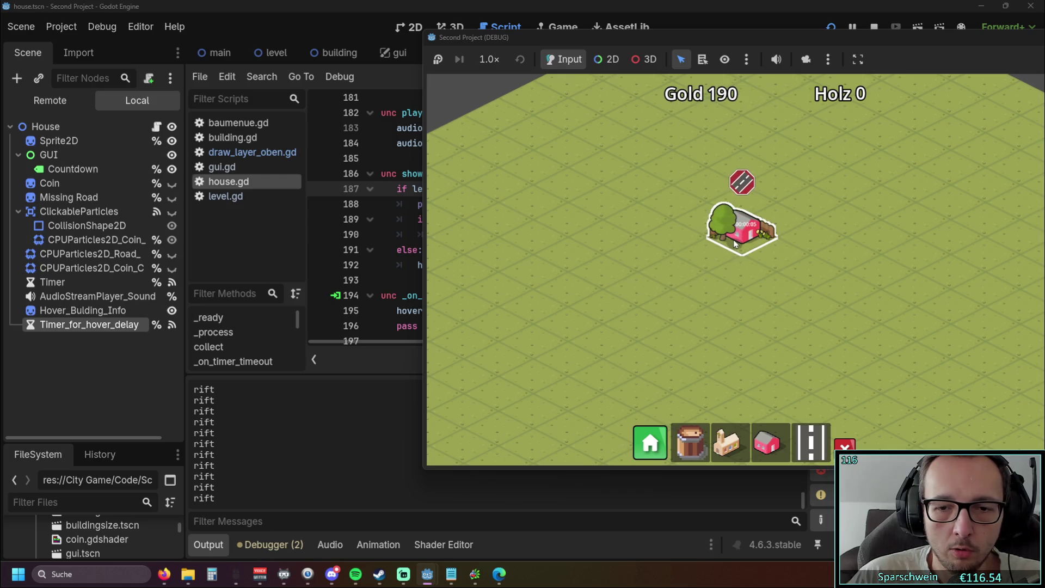
mouse_move(852, 41)
left_mouse_down()
mouse_move(436, 52)
mouse_move(842, 44)
mouse_move(759, 44)
left_mouse_up()
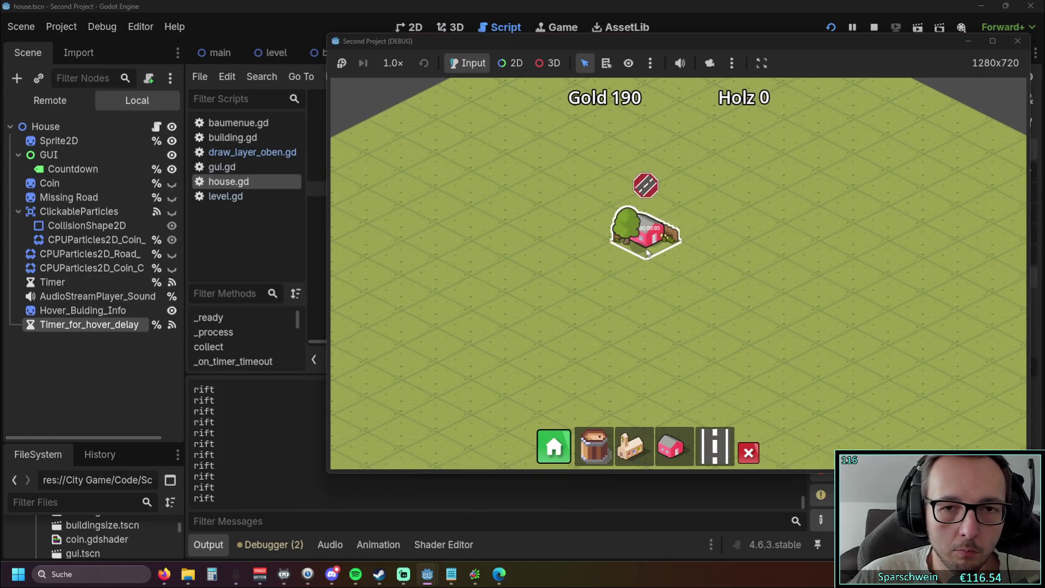
left_click_drag(739, 41, 633, 52)
key("F8")
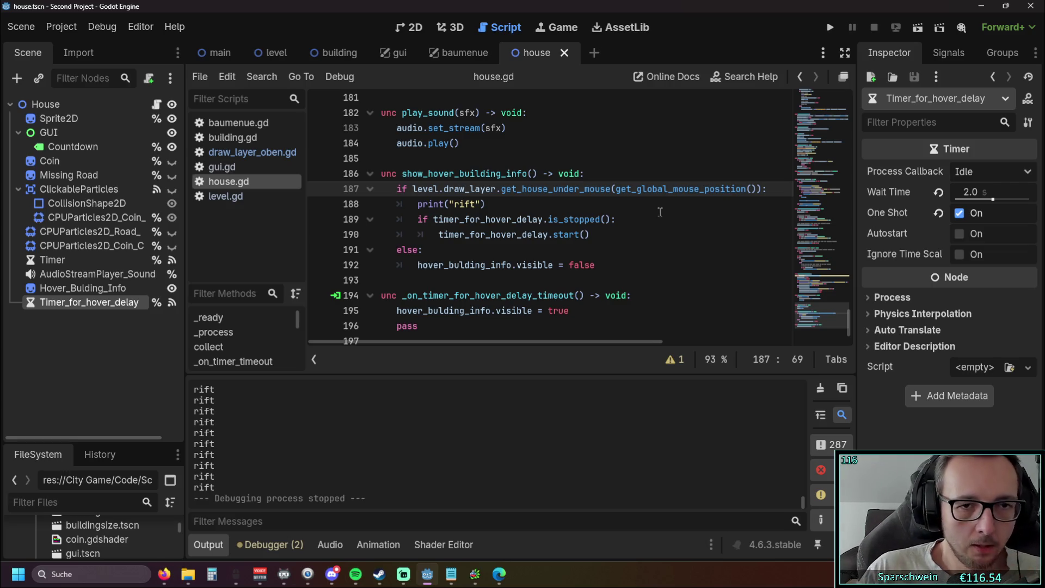
Start a new line 187 declaring var current_house =.
left_click(610, 174)
key("Return")
type("var")
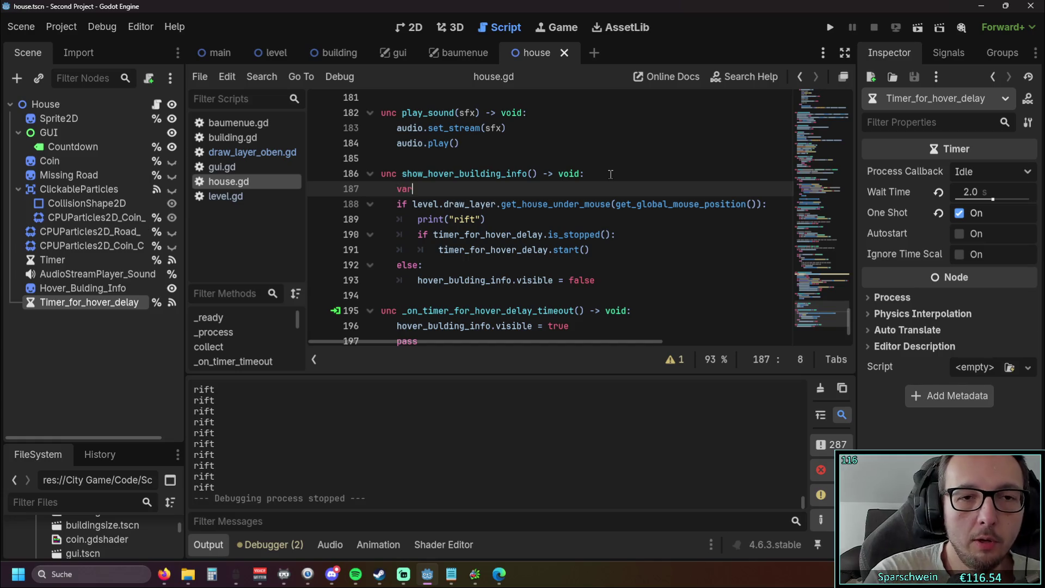
type(" cvur")
key("BackSpace")
key("BackSpace")
key("BackSpace")
type("current")
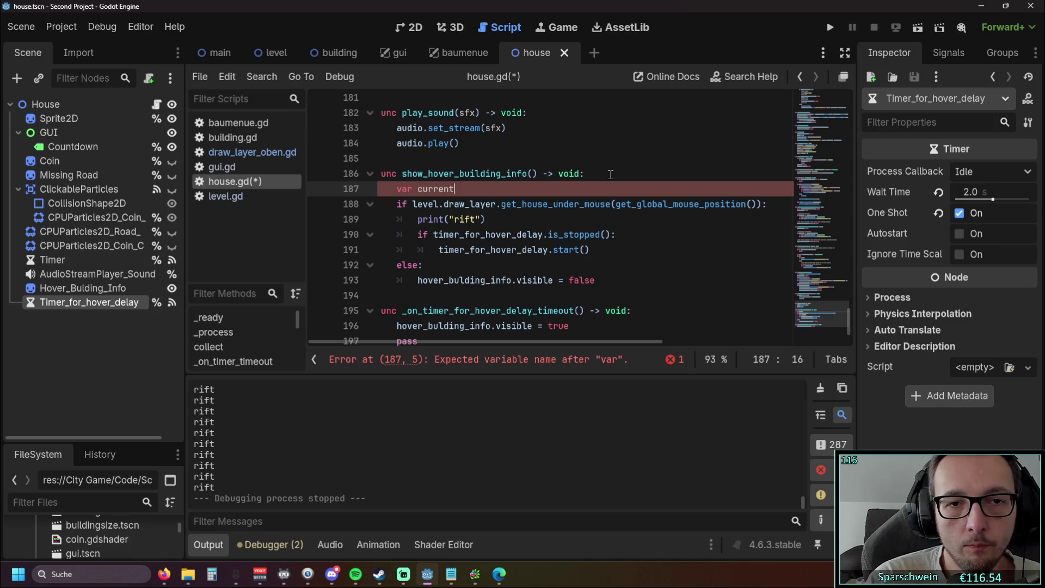
type("_house")
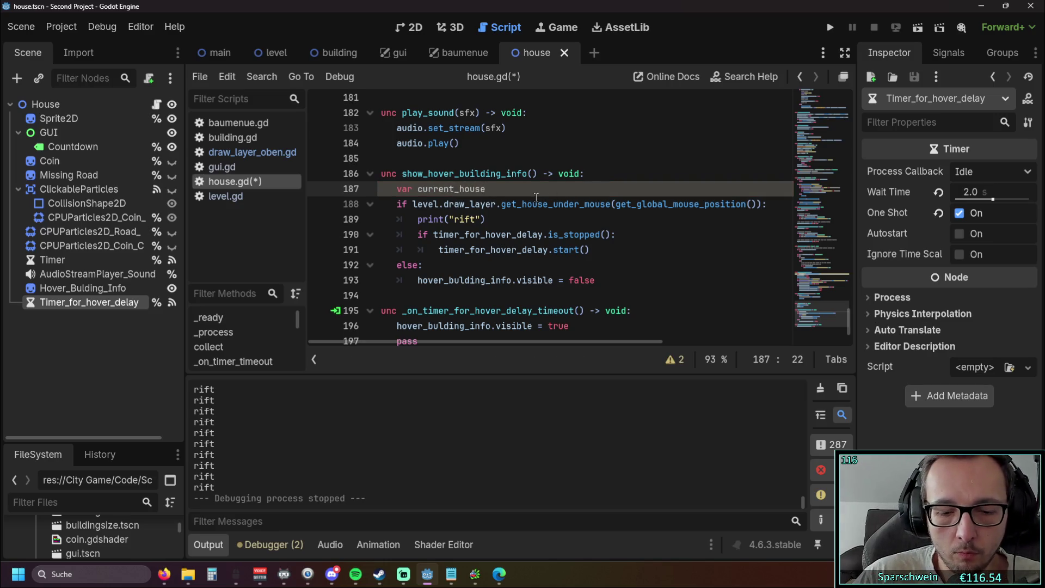
type(" =")
Assign current_house the get_house_under_mouse(get_global_mouse_position()) expression copied from line 188.
left_click(413, 205)
left_click_drag(414, 208, 764, 209)
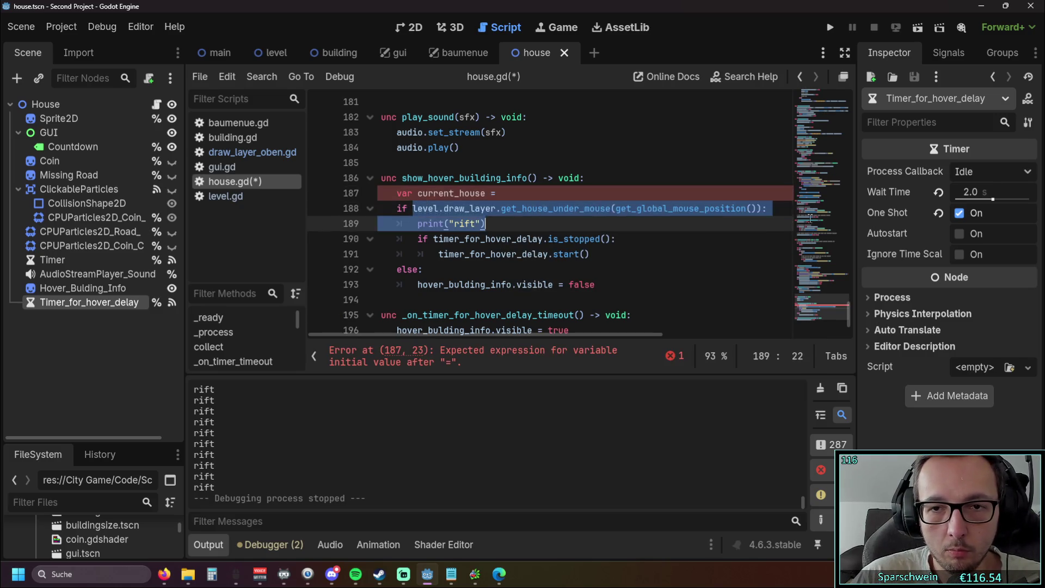
key("ctrl+c")
left_click(747, 193)
key("ctrl+v")
left_click_drag(435, 342, 406, 344)
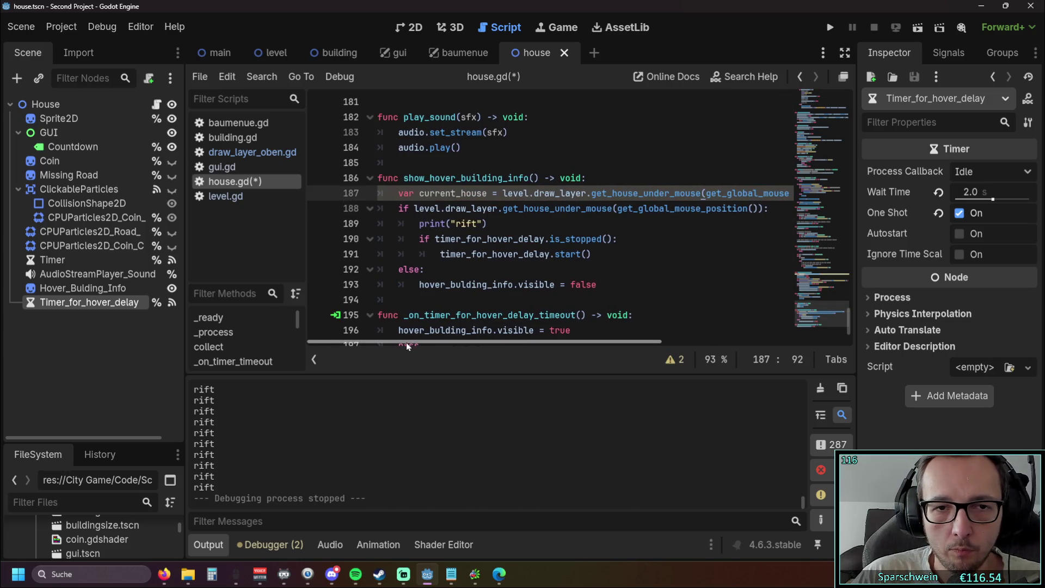
key("Down")
key("Down")
key("Down")
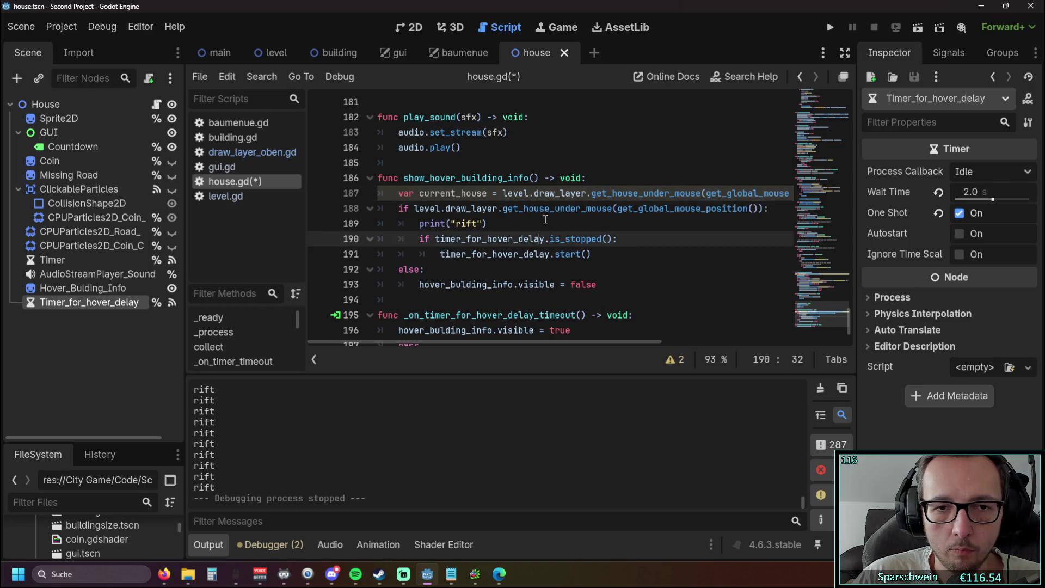
key("Up")
left_click_drag(455, 342, 426, 339)
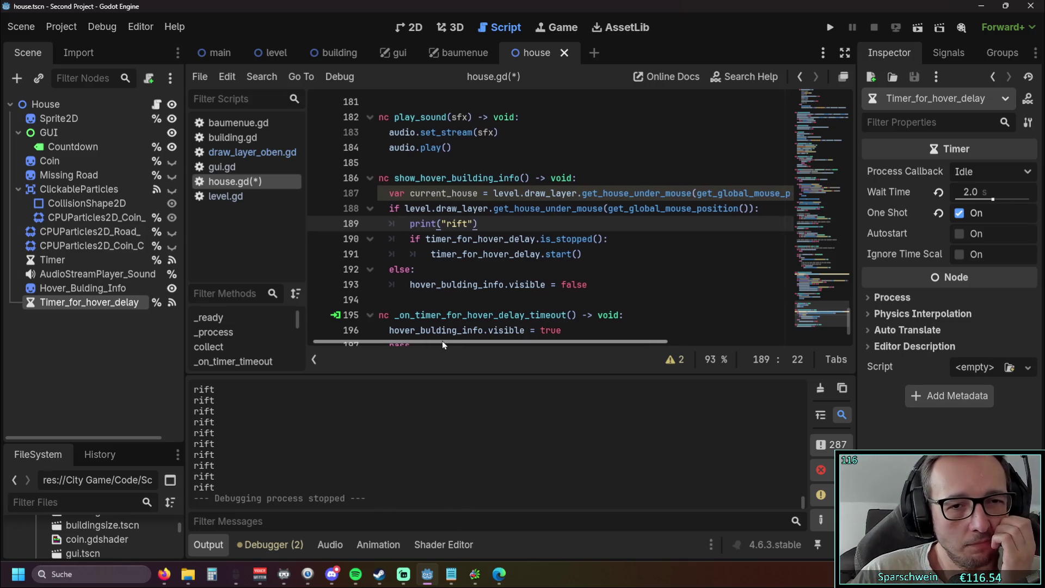
Delete the print("rift") debug line.
triple_click(484, 224)
key("BackSpace")
key("BackSpace")
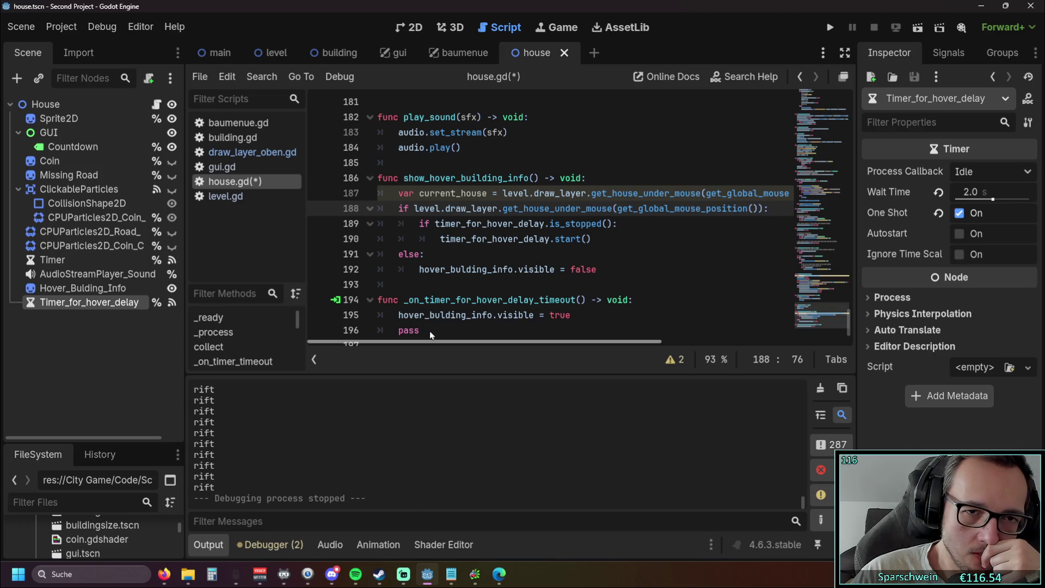
mouse_move(491, 341)
left_mouse_down()
mouse_move(504, 341)
mouse_move(491, 341)
left_mouse_up()
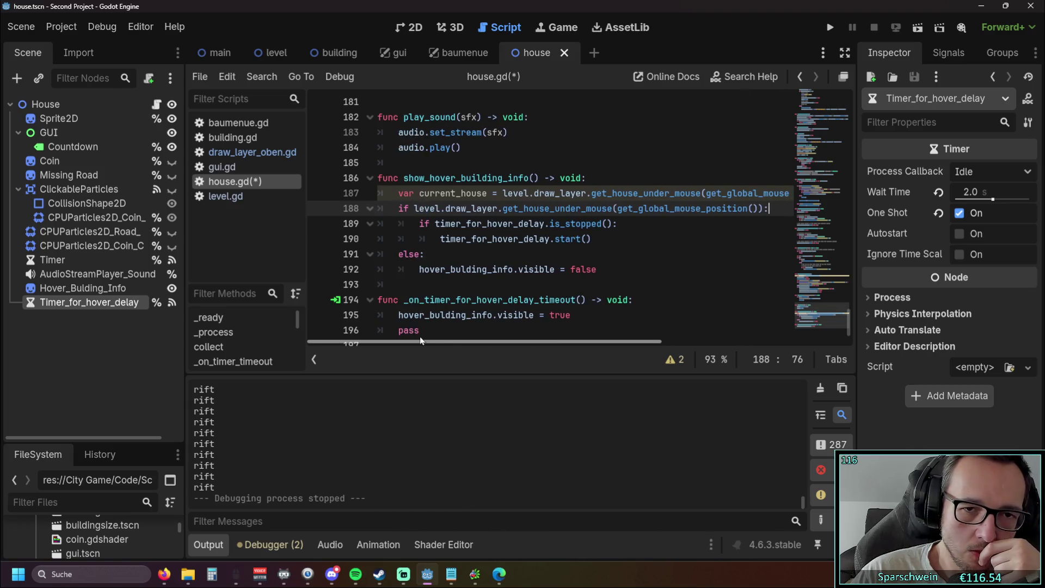
Append 'and current_house == current_house' to the is_stopped() condition and run the project.
left_click(625, 224)
key("Left")
type("a")
type("nd curr")
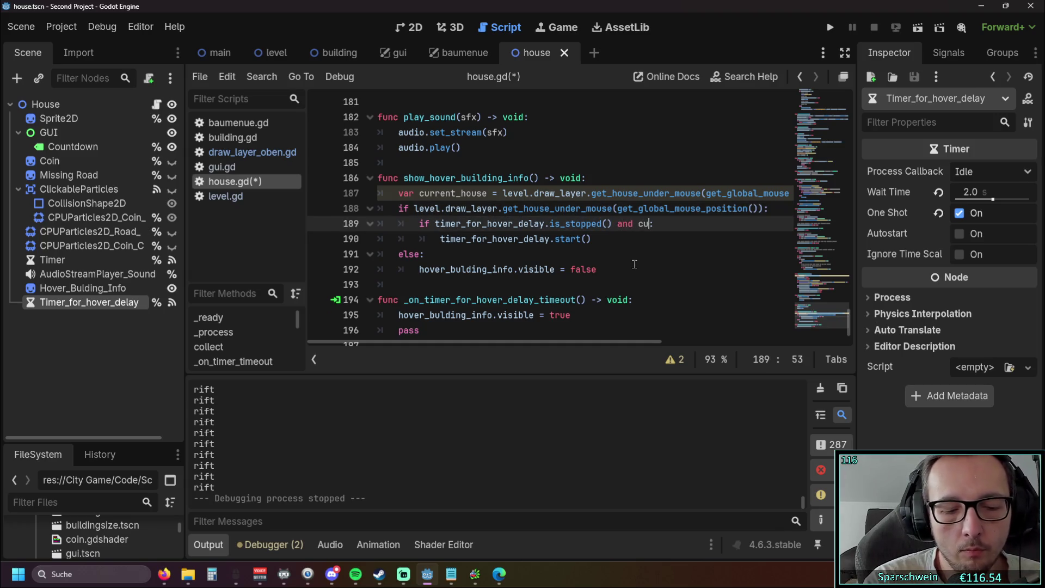
key("Return")
type("= cur")
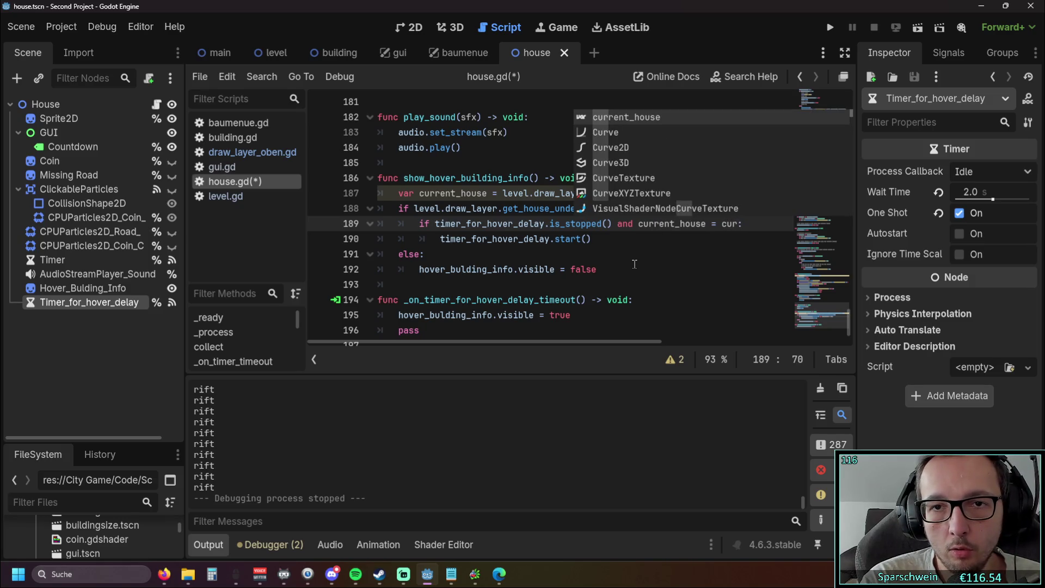
key("Return")
left_click(702, 223)
type("=")
left_click(683, 267)
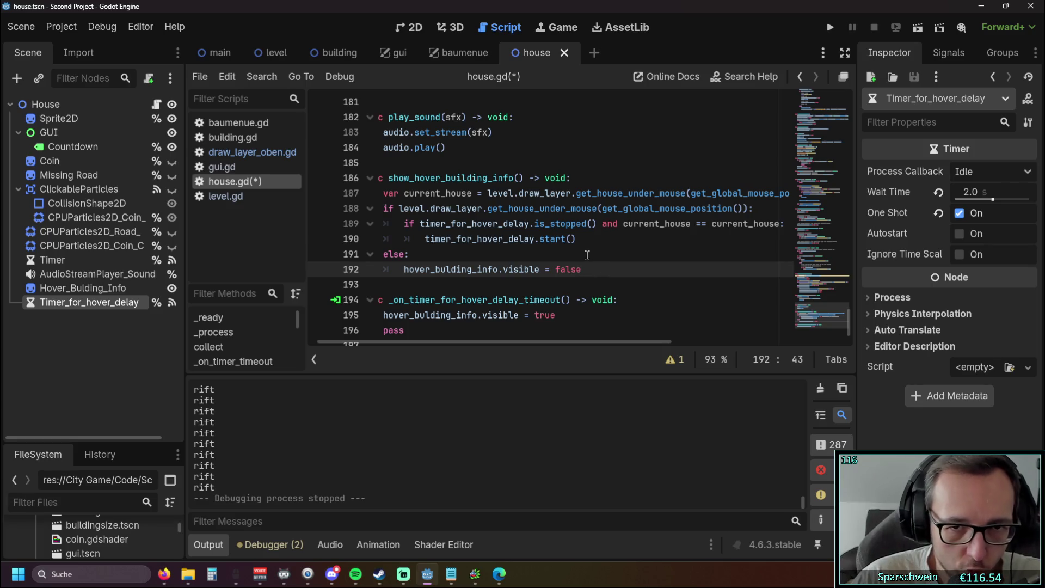
left_click(829, 28)
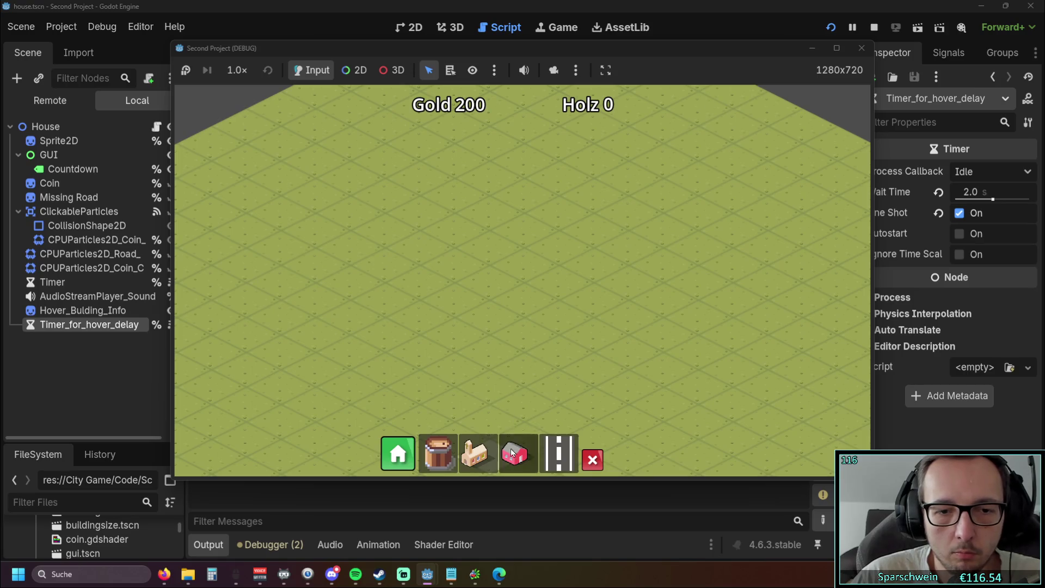
Build red houses at (7, 8) and (6, 9), check the info panel, then close the game.
left_click(516, 453)
left_click(491, 247)
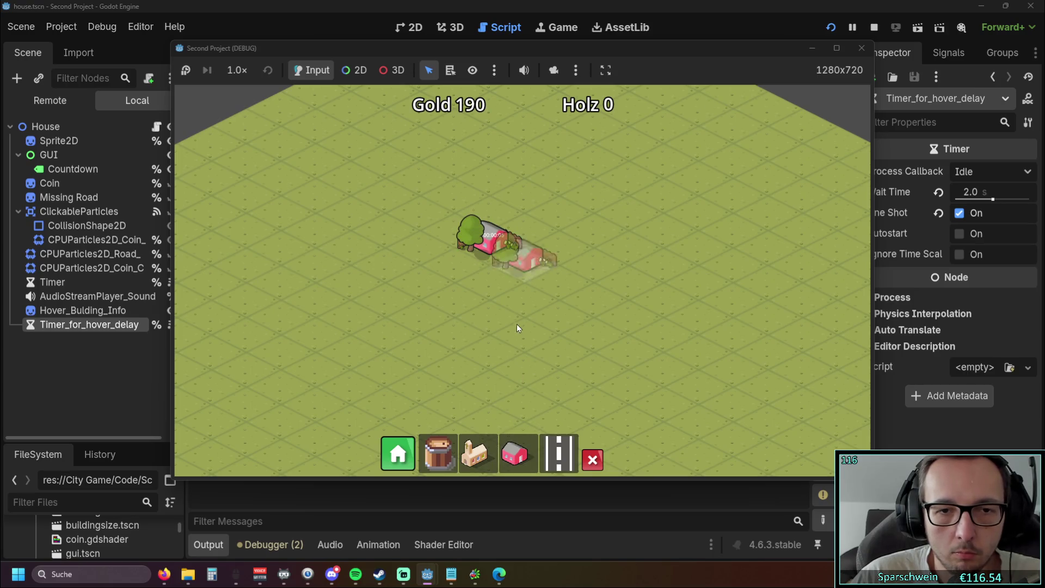
left_click(517, 453)
left_click(423, 253)
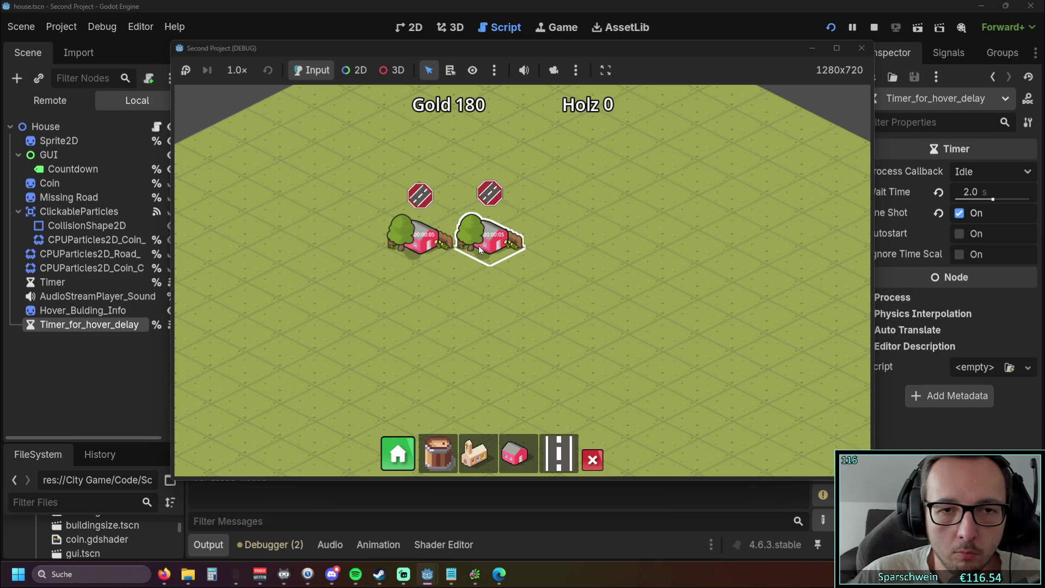
mouse_move(480, 249)
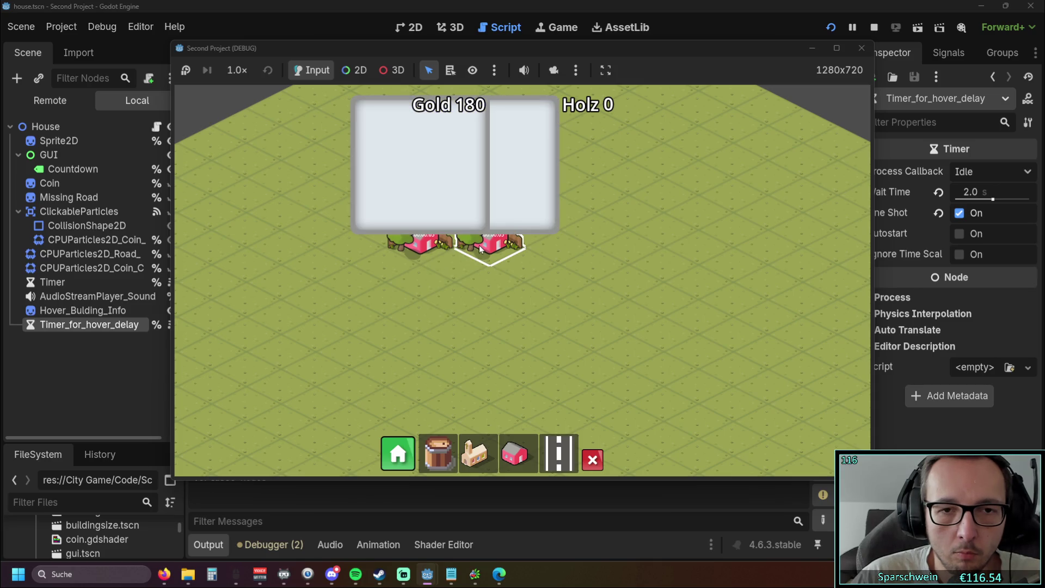
left_click(861, 47)
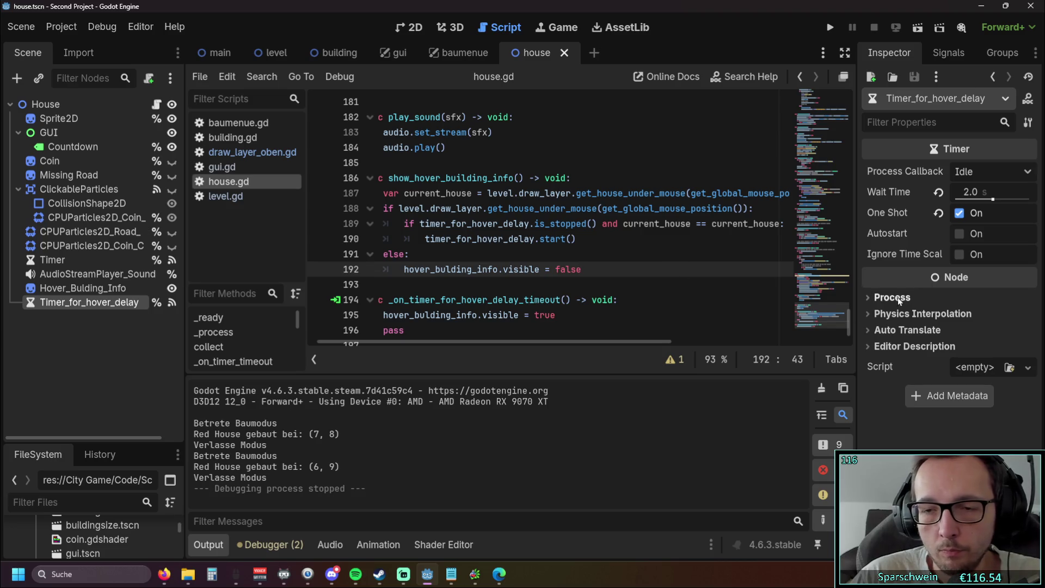
Expand and collapse the timer's Process, Physics Interpolation and Editor Description sections in the Inspector.
left_click(869, 296)
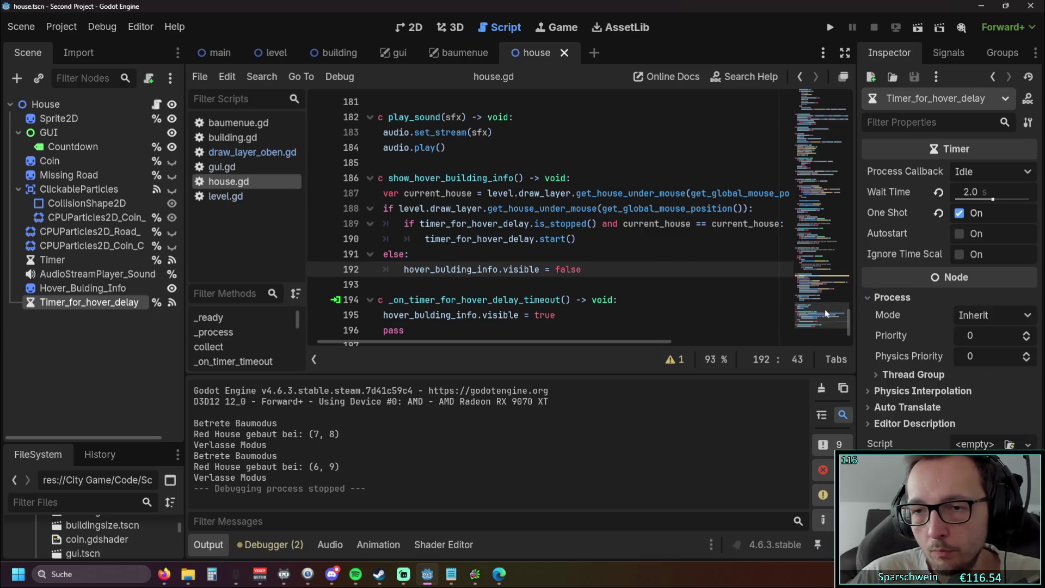
left_click(869, 298)
left_click(869, 314)
left_click(869, 314)
left_click(867, 312)
left_click(868, 313)
left_click(871, 346)
left_click(873, 347)
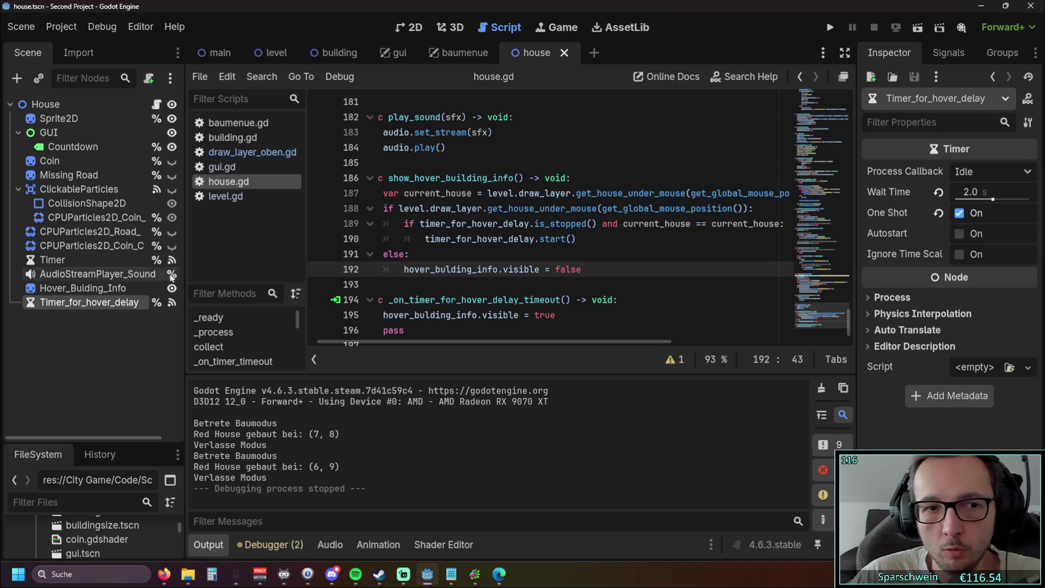
Turn on Ordering > Y Sort Enabled for the Hover_Bulding_Info sprite and run the project again.
left_click(84, 291)
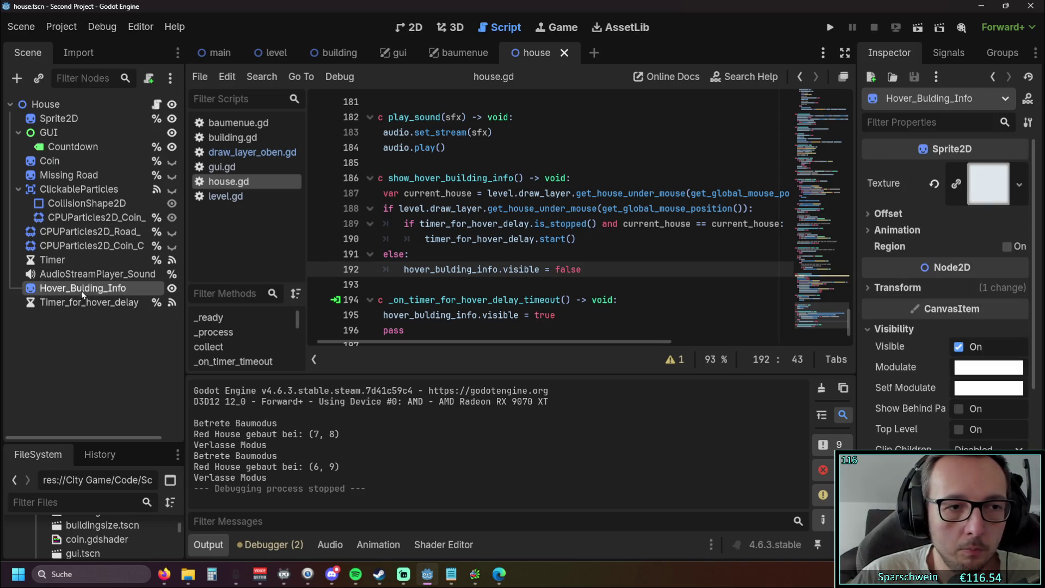
scroll(944, 288, "down", 5)
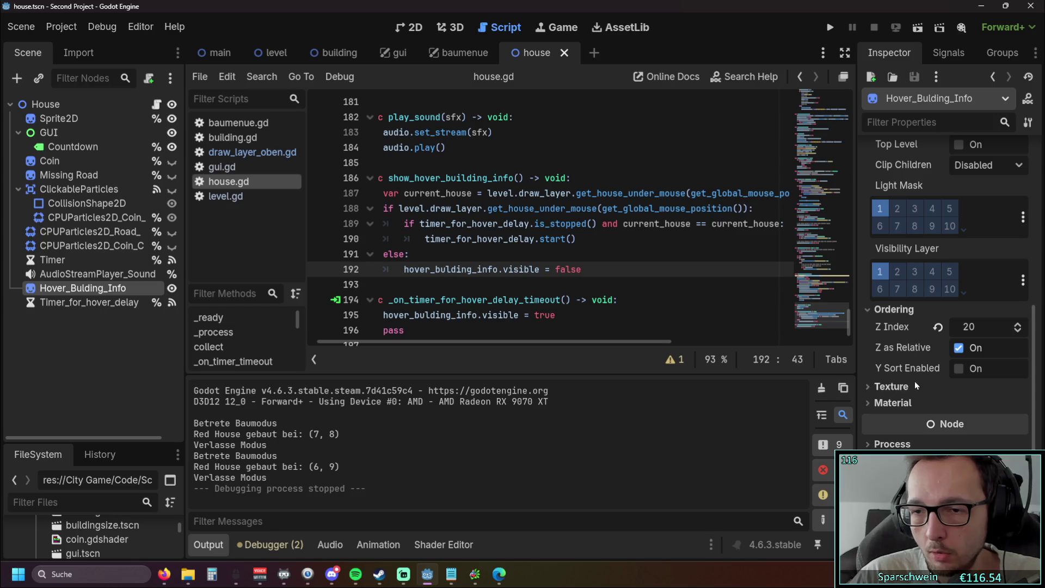
scroll(907, 327, "up", 5)
left_click(868, 217)
left_click(869, 216)
left_click(869, 229)
left_click(868, 228)
scroll(874, 276, "down", 3)
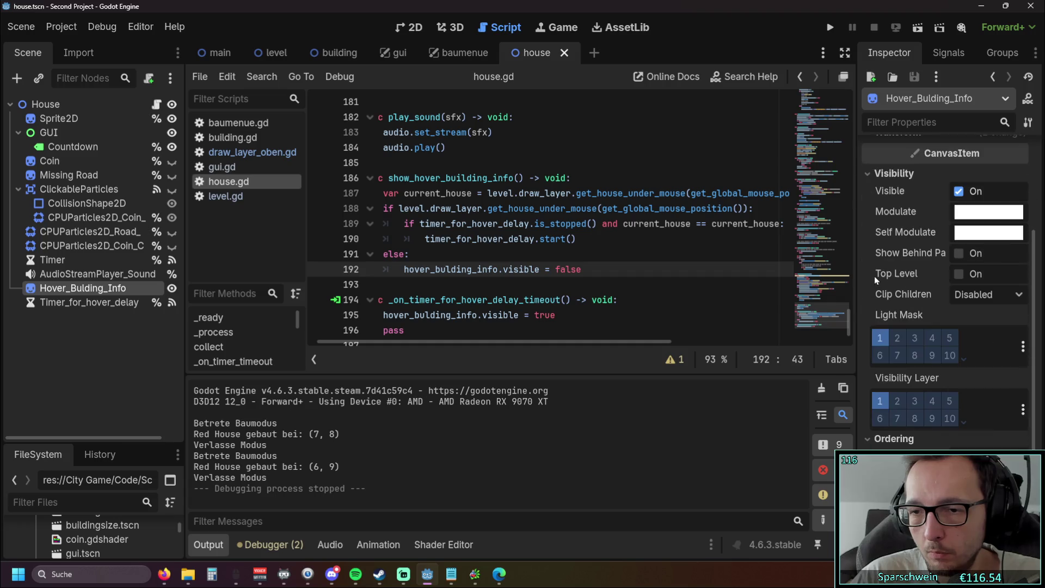
scroll(873, 274, "down", 3)
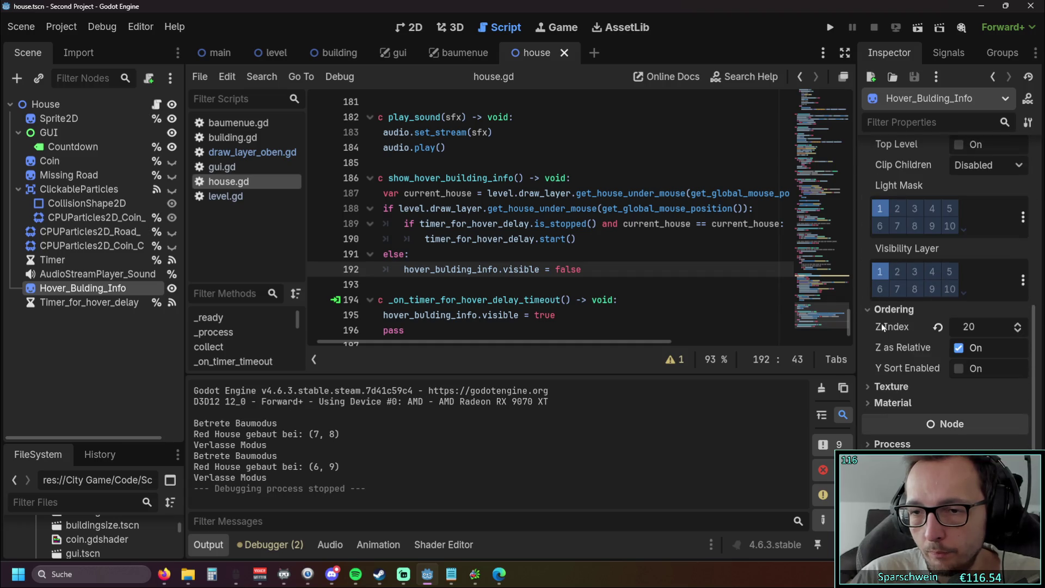
left_click(959, 369)
scroll(957, 262, "up", 2)
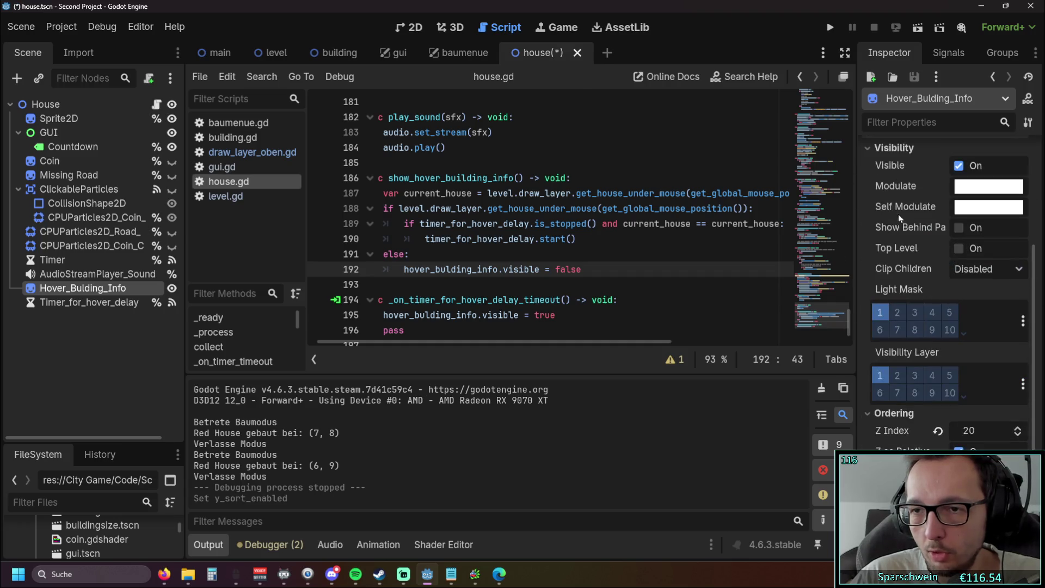
left_click(831, 28)
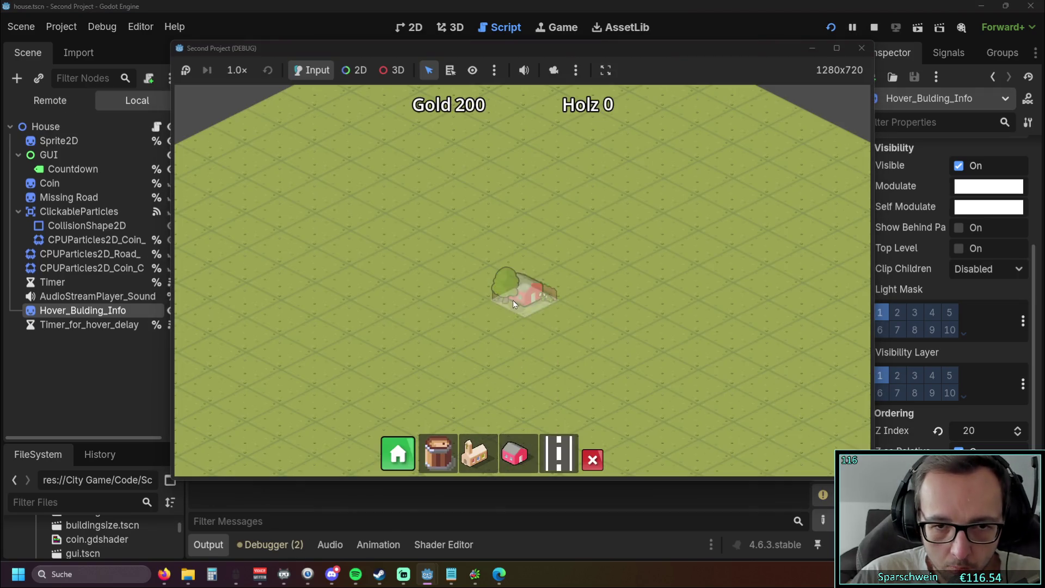
Build red houses at (9, 9) and (7, 11), check their info panels, then close the game.
left_click(513, 303)
left_click(374, 300)
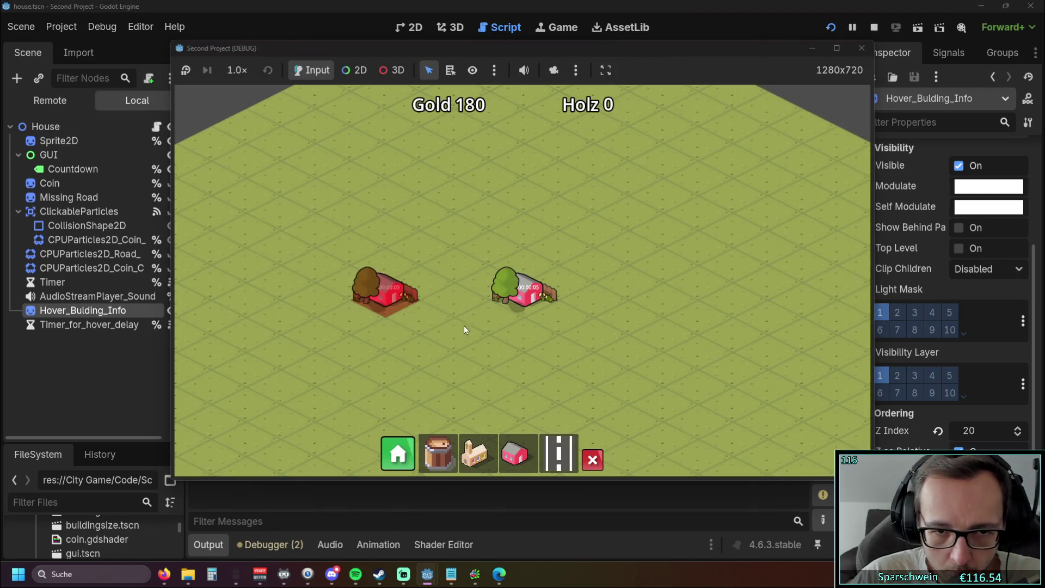
mouse_move(526, 305)
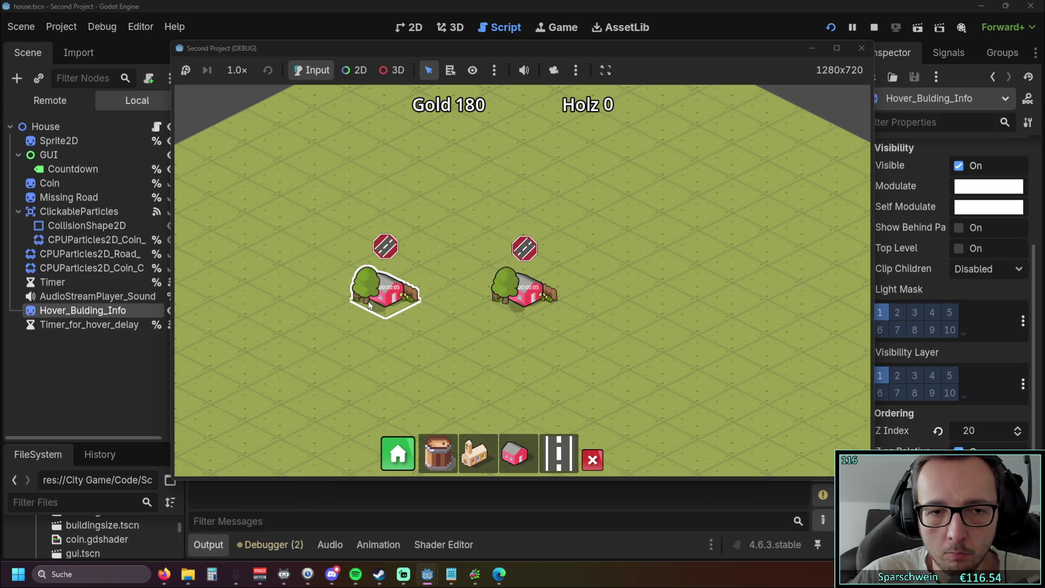
left_click(861, 48)
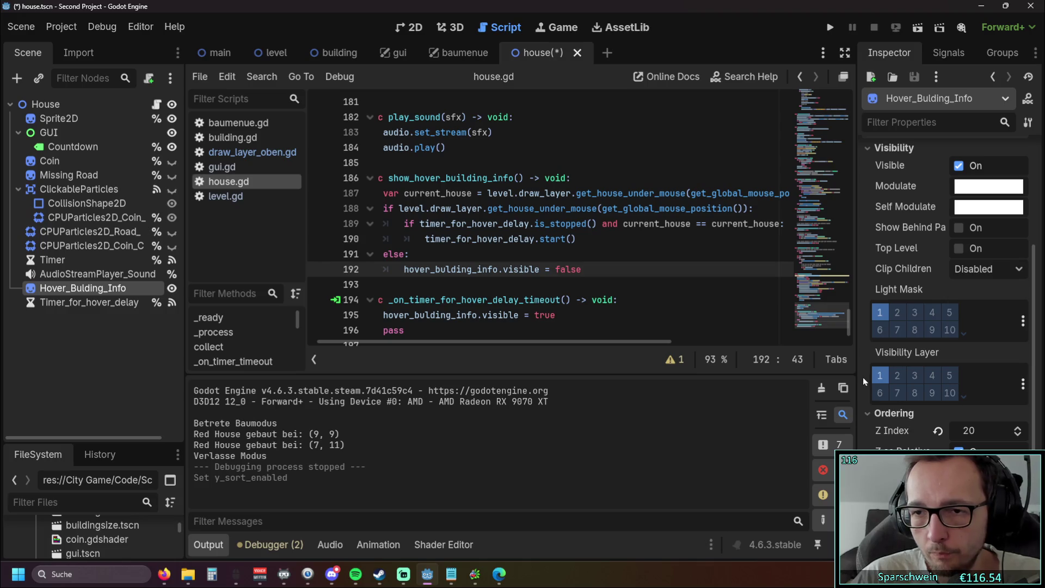
left_click(992, 268)
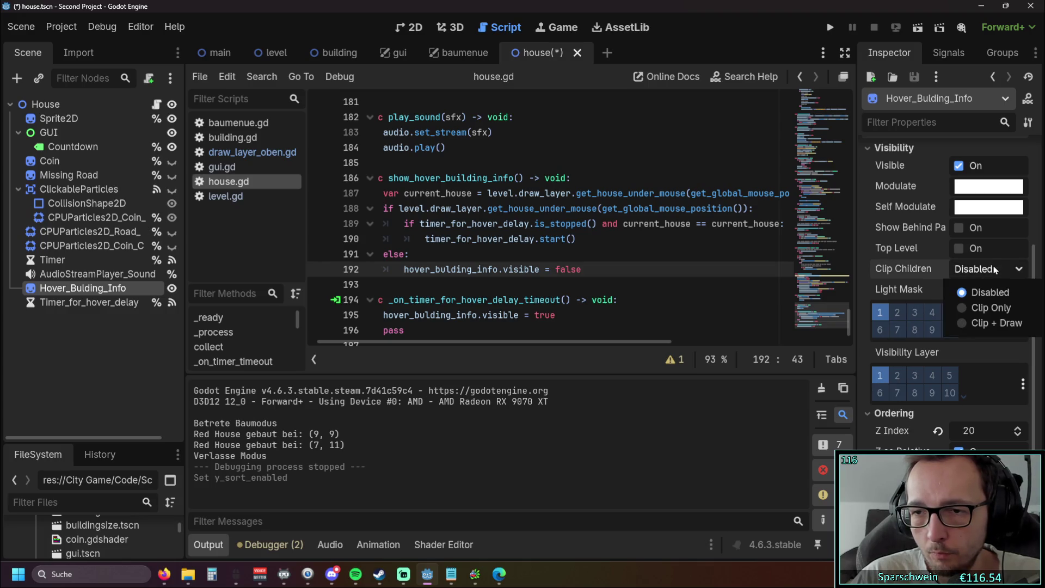
left_click(993, 269)
scroll(931, 283, "up", 4)
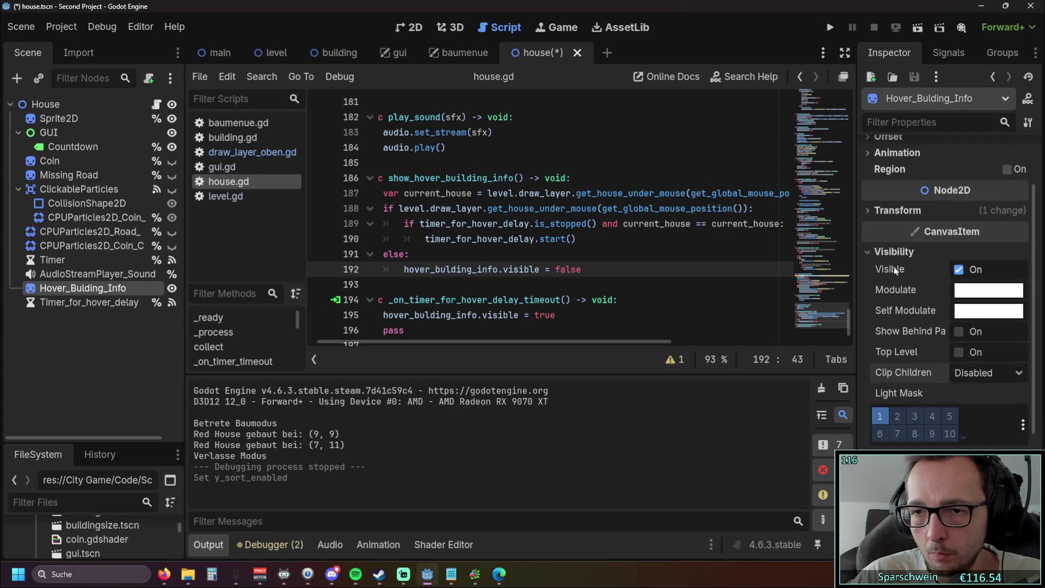
scroll(894, 271, "down", 3)
scroll(914, 275, "up", 5)
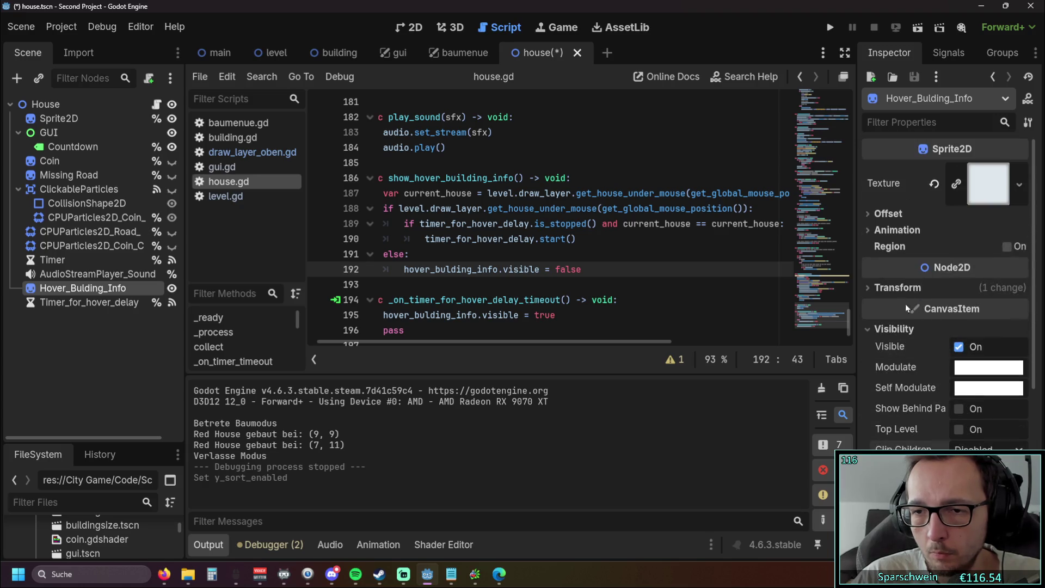
left_click(901, 289)
left_click(891, 290)
left_click(869, 231)
left_click(868, 233)
left_click(868, 214)
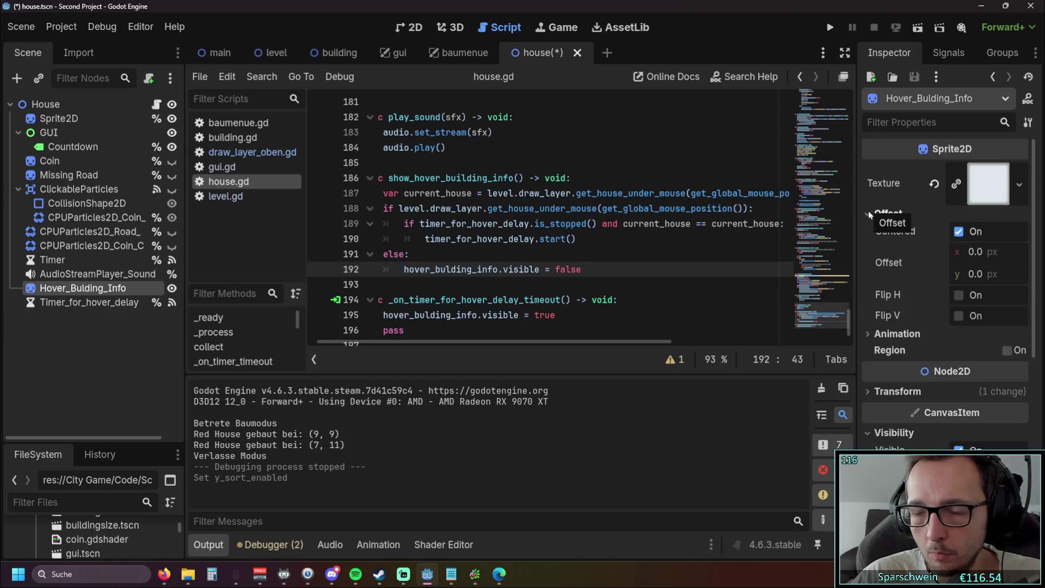
left_click(868, 214)
scroll(872, 294, "down", 5)
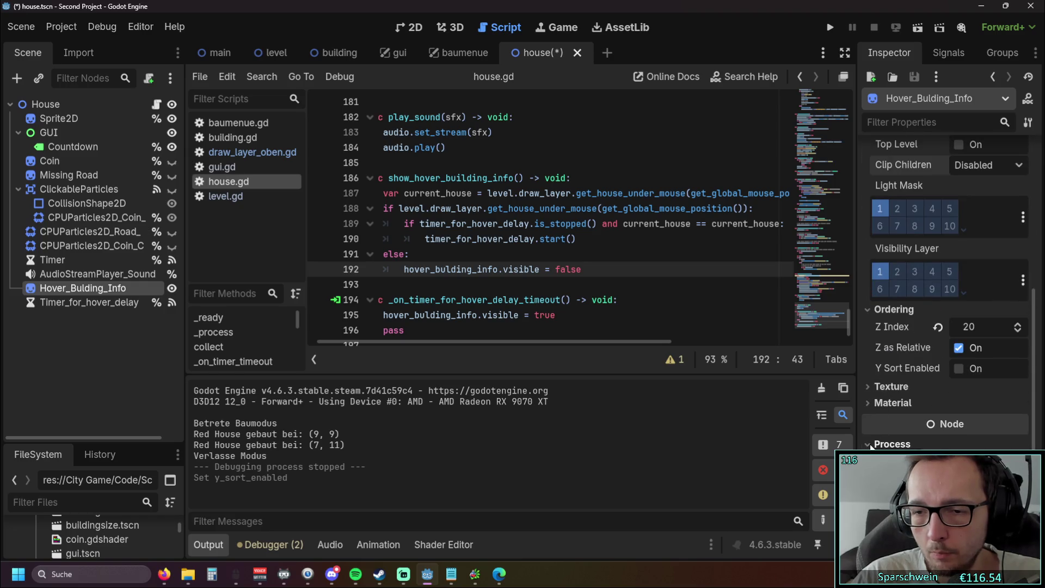
scroll(904, 370, "down", 3)
left_click(877, 368)
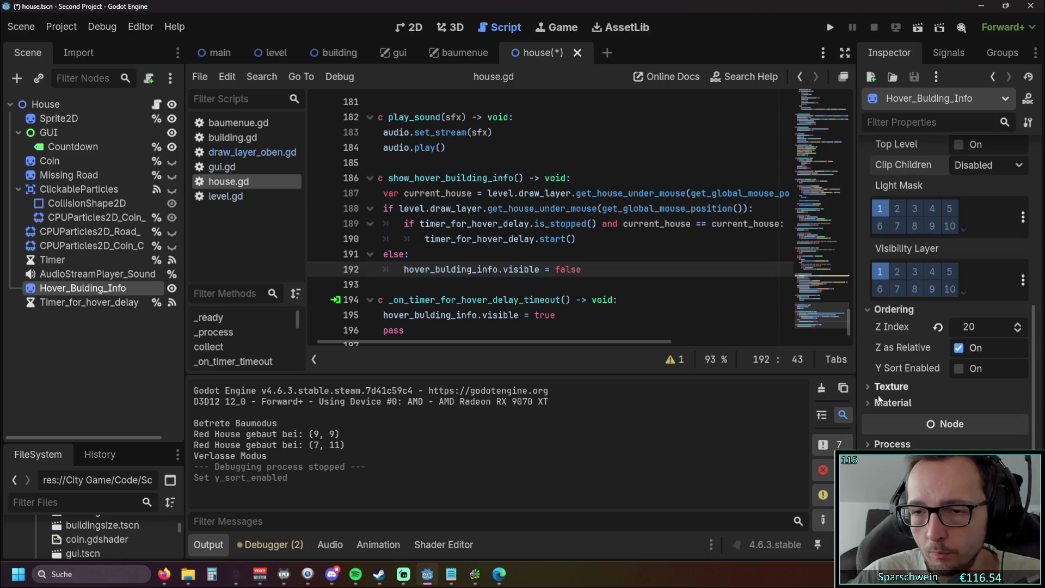
left_click(873, 387)
left_click(873, 388)
left_click(872, 405)
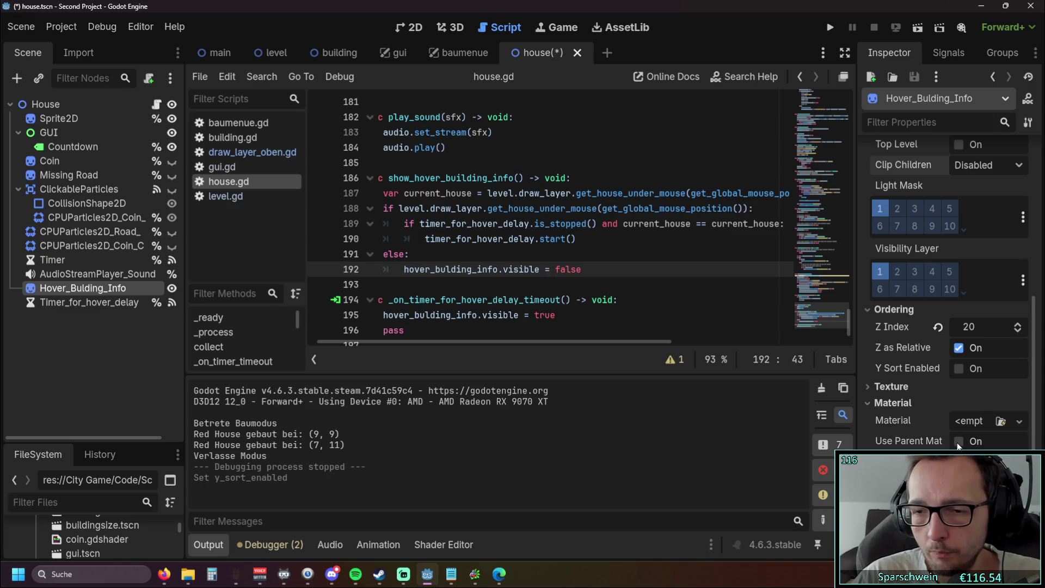
left_click(878, 406)
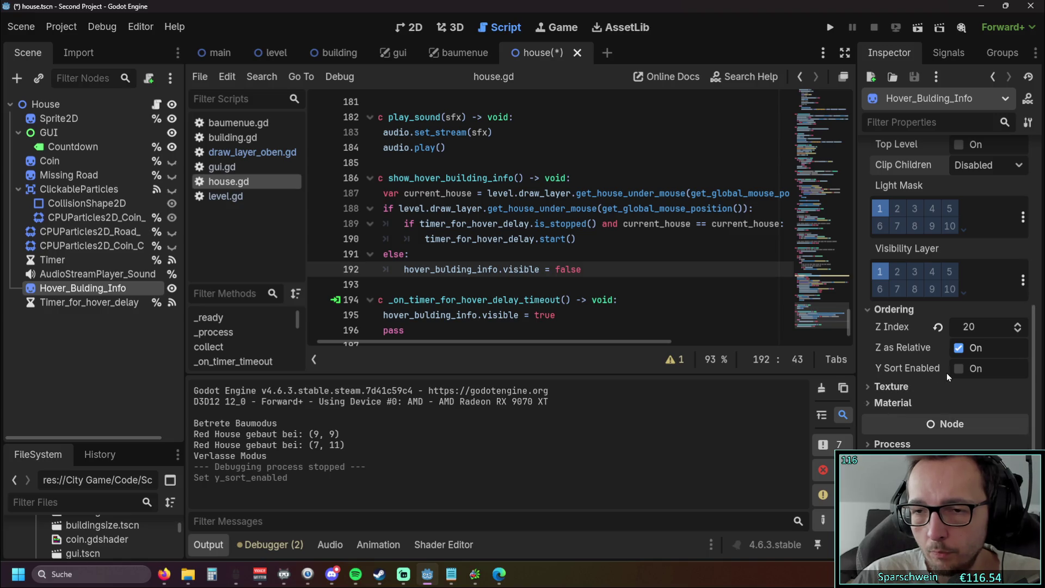
scroll(937, 373, "up", 3)
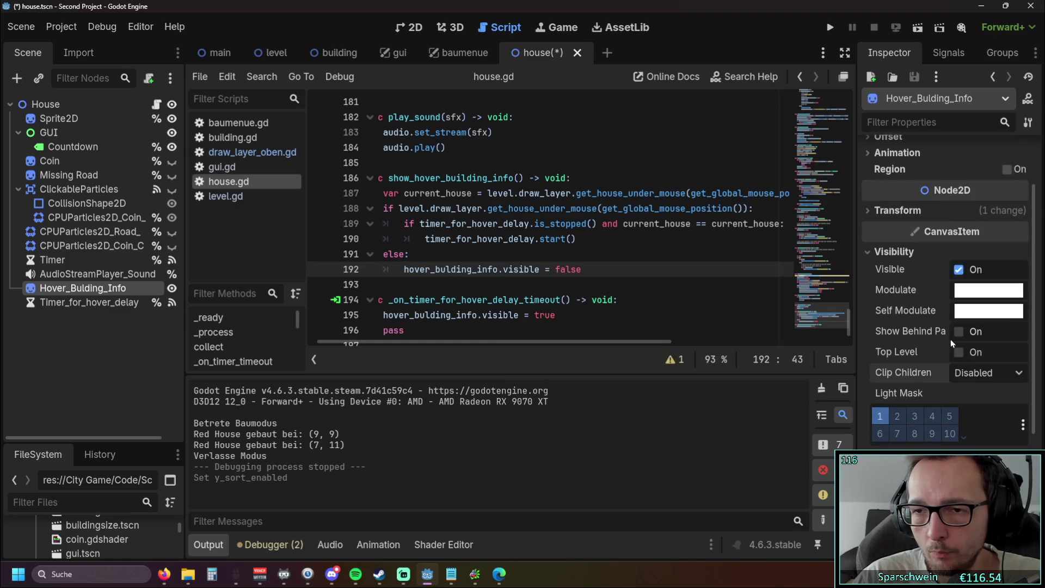
scroll(928, 319, "up", 3)
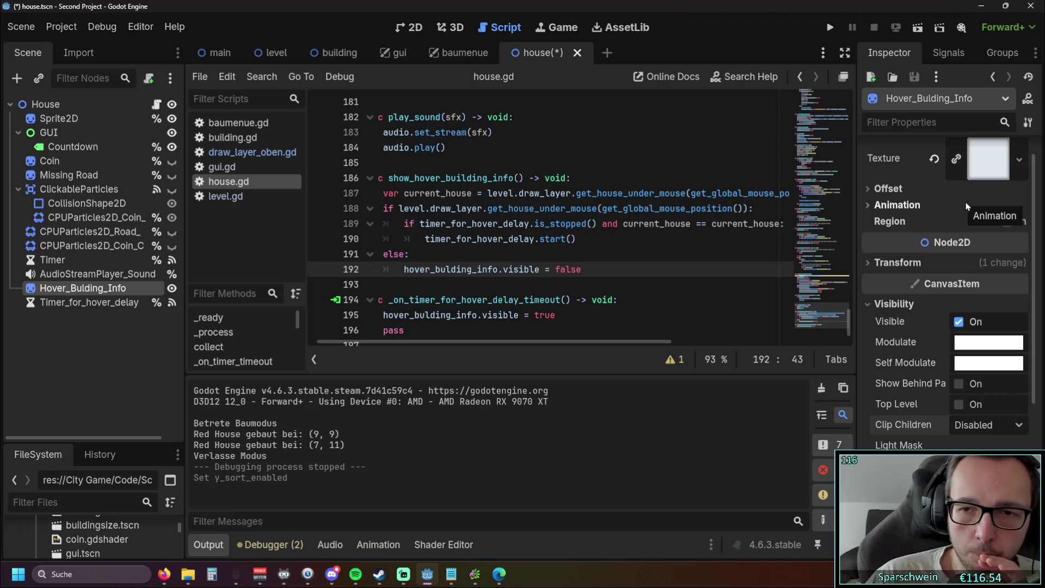
scroll(941, 206, "up", 1)
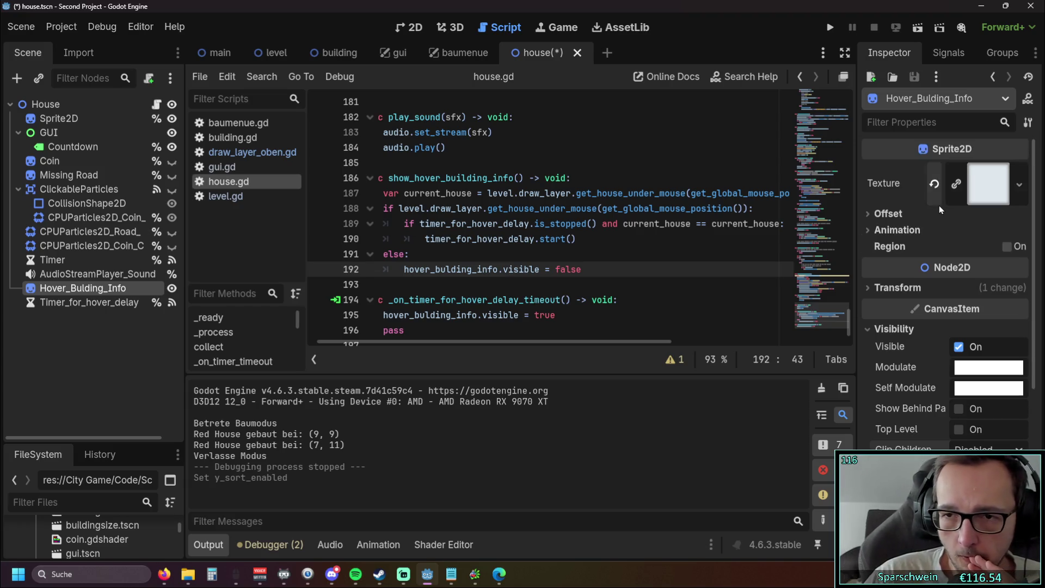
Make the hover-info sprite's texture resource Local to Scene.
left_click(968, 192)
left_click(897, 412)
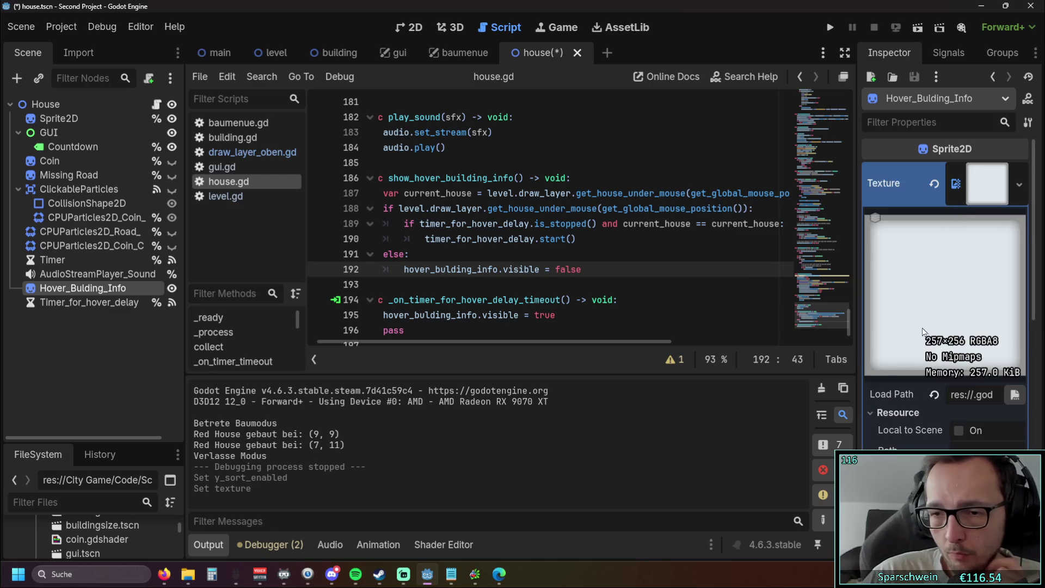
left_click(957, 431)
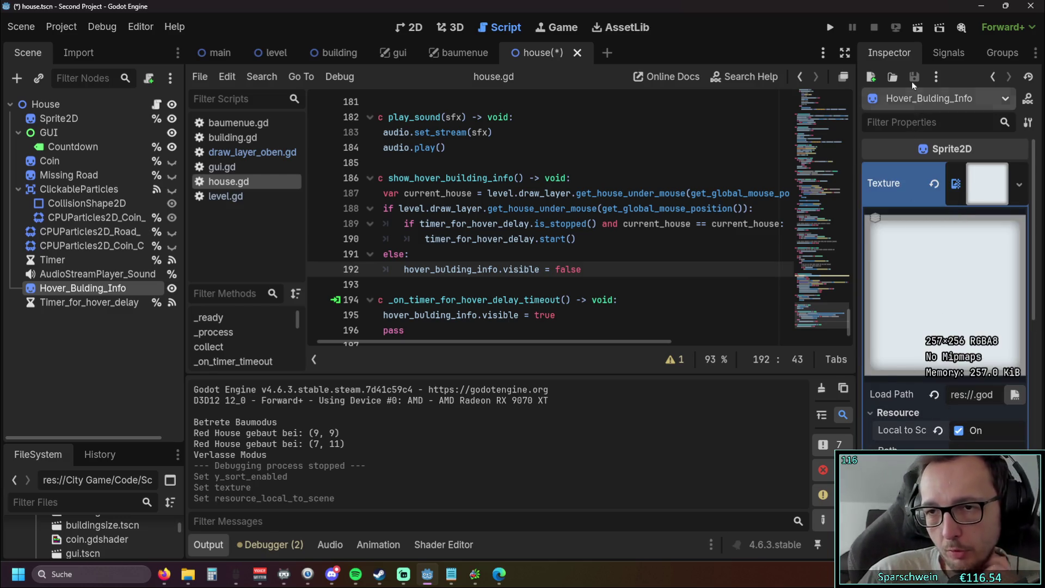
left_click(952, 199)
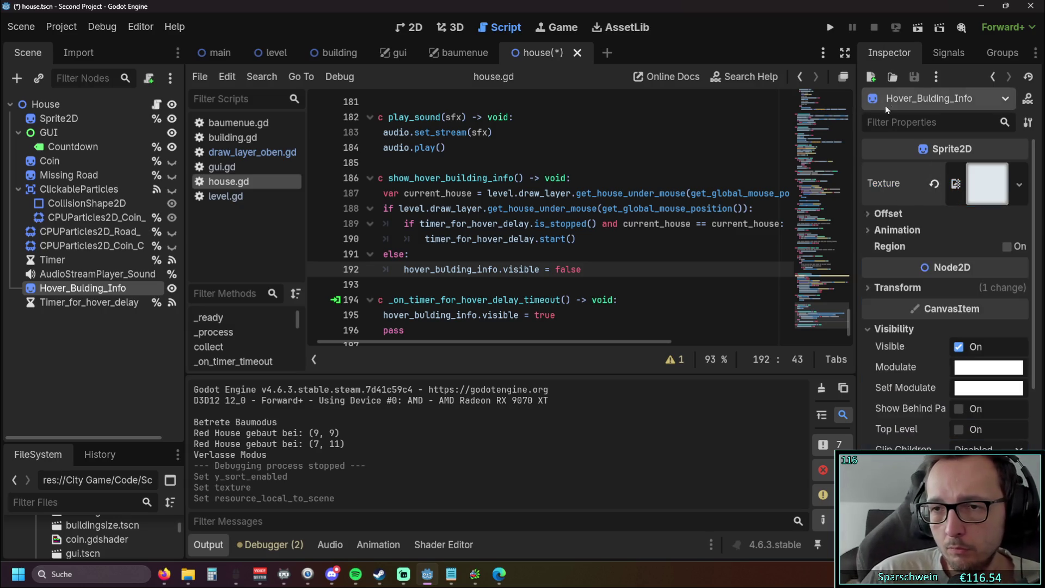
left_click(955, 183)
left_click(955, 183)
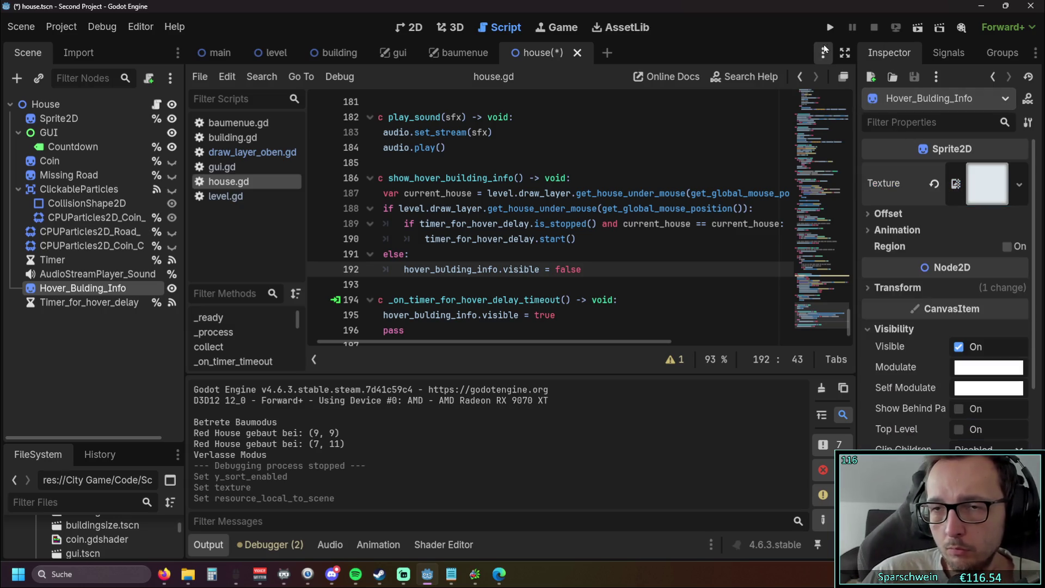
Test-run the game, placing two red houses, then stop it.
left_click(830, 27)
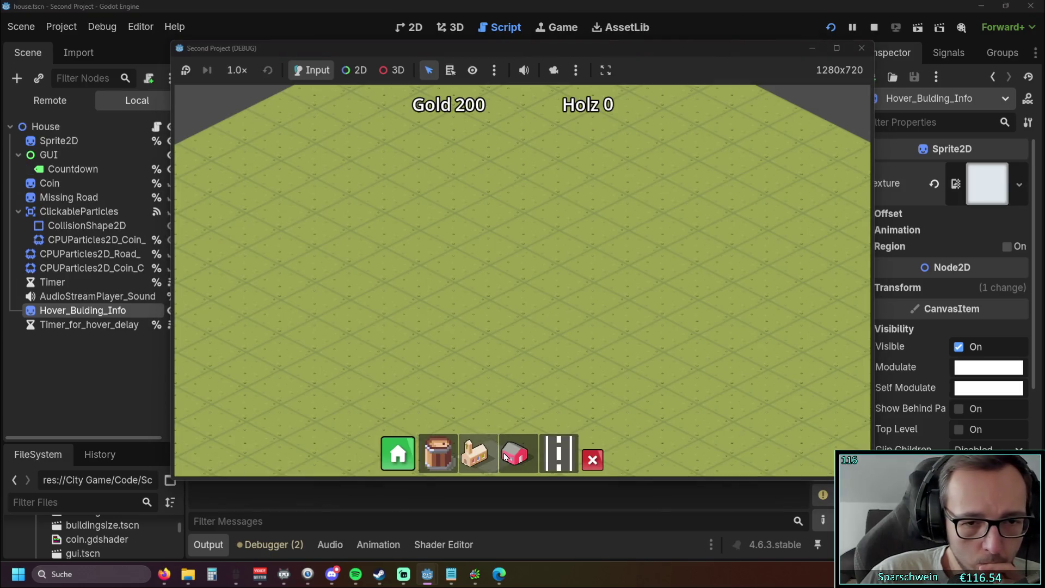
left_click(512, 278)
left_click(350, 275)
key("F8")
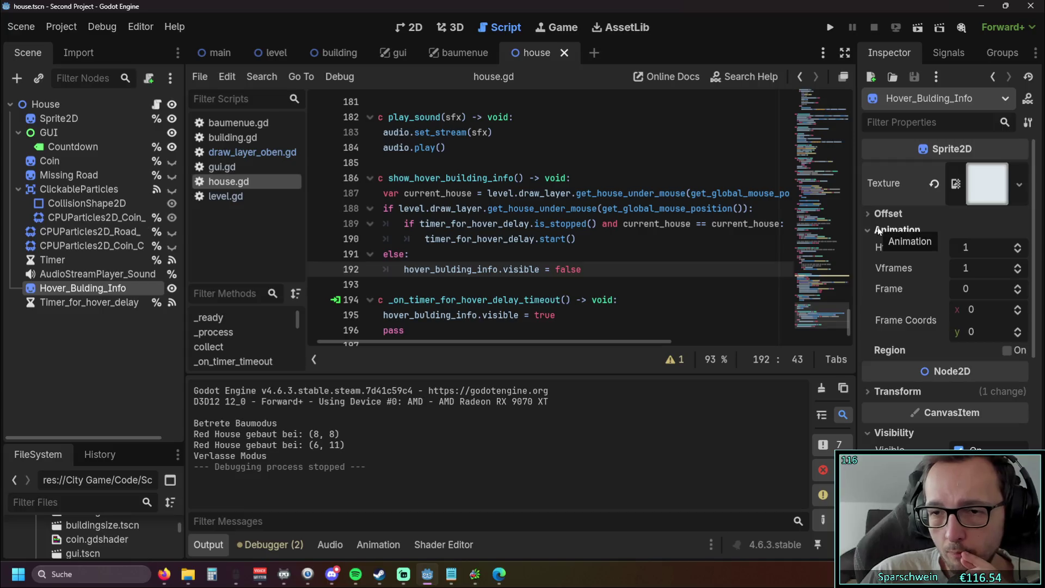
Clear the Hover_Bulding_Info sprite's Texture property to empty.
left_click(868, 213)
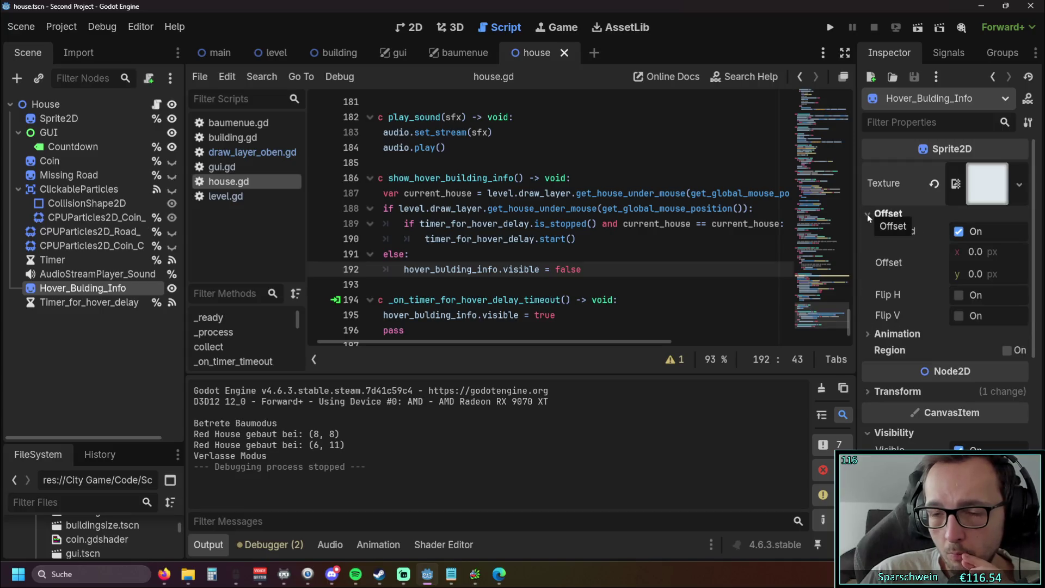
left_click(866, 214)
left_click(872, 230)
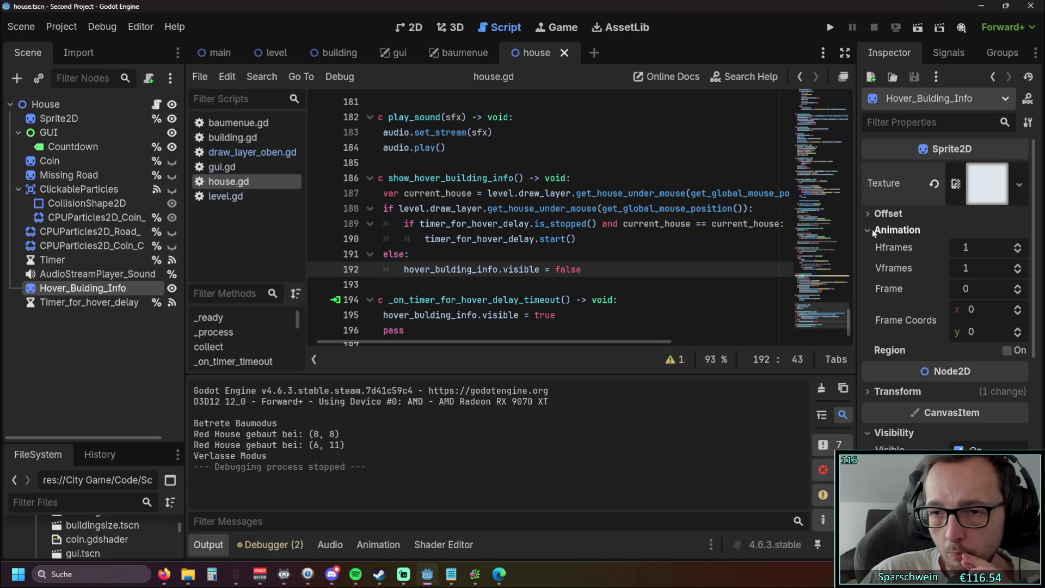
left_click(877, 235)
left_click(954, 202)
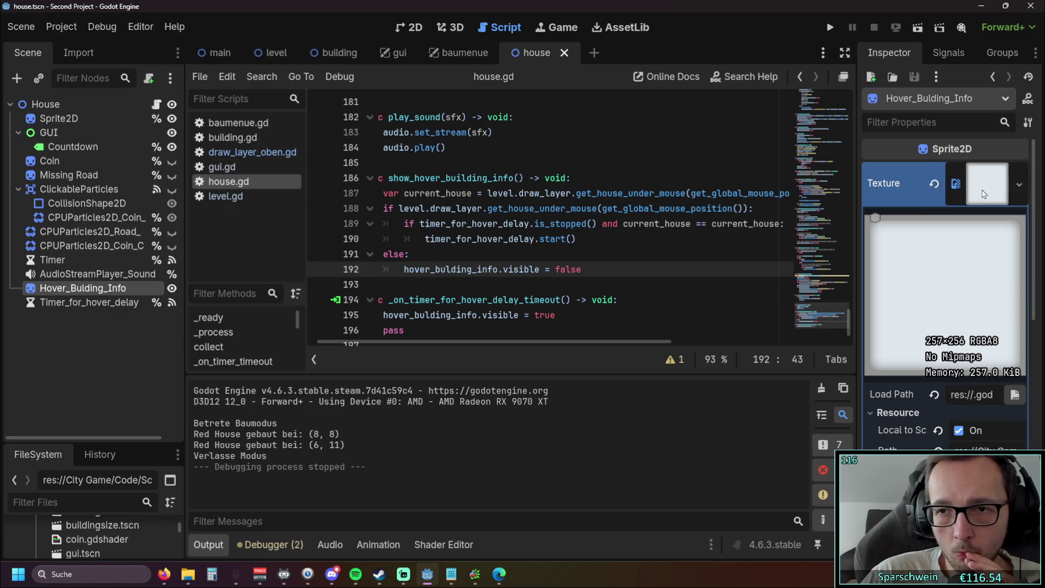
left_click(933, 183)
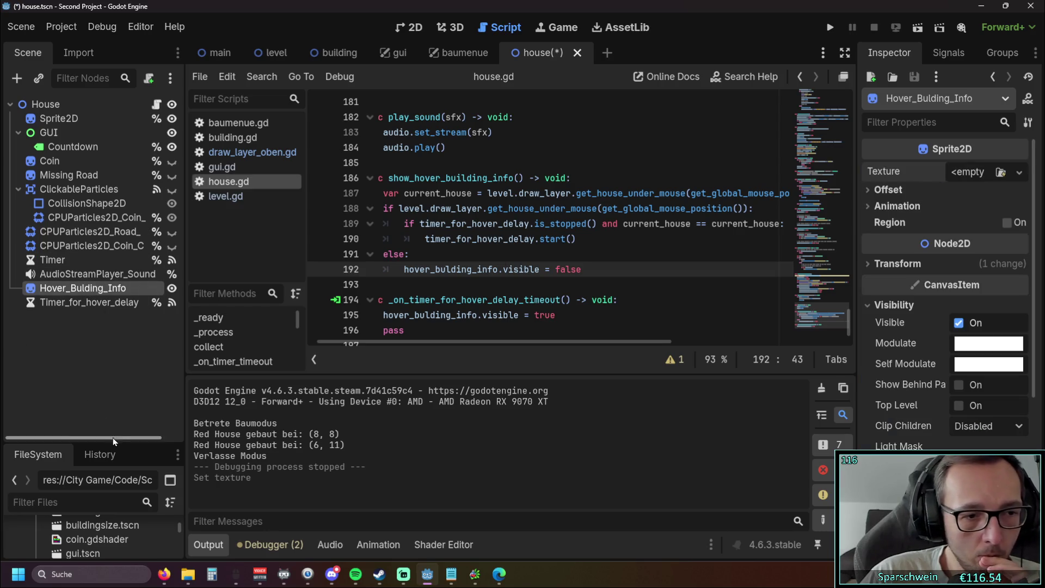
Assign a light background from Sprites > UI Casual Assets Kit > 9 Patch Backgrounds as the sprite texture.
left_click_drag(111, 445, 109, 284)
scroll(105, 419, "up", 3)
scroll(112, 413, "down", 10)
left_click(28, 502)
scroll(76, 452, "down", 4)
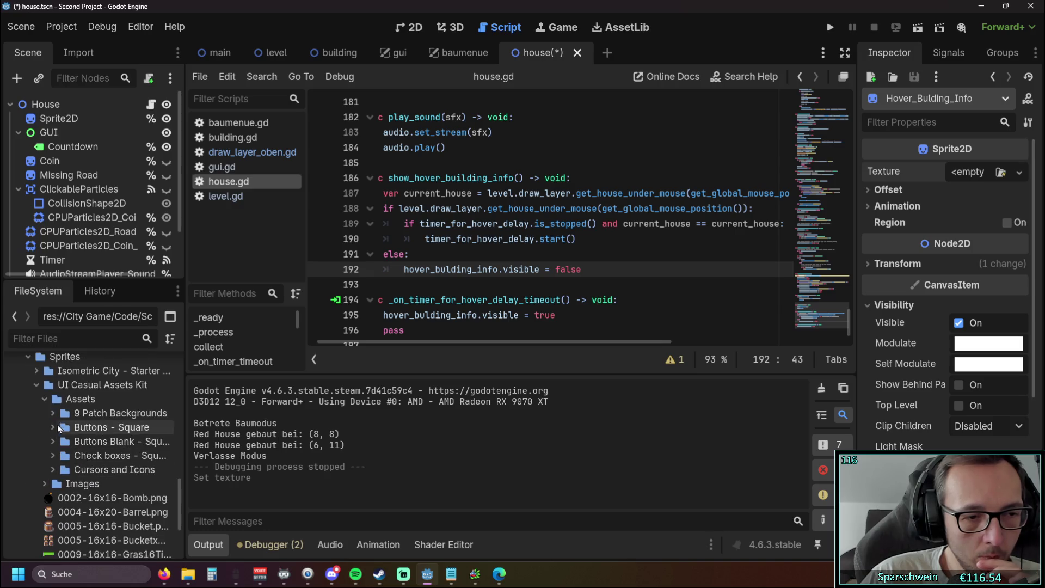
left_click(52, 427)
left_click(53, 427)
left_click(53, 413)
left_click_drag(115, 498, 979, 180)
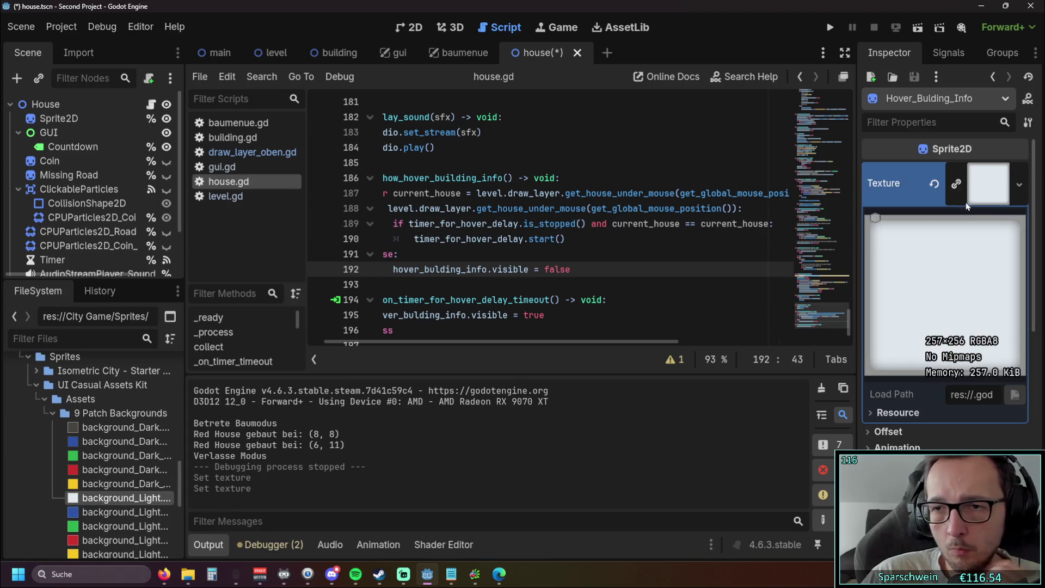
left_click(1018, 184)
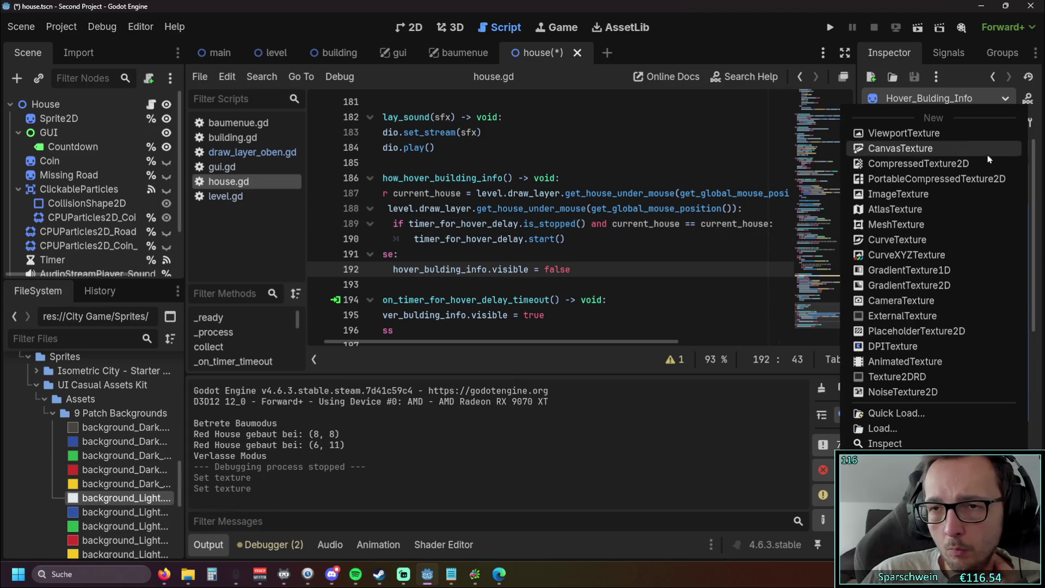
key("Escape")
left_click(987, 183)
Make the new texture unique and Local to Scene, then run the game.
left_click(894, 415)
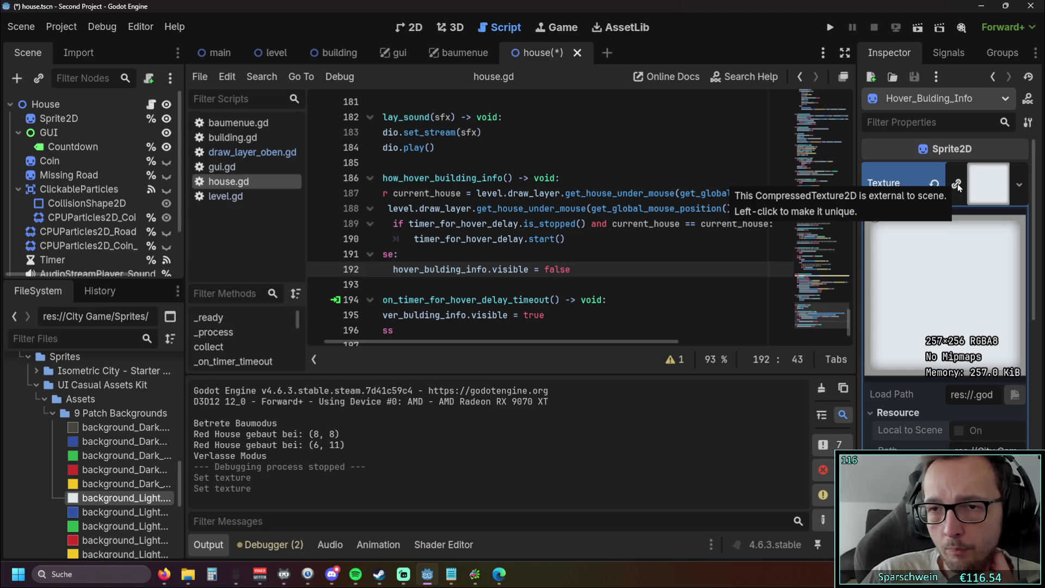
scroll(128, 216, "down", 2)
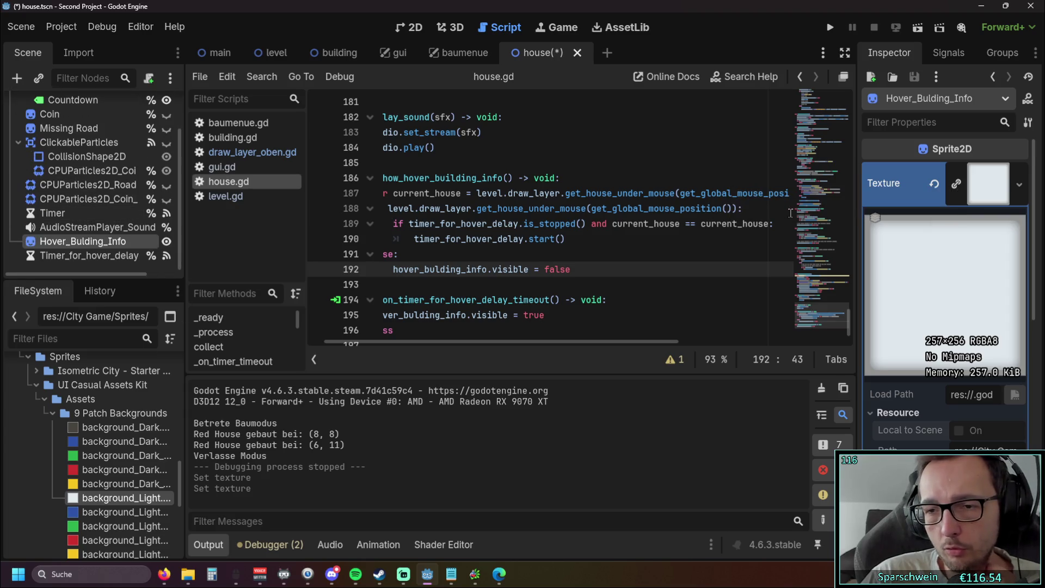
left_click(955, 184)
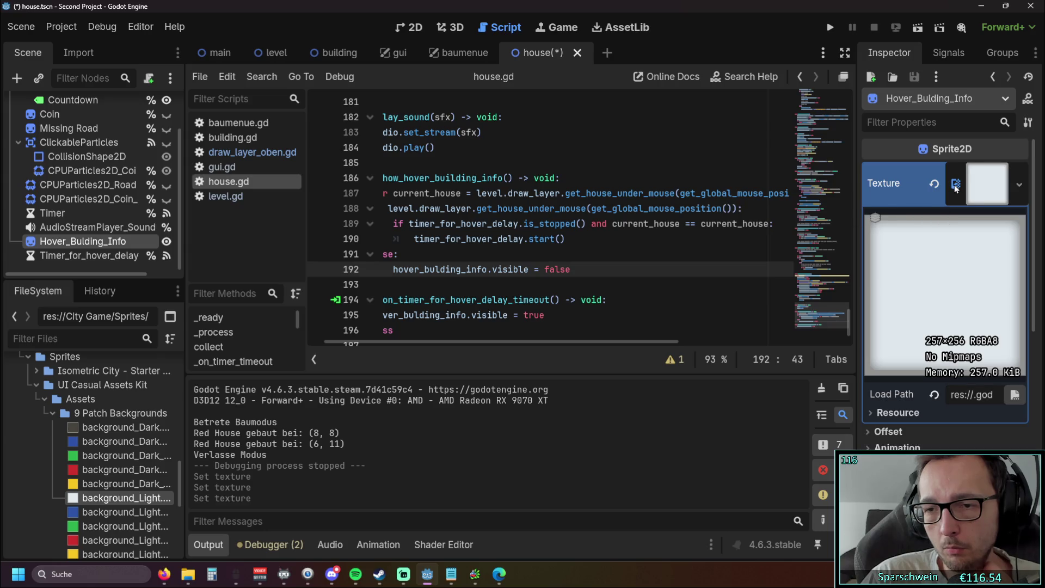
left_click(895, 414)
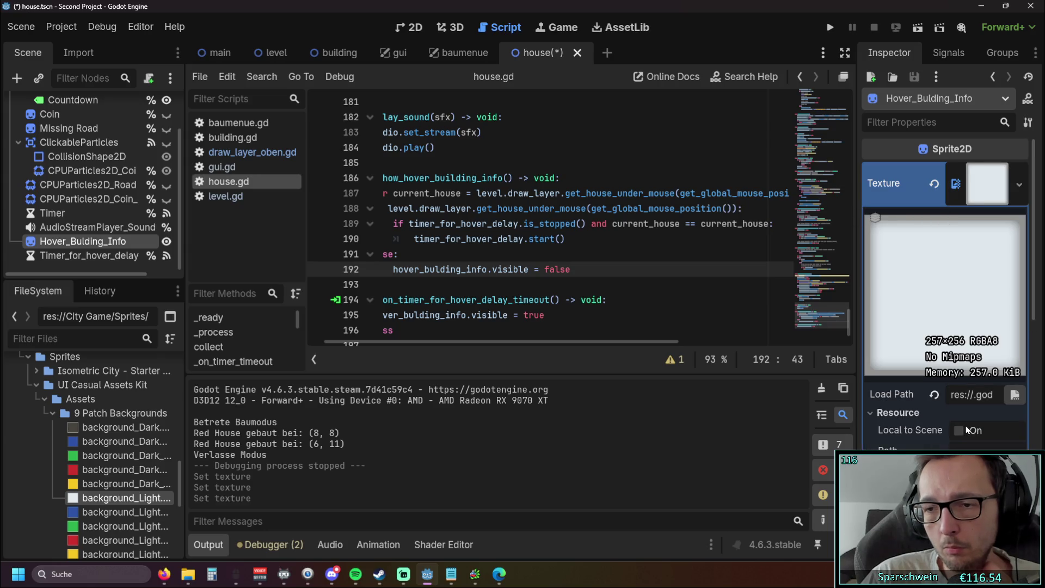
left_click(959, 431)
left_click(896, 412)
scroll(915, 389, "down", 2)
left_click(893, 362)
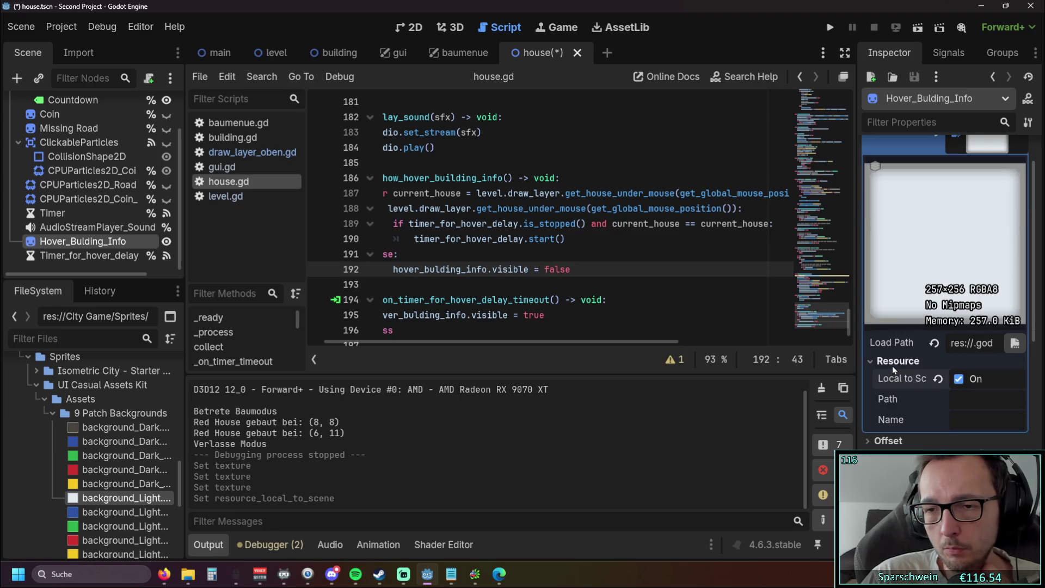
scroll(915, 312, "down", 5)
scroll(892, 272, "up", 8)
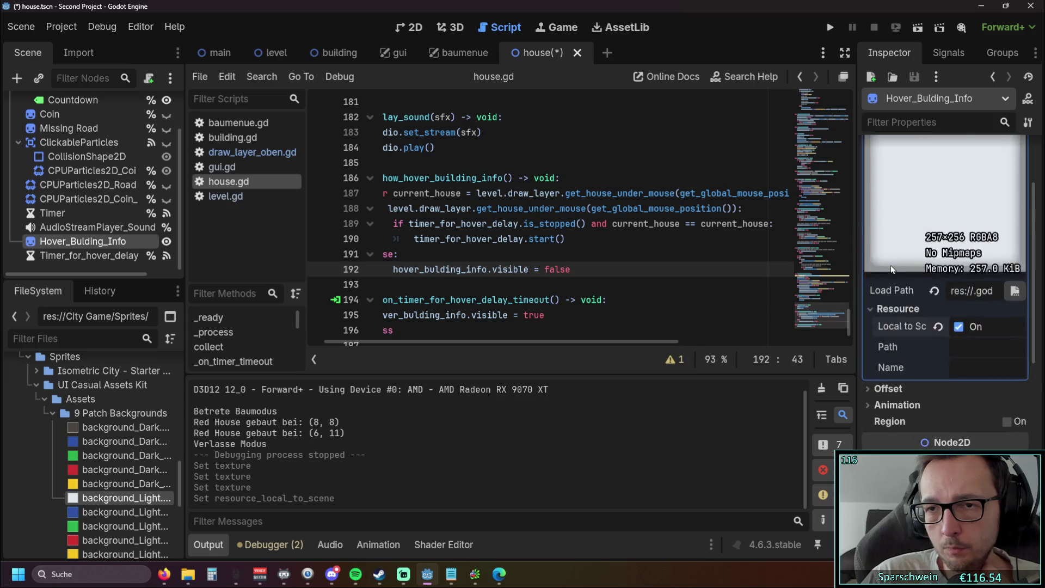
left_click(830, 27)
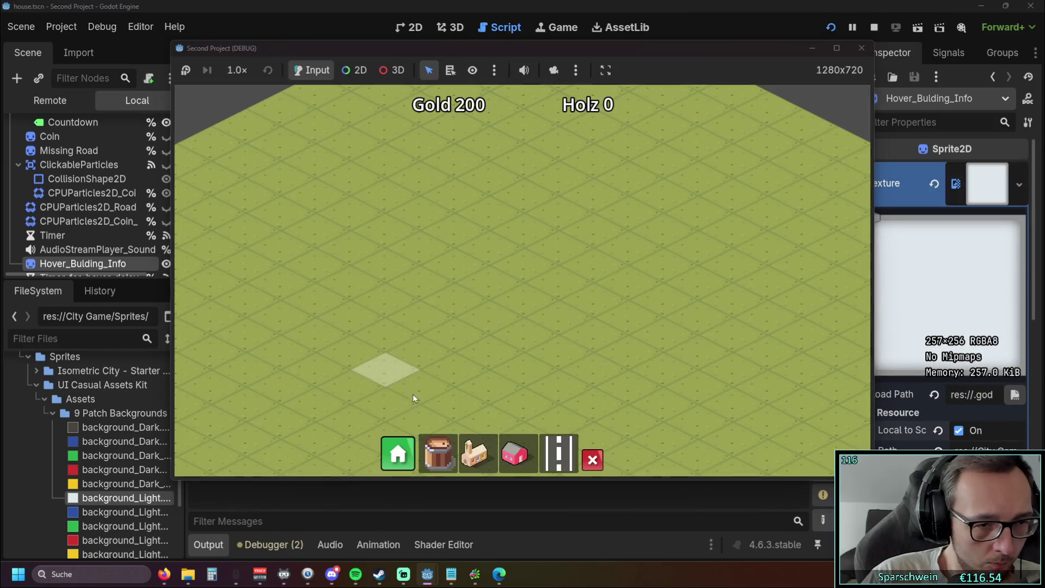
Build two red houses in the running game, view their light hover panels, then close the game.
left_click(514, 453)
left_click(547, 275)
left_click(419, 277)
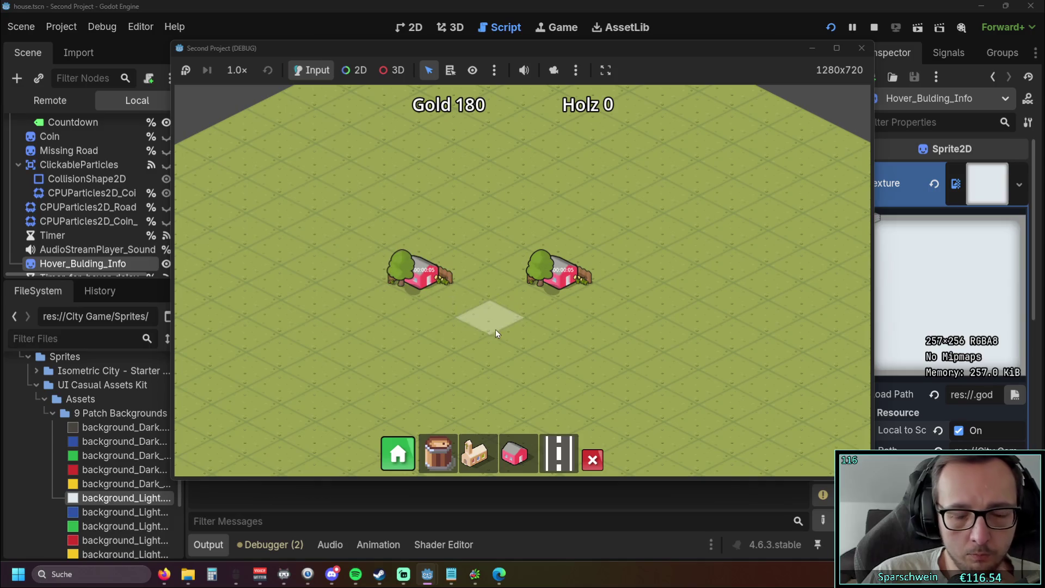
mouse_move(561, 279)
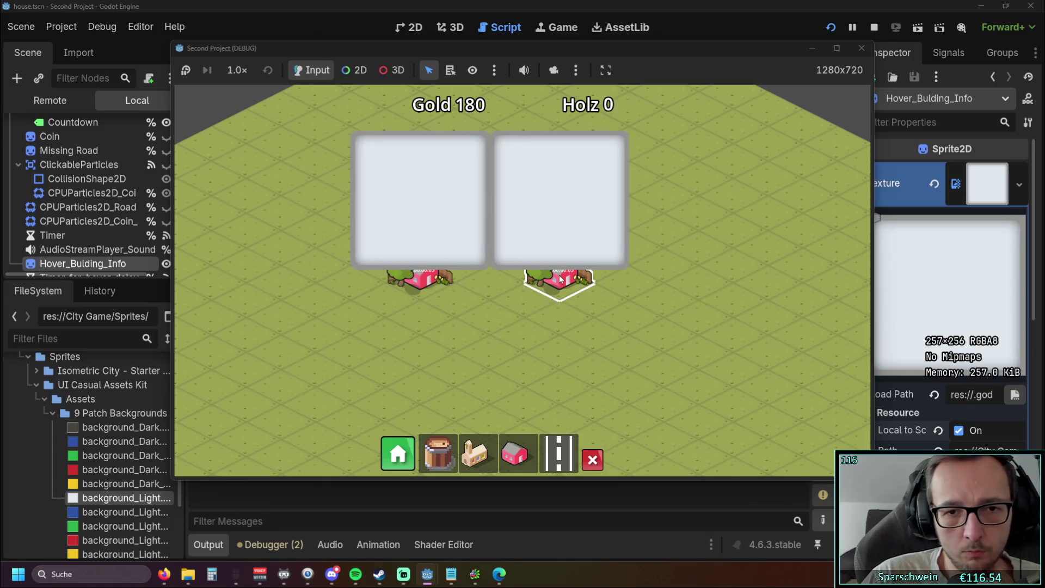
mouse_move(415, 282)
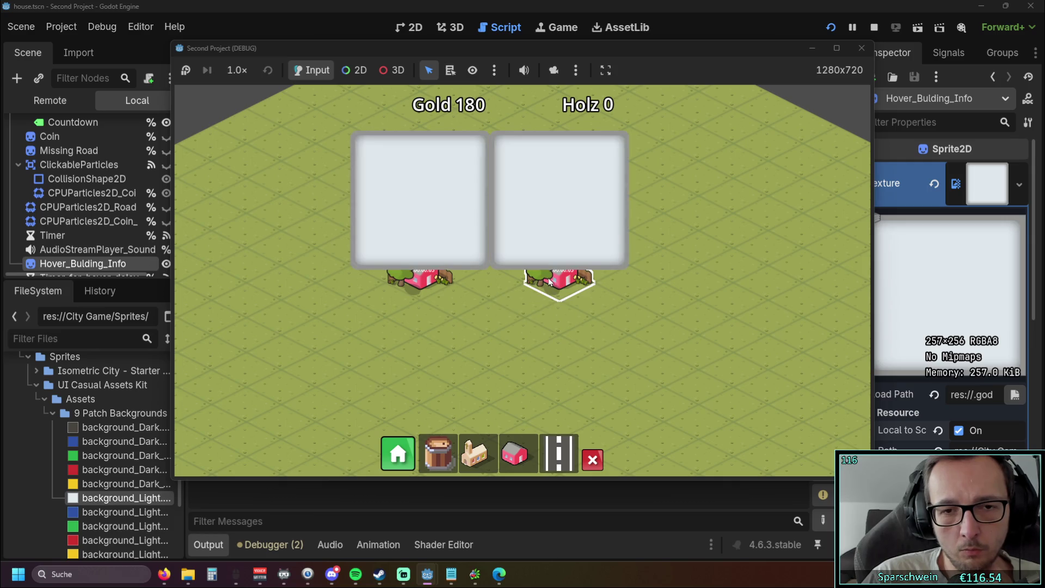
left_click(860, 50)
scroll(925, 331, "down", 3)
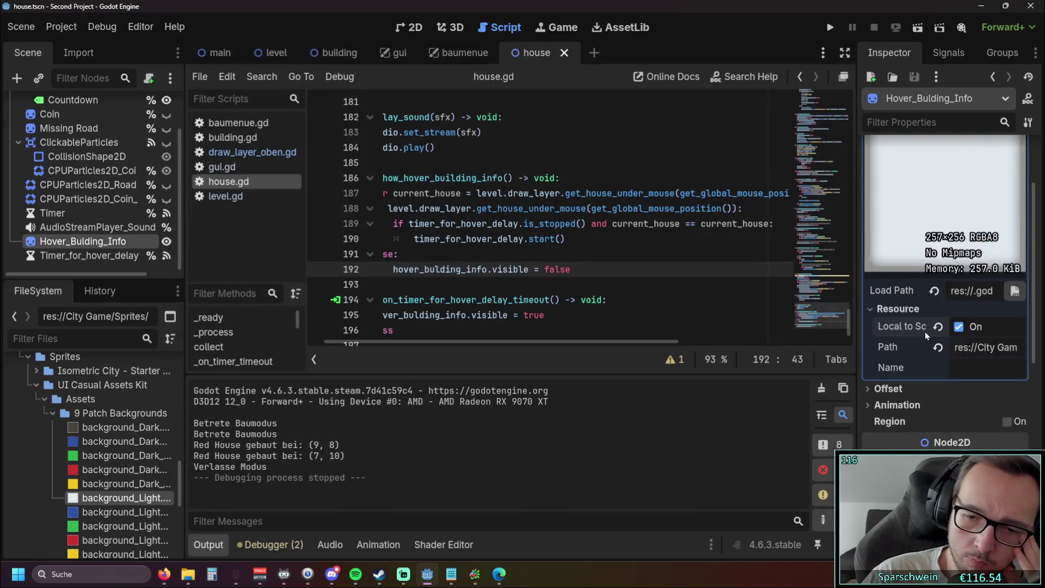
Inspect the sprite's Offset and Texture sections in the Inspector without changing them.
left_click(879, 339)
left_click(877, 338)
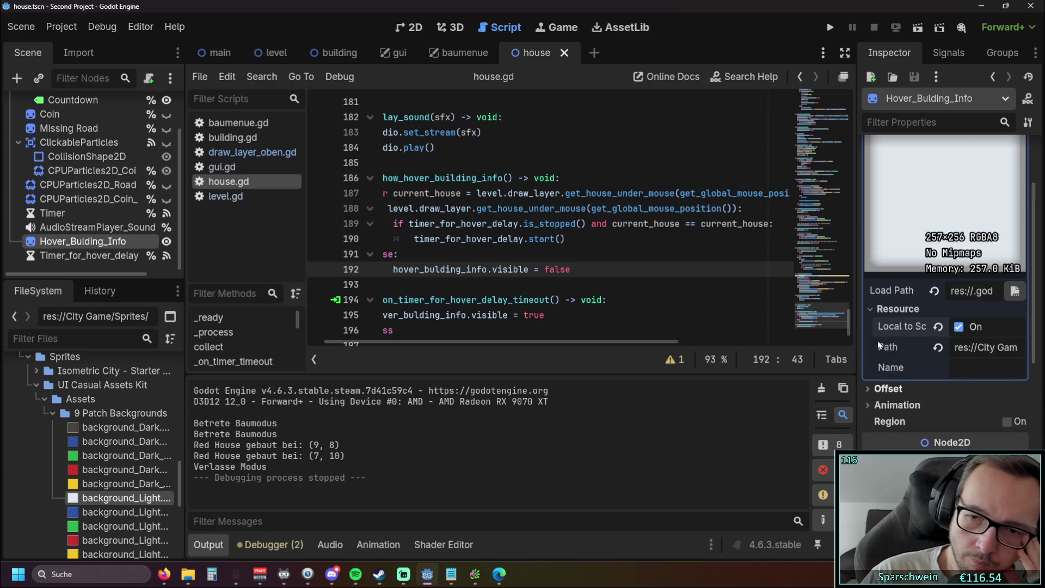
scroll(925, 272, "up", 3)
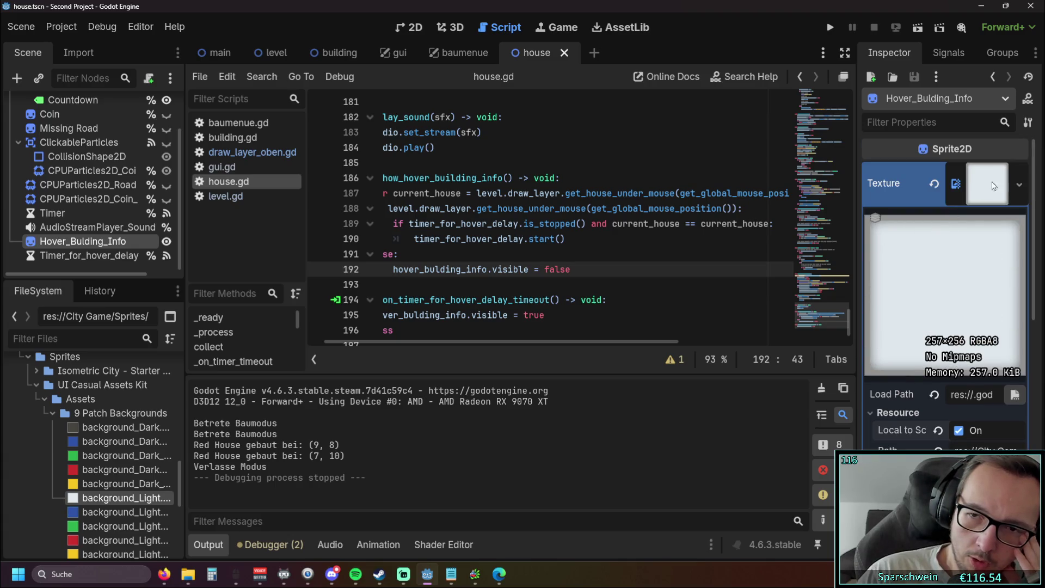
left_click(1017, 186)
left_click(837, 229)
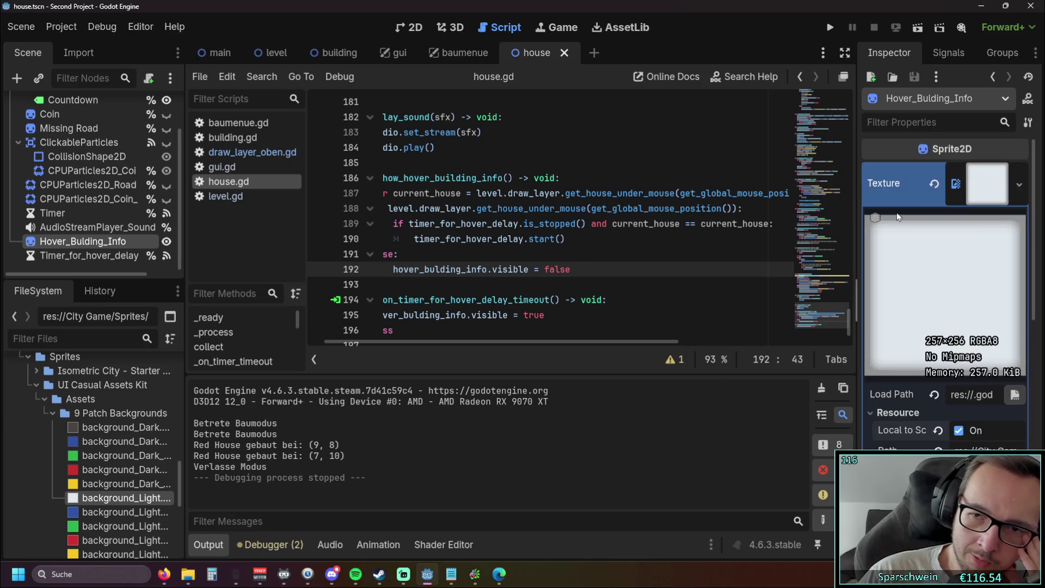
left_click(958, 194)
scroll(918, 348, "down", 2)
scroll(918, 347, "up", 2)
left_click(966, 203)
left_click(967, 203)
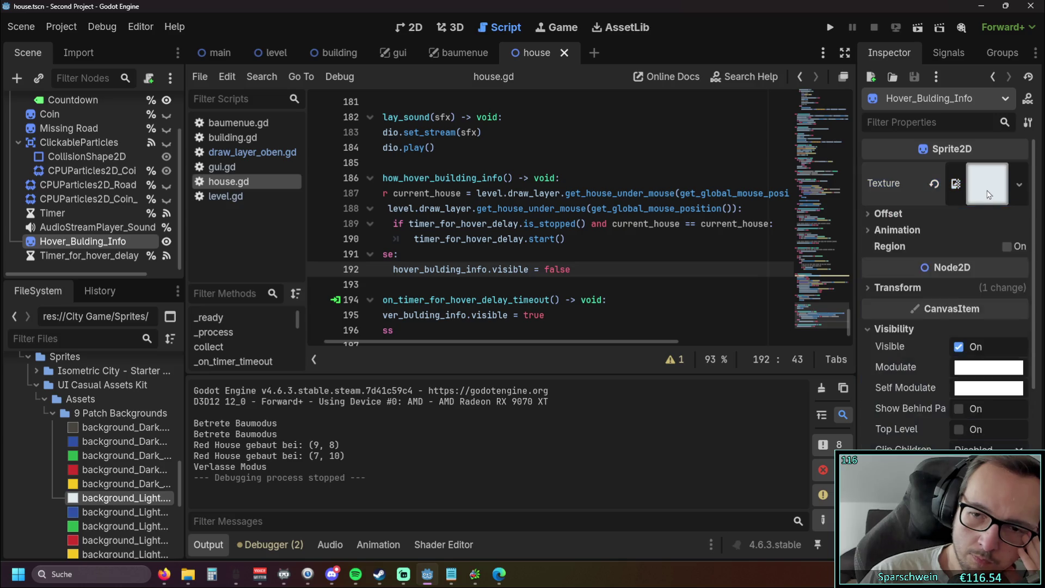
scroll(980, 261, "down", 2)
scroll(978, 261, "down", 3)
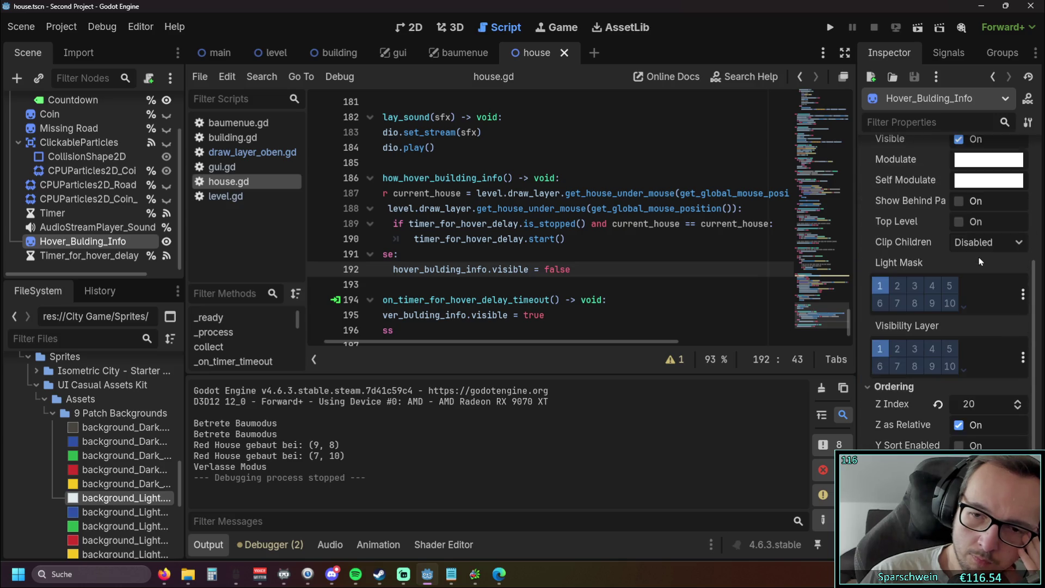
scroll(978, 256, "up", 5)
Filter properties for 'loc', browse Texture and Material, then enable Y Sort Enabled and run the project.
left_click(943, 122)
type("loc")
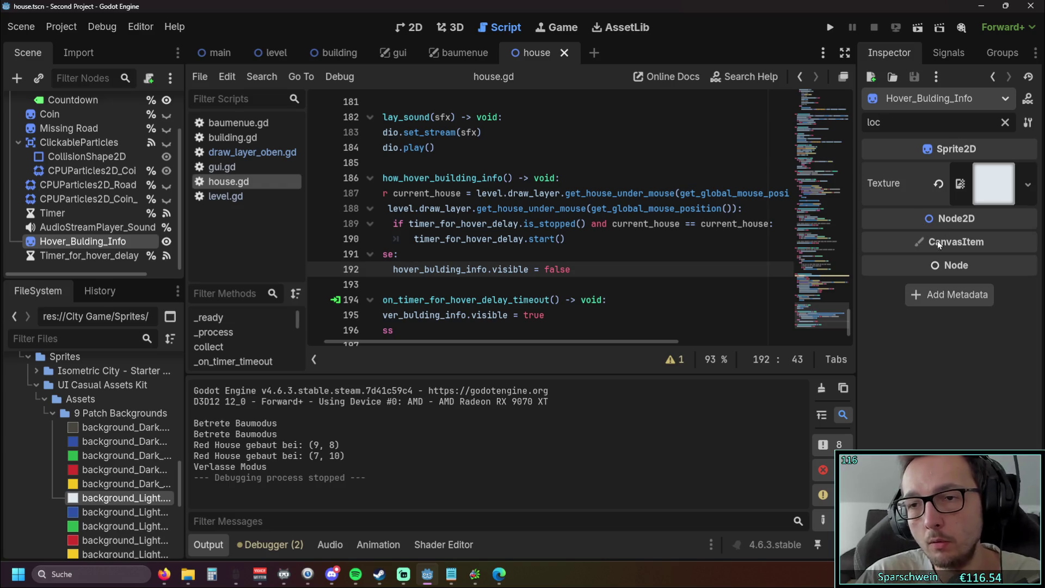
left_click(958, 194)
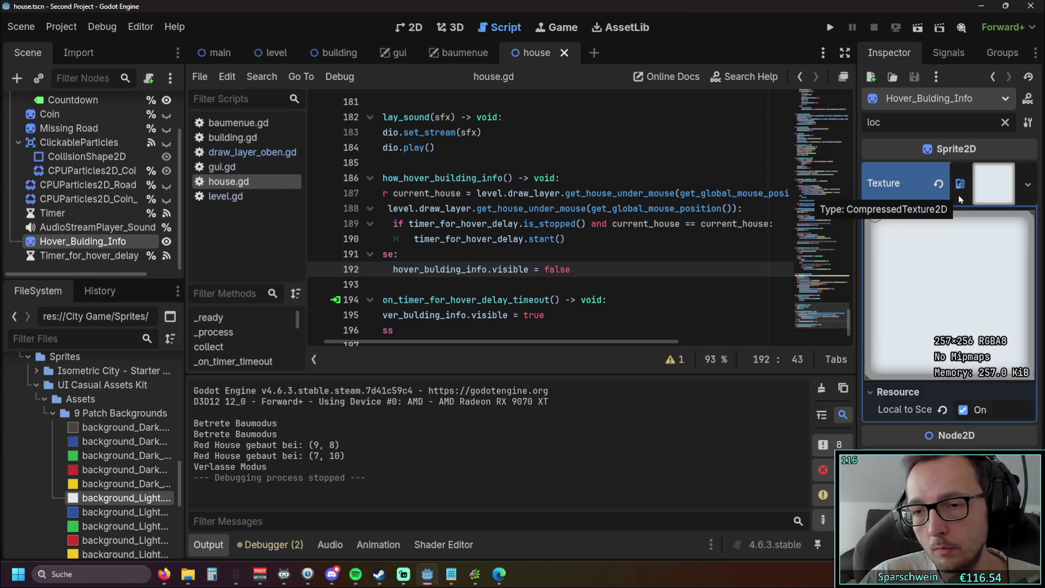
left_click(958, 194)
key("BackSpace")
key("BackSpace")
key("BackSpace")
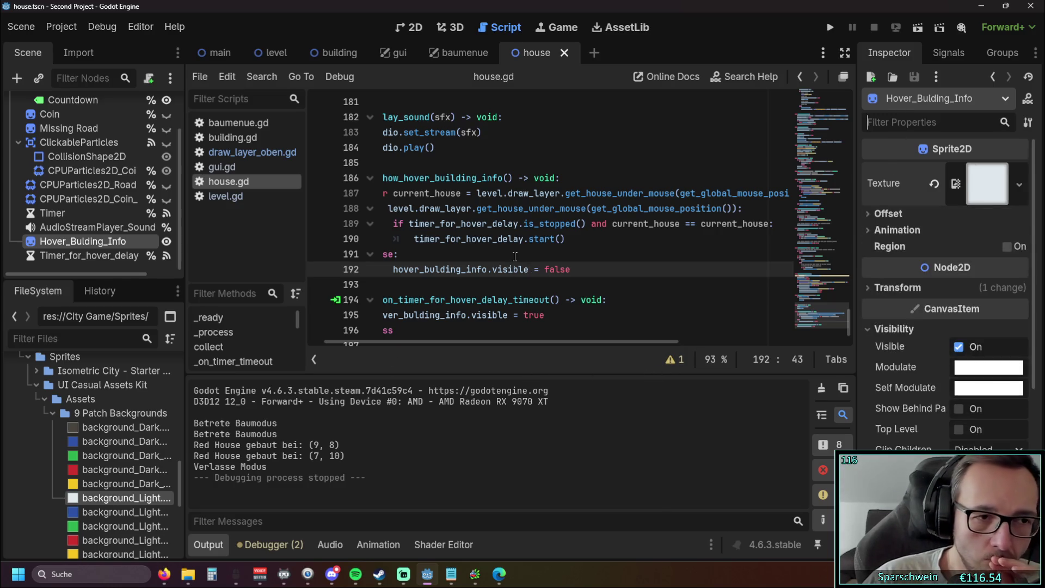
scroll(938, 245, "down", 5)
scroll(938, 240, "down", 1)
left_click(888, 389)
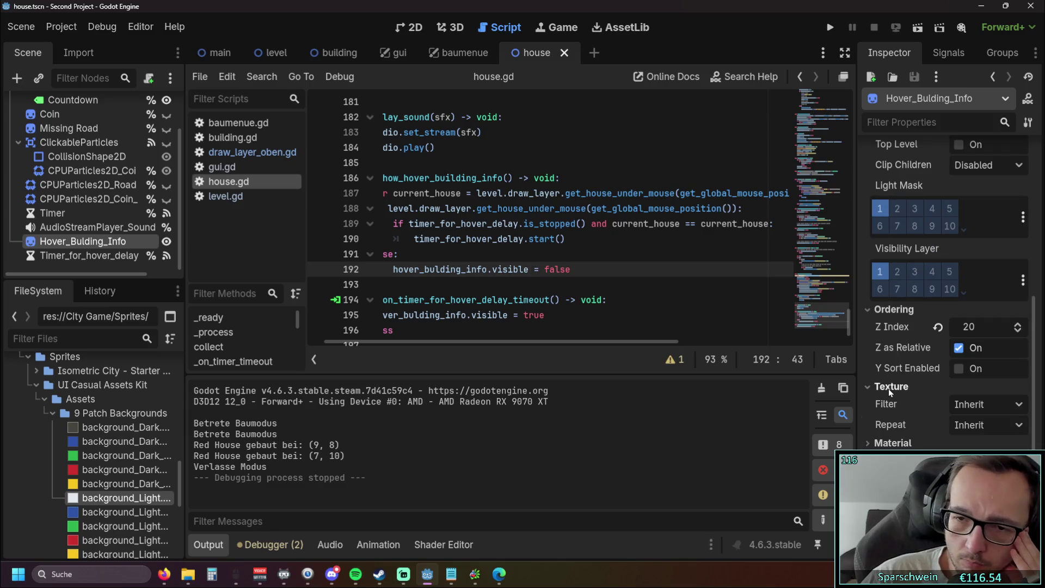
left_click(879, 388)
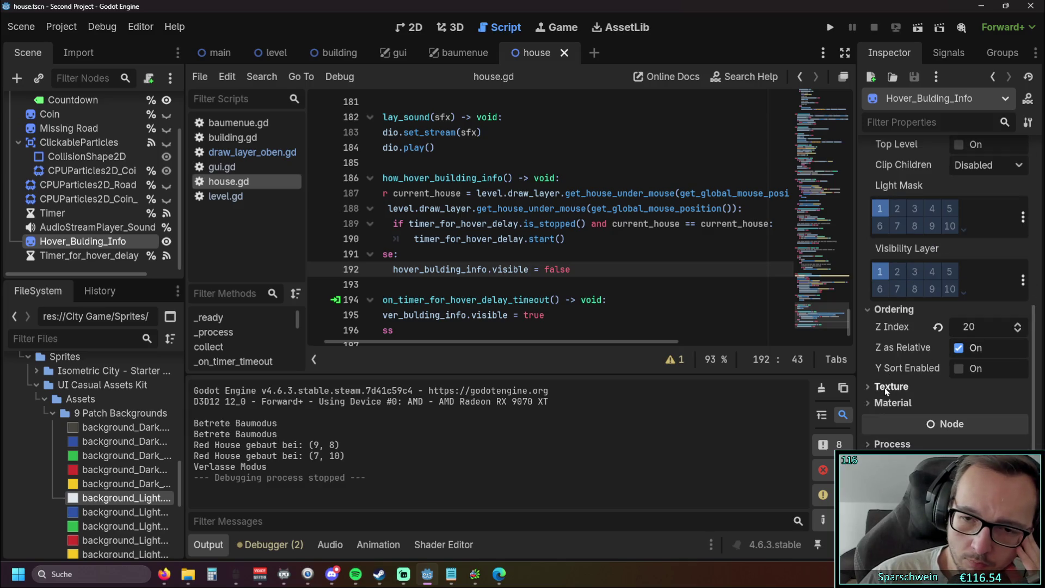
left_click(879, 402)
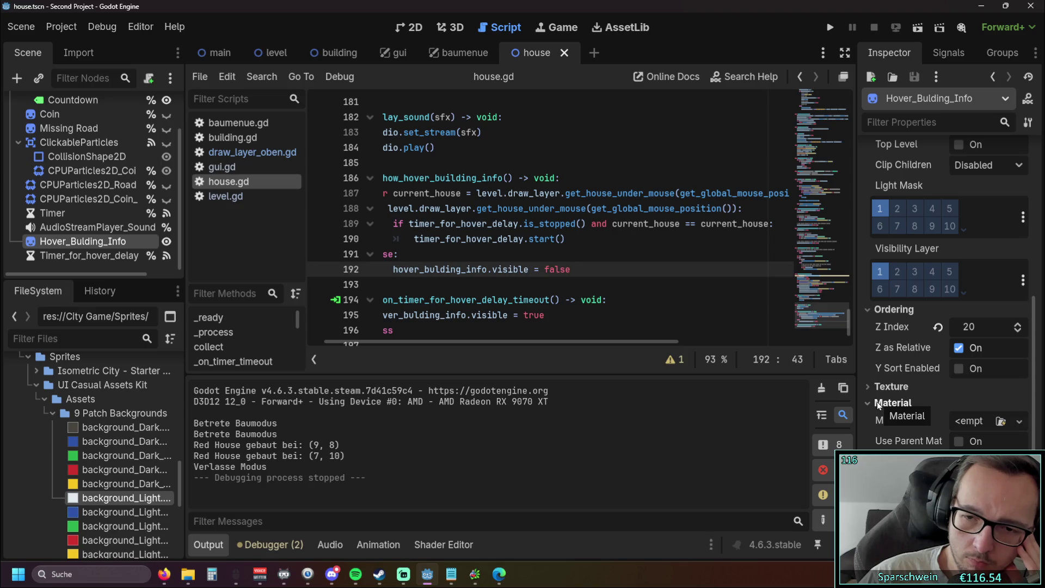
left_click(904, 404)
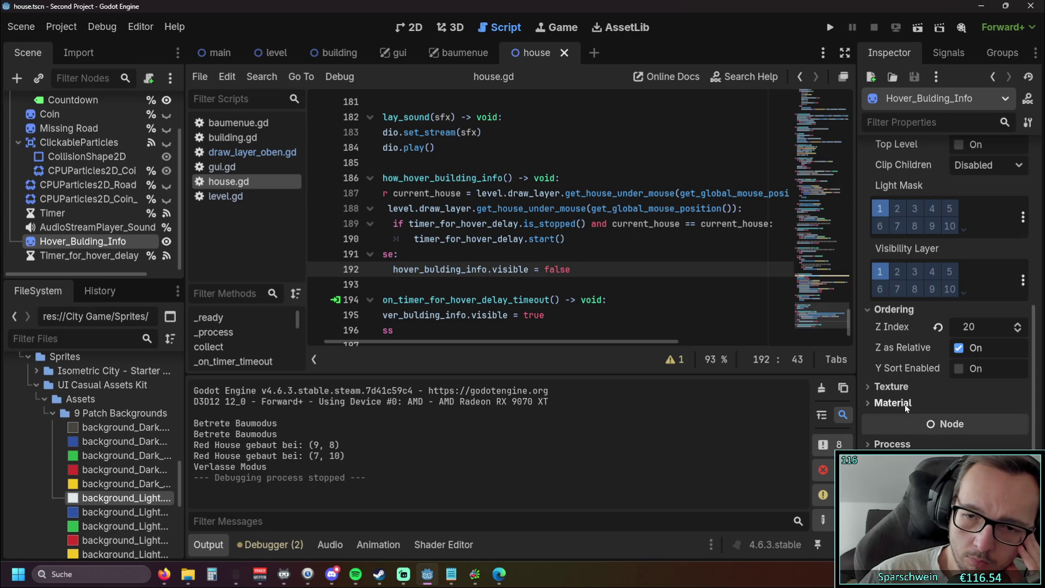
left_click(956, 369)
left_click(825, 35)
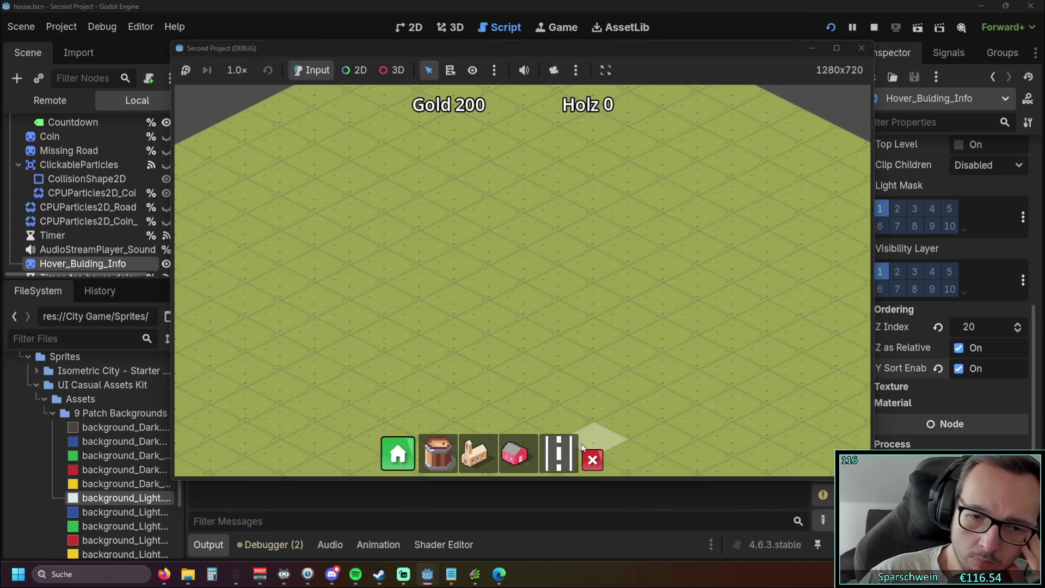
Place two houses, check the white hover panel, stop the game, and turn Y Sort Enabled off.
left_click(515, 453)
left_click(523, 364)
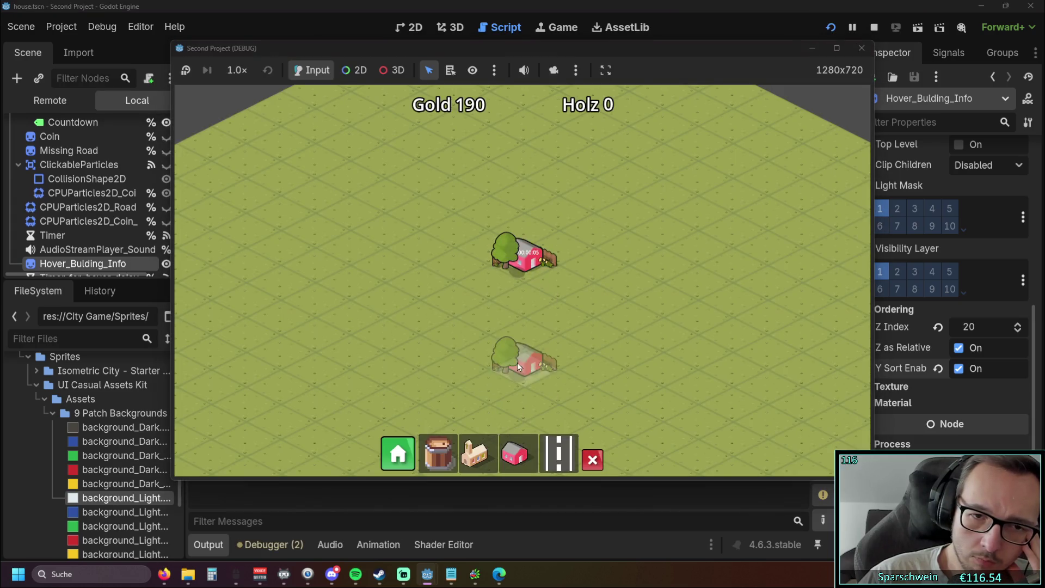
left_click(351, 272)
mouse_move(533, 267)
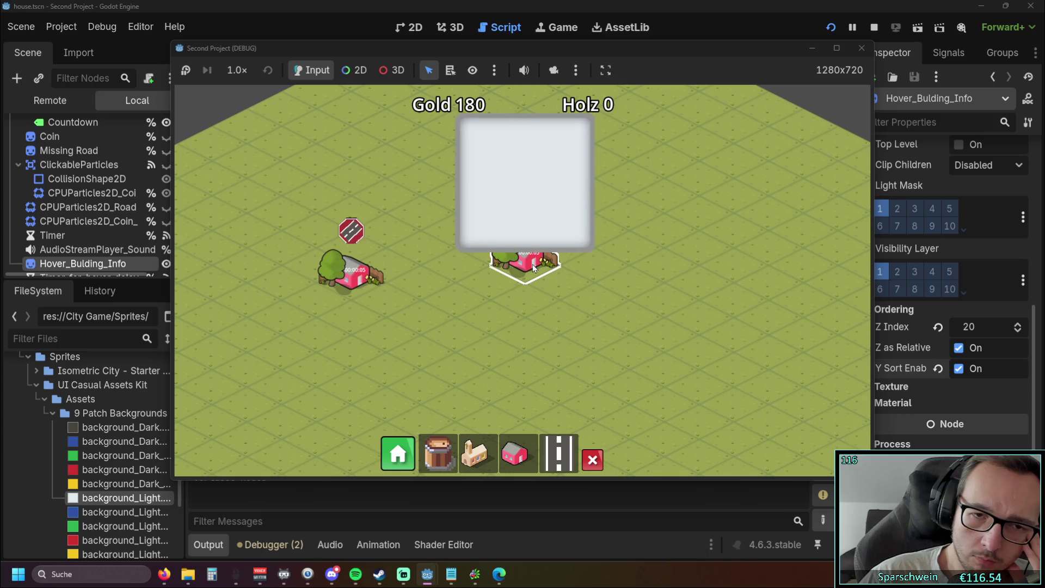
left_click(860, 51)
left_click(958, 369)
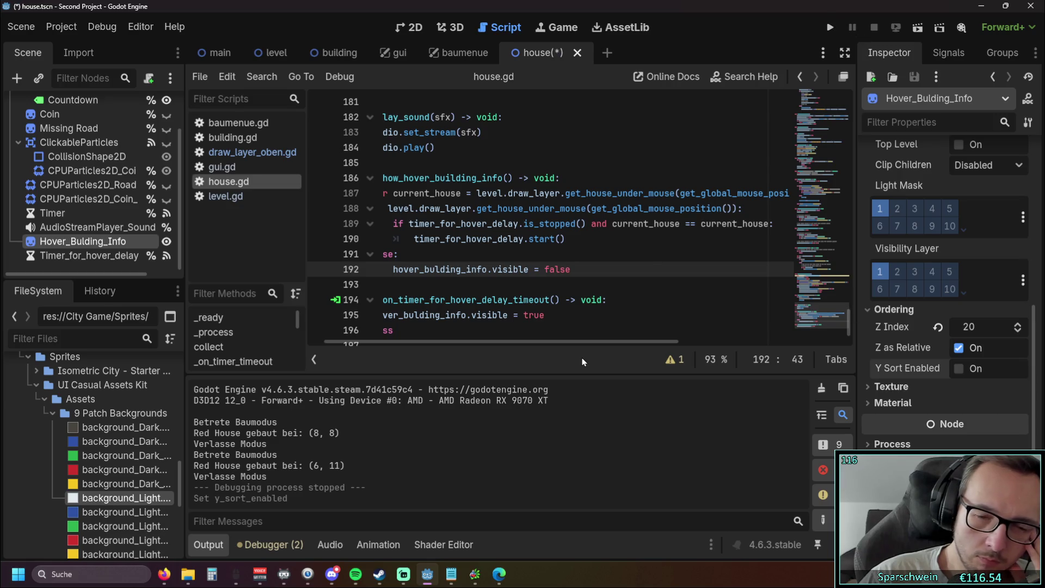
Delete ' and current_house == current_house' from line 189 of house.gd.
left_click(571, 292)
left_click_drag(528, 342, 438, 342)
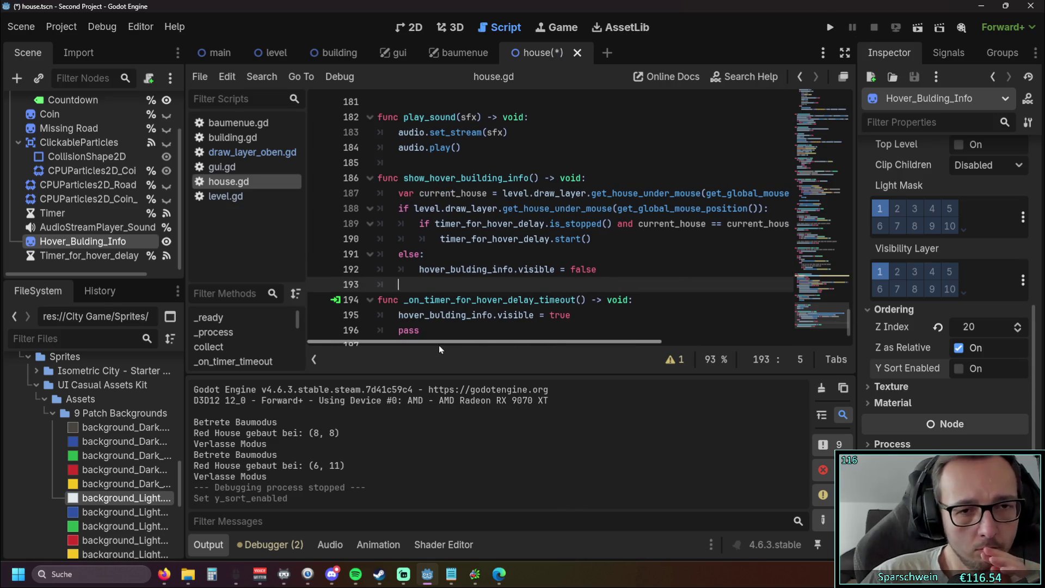
scroll(516, 313, "down", 1)
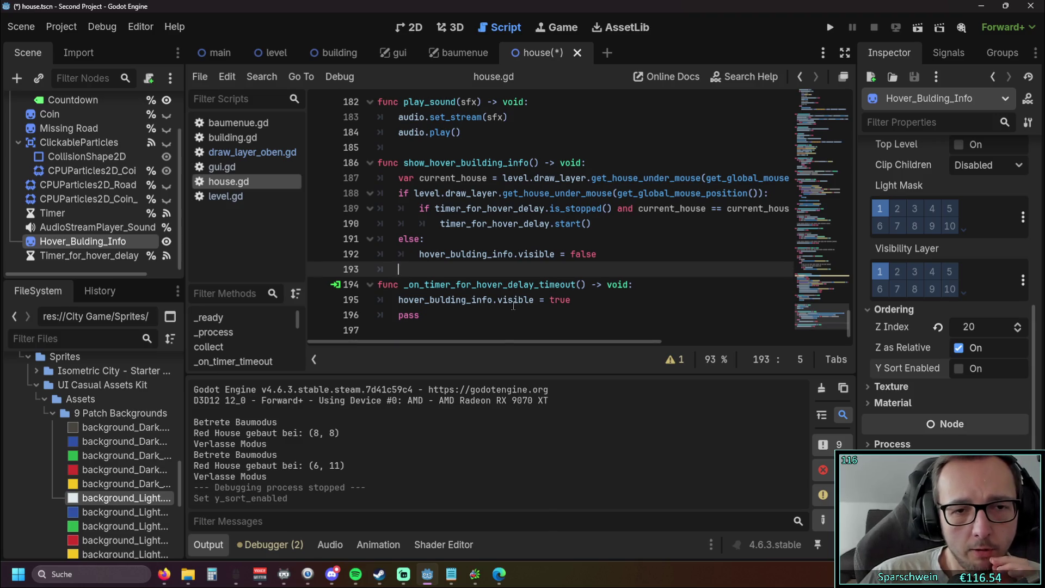
mouse_move(513, 306)
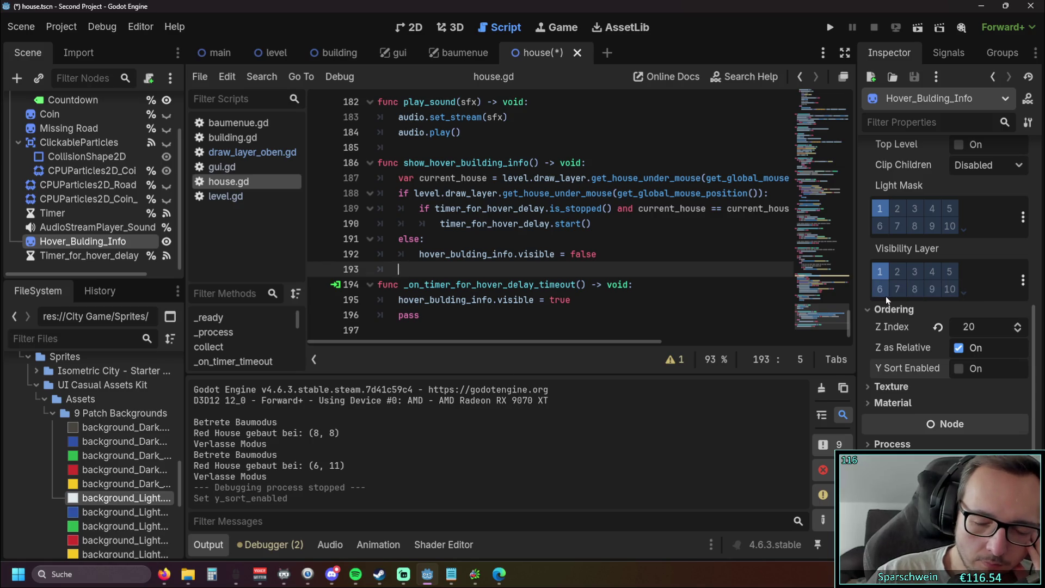
left_click(468, 335)
mouse_move(468, 341)
left_mouse_down()
mouse_move(570, 341)
mouse_move(446, 351)
left_mouse_up()
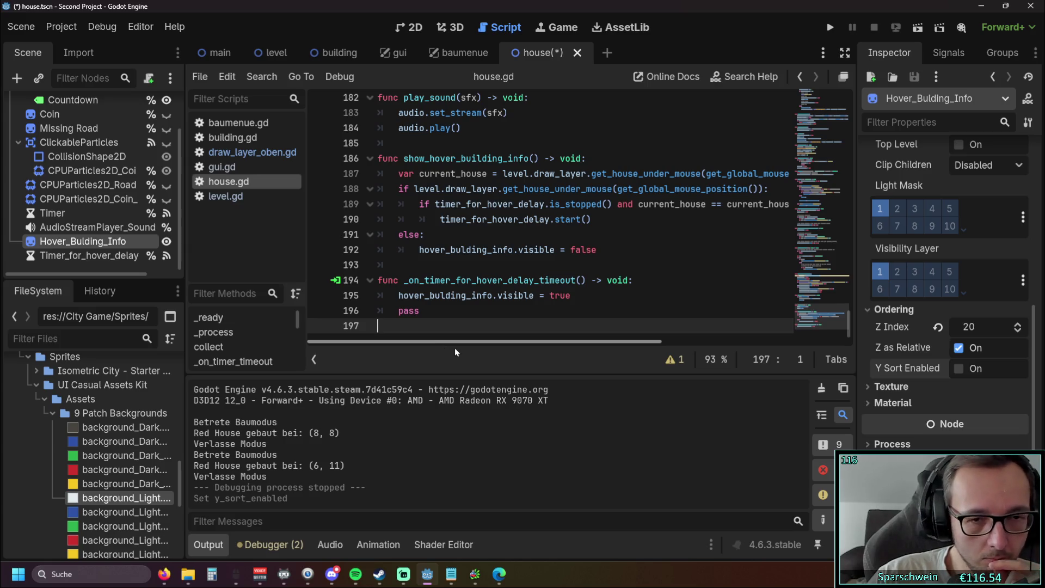
scroll(473, 348, "right", 1)
scroll(465, 349, "left", 1)
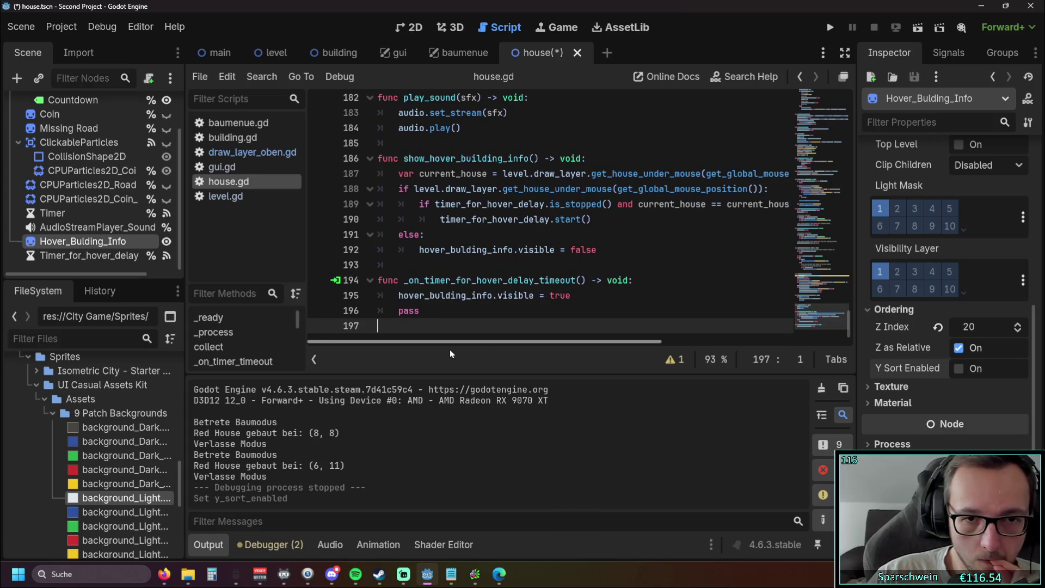
scroll(471, 348, "right", 2)
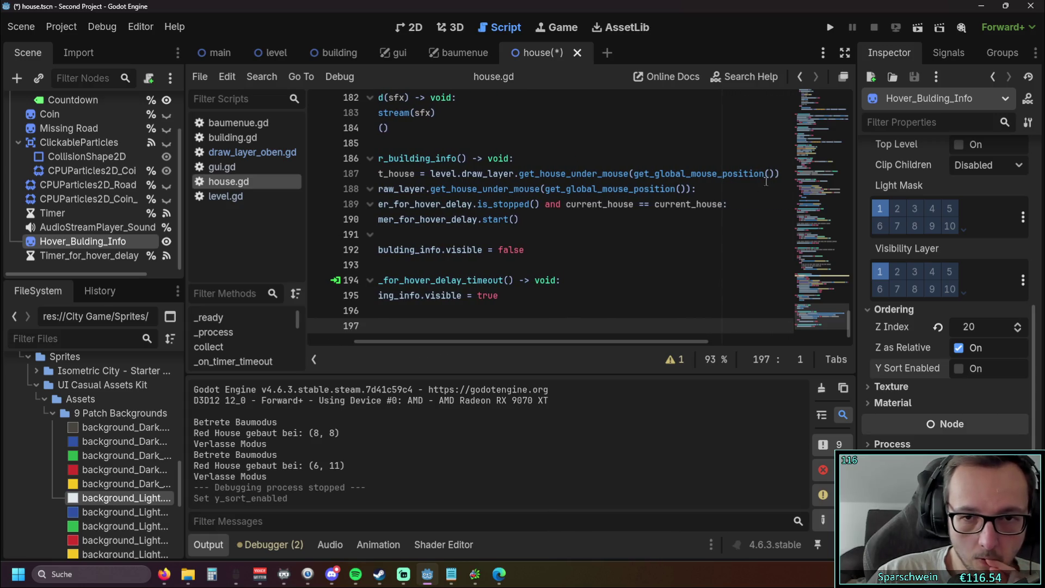
left_click_drag(724, 204, 541, 205)
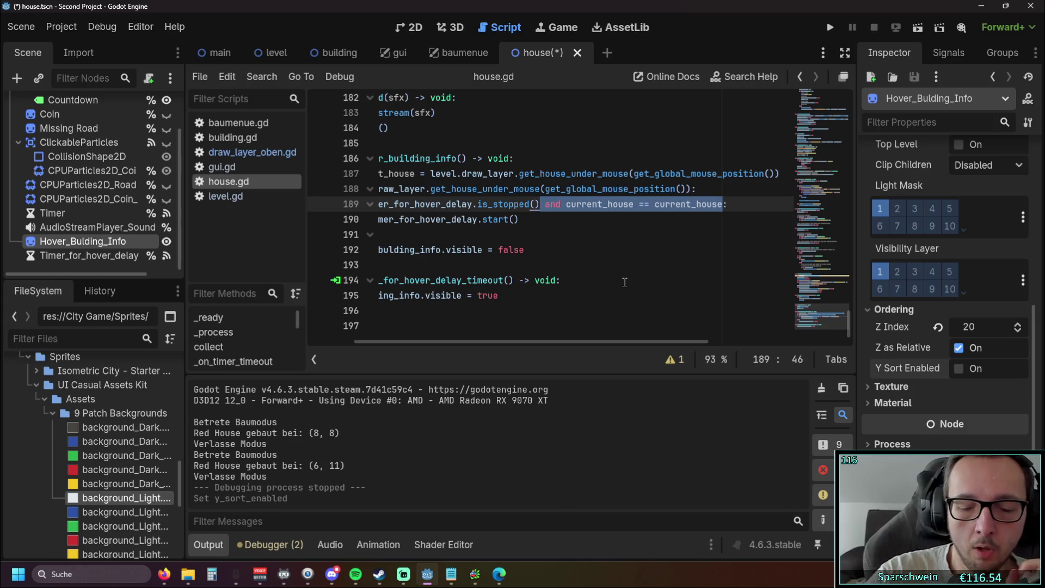
key("BackSpace")
scroll(520, 343, "left", 2)
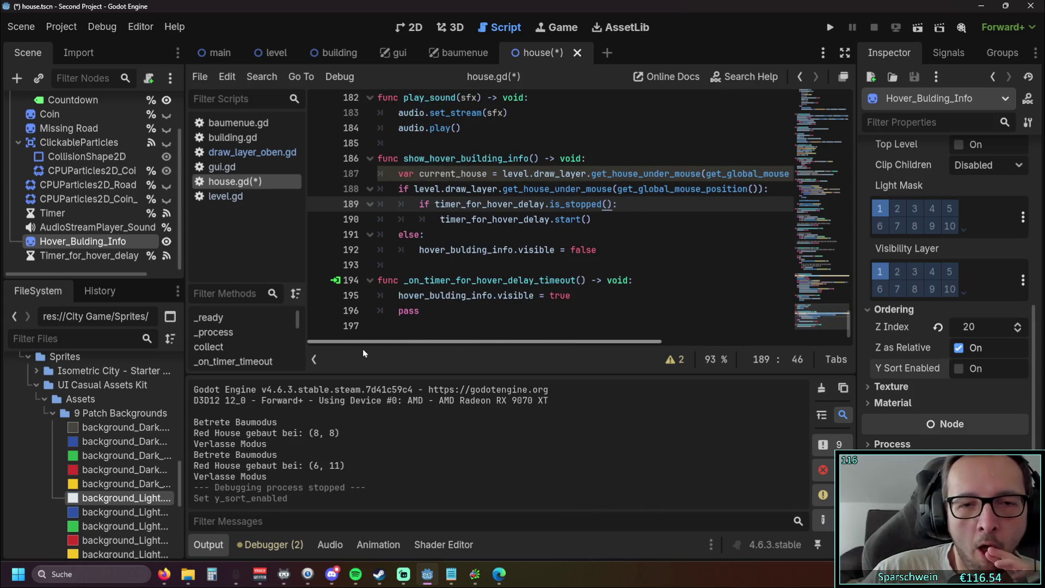
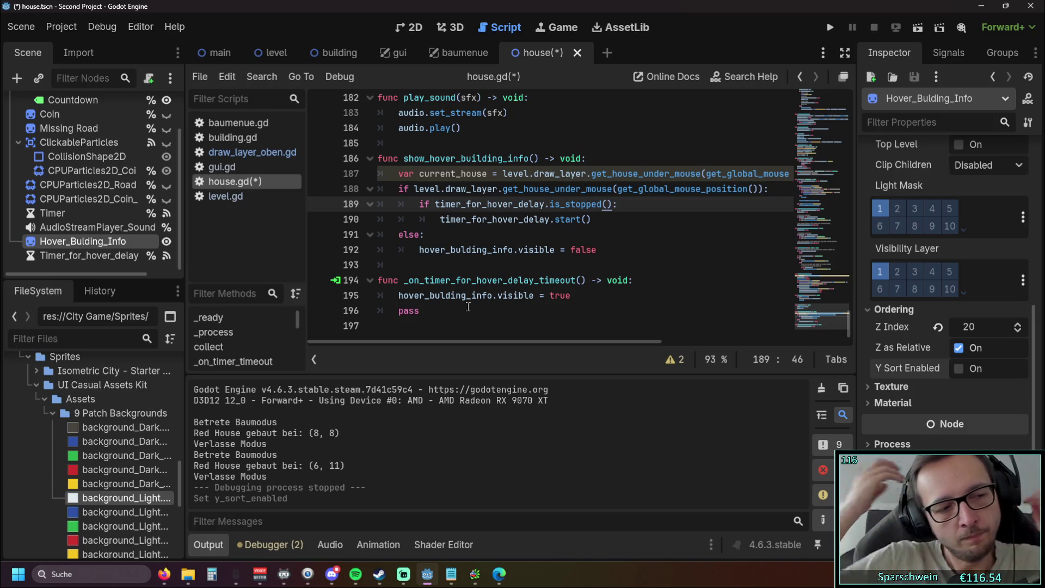
Test-run the game, build two red houses from the build bar, then close the game window.
scroll(457, 301, "up", 1)
scroll(440, 287, "down", 1)
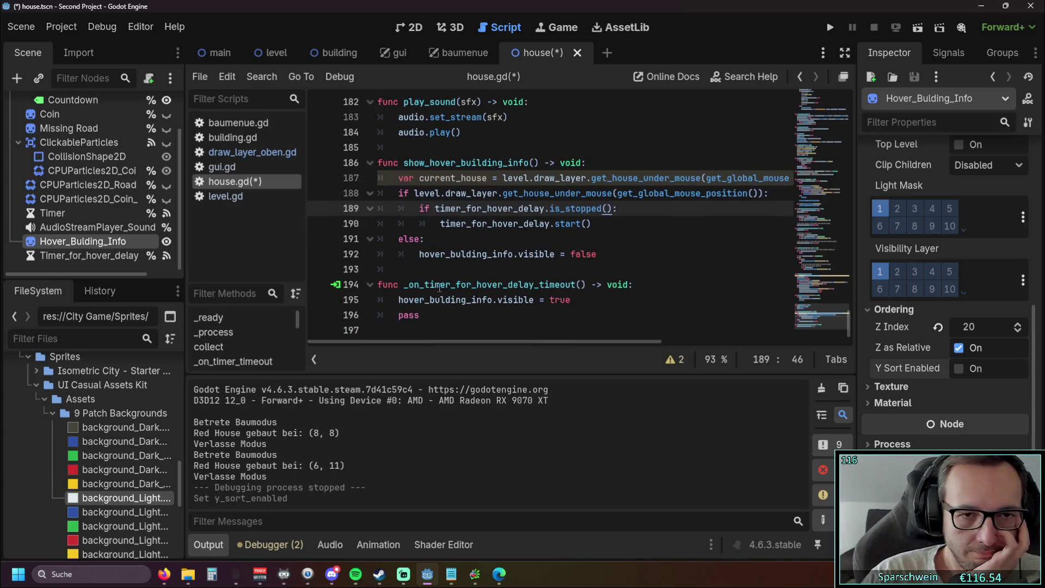
left_click(829, 26)
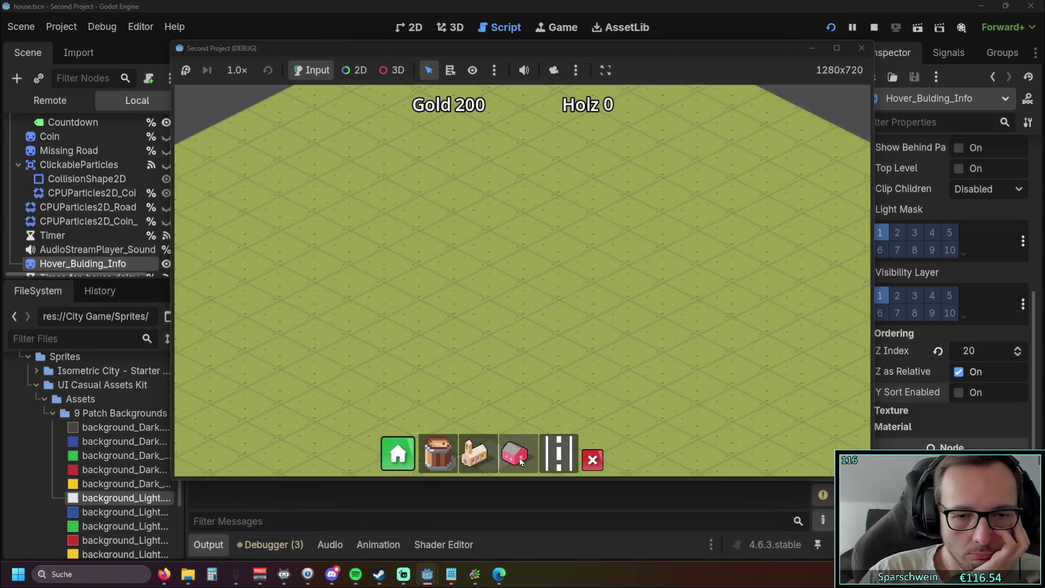
left_click(515, 453)
left_click(571, 284)
left_click(425, 280)
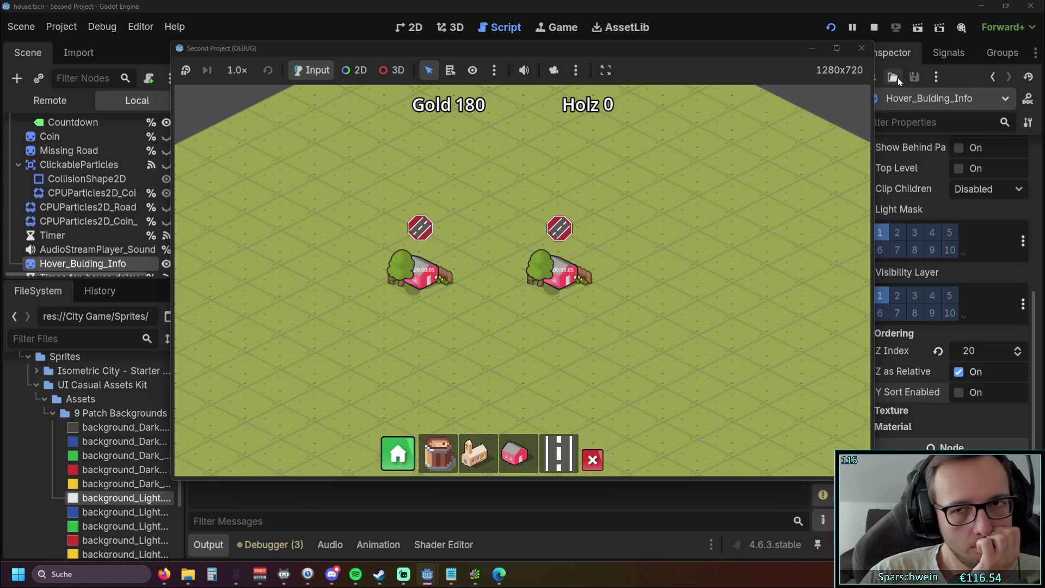
left_click(862, 49)
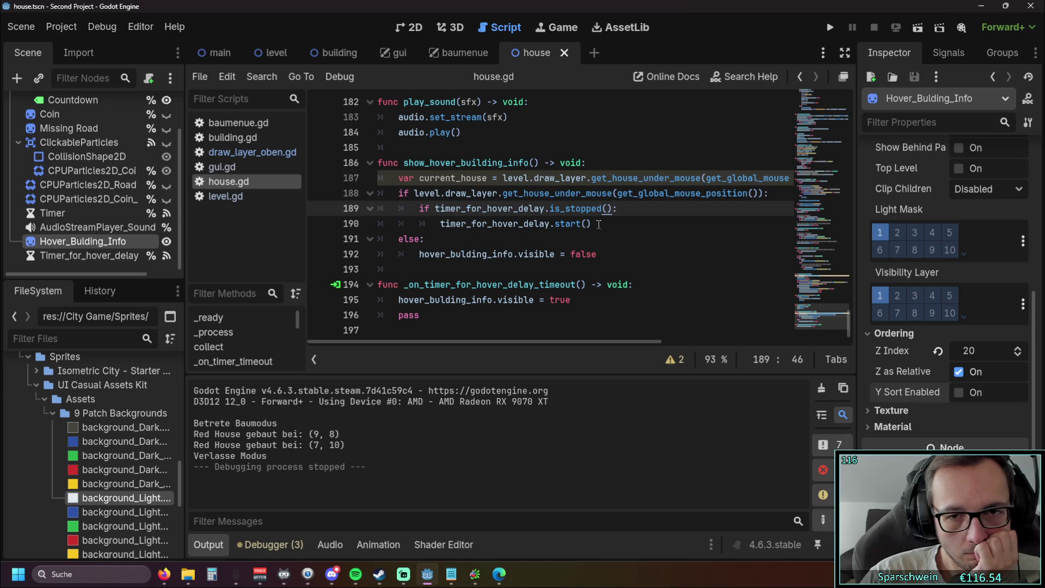
Start a new line after line 192 in the else branch with timer_for_hover_delay via autocomplete.
left_click(612, 255)
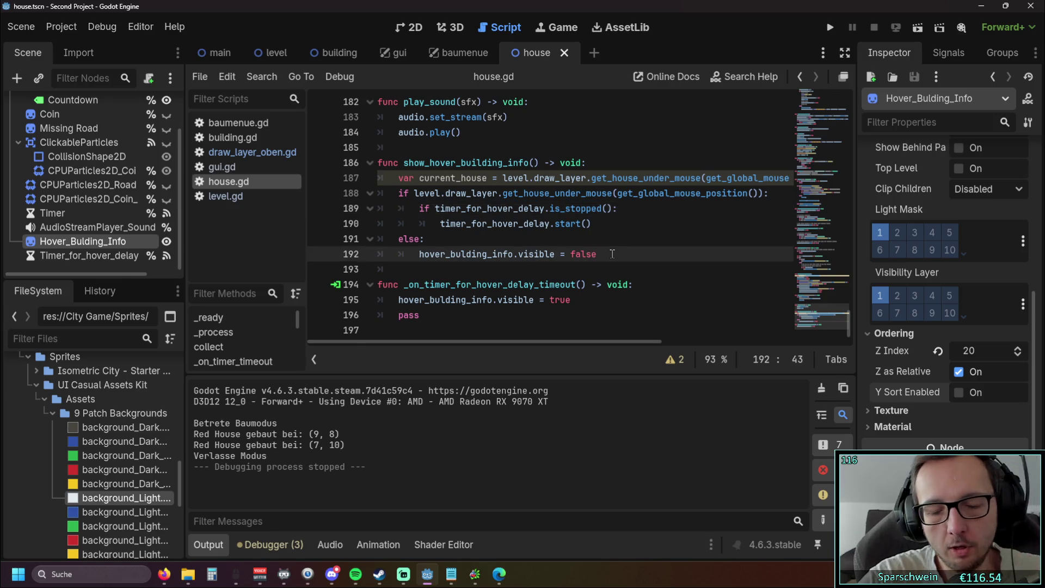
key("Return")
type("tim")
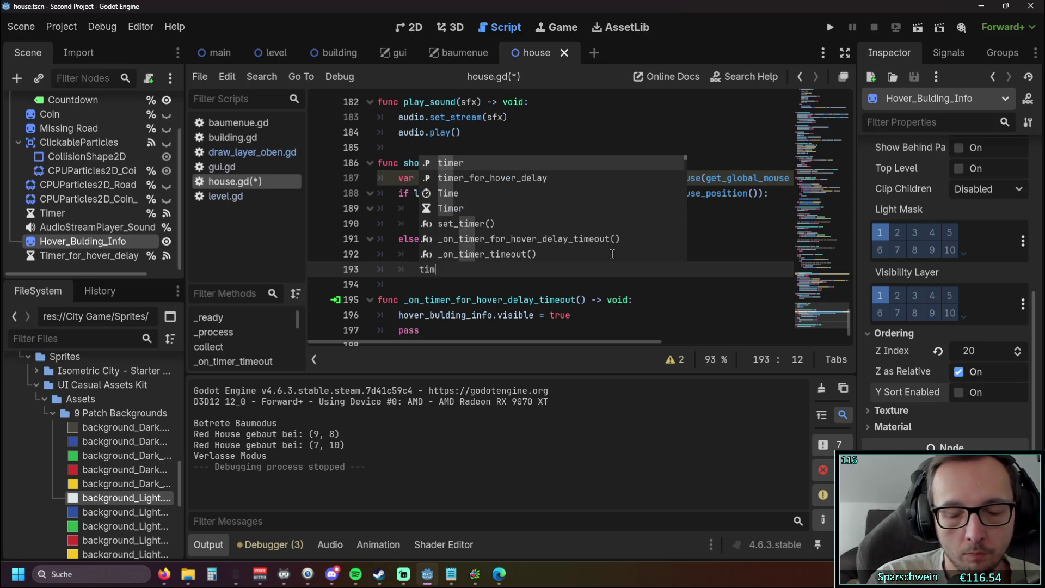
key("Down")
key("Return")
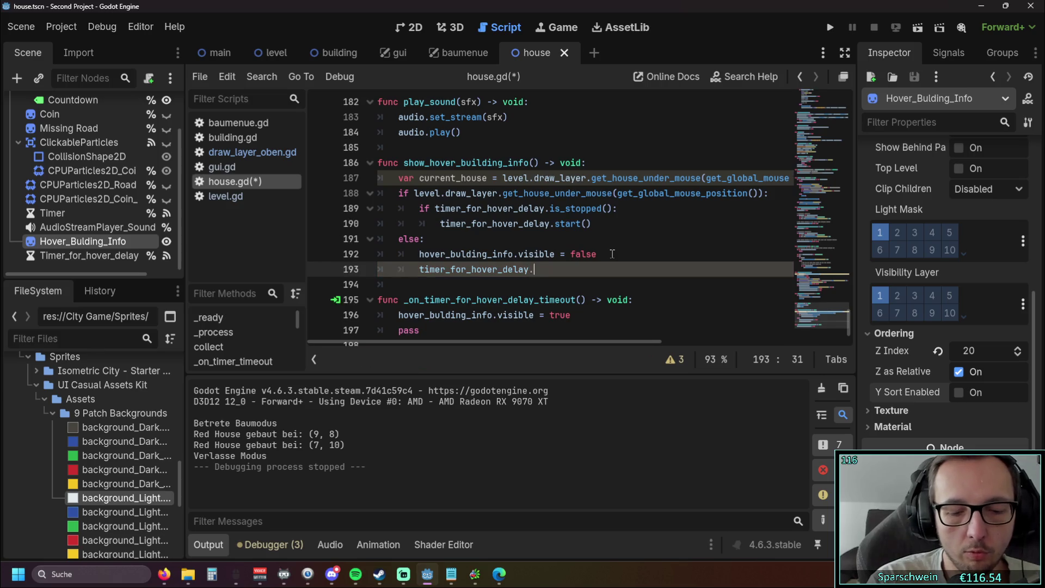
type("res")
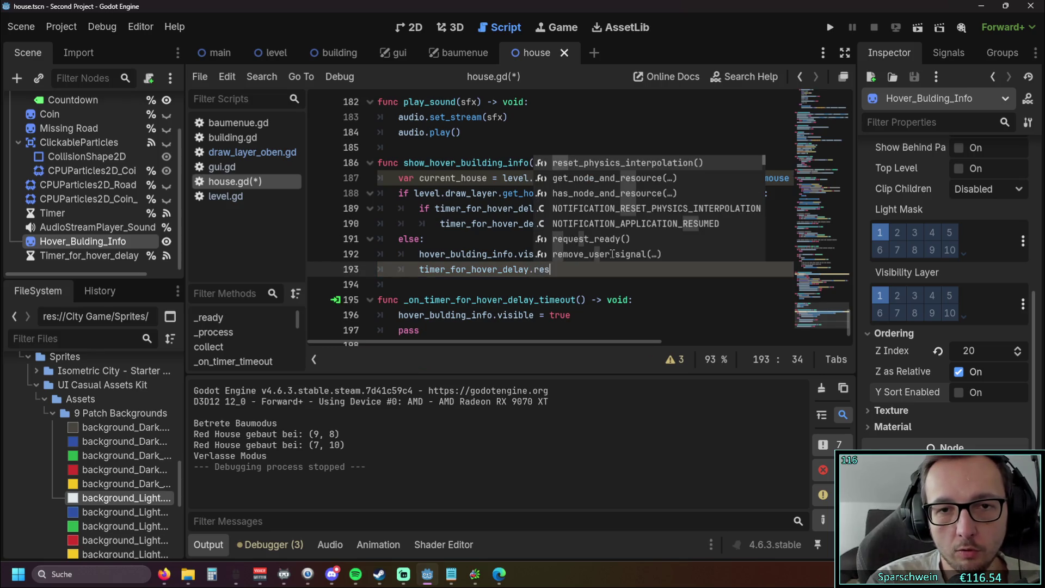
key("BackSpace")
key("BackSpace")
key("BackSpace")
type("re")
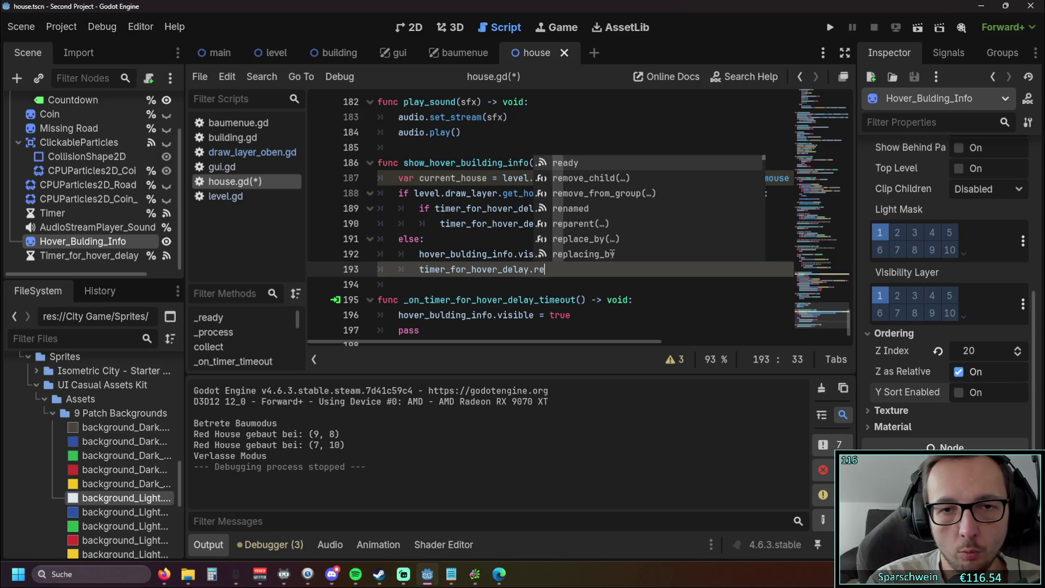
type("se")
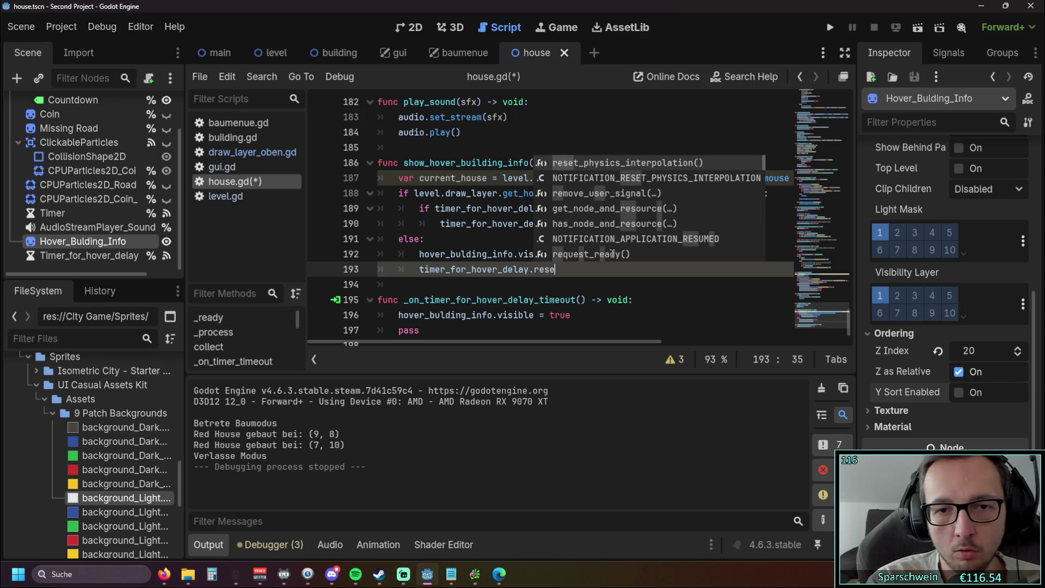
key("BackSpace")
key("BackSpace")
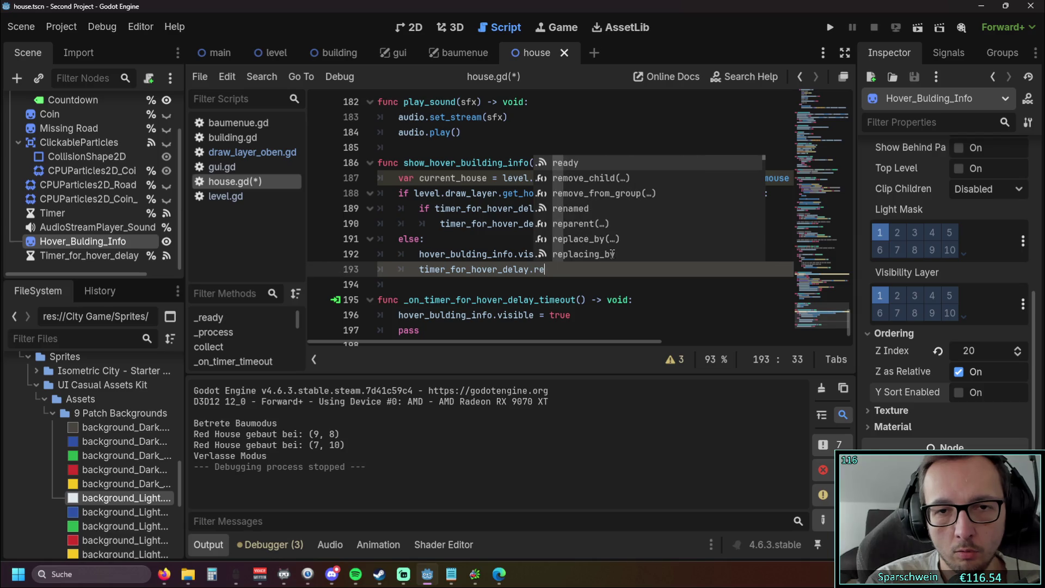
key("BackSpace")
key("BackSpace")
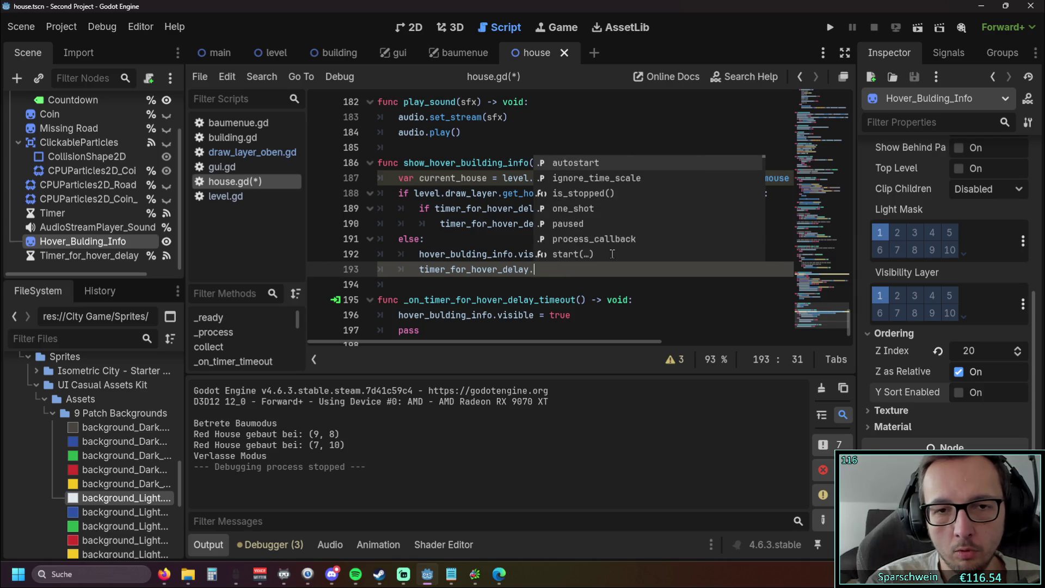
Complete the line as timer_for_hover_delay.wait_time = 2.0 and run the game.
left_click(445, 223)
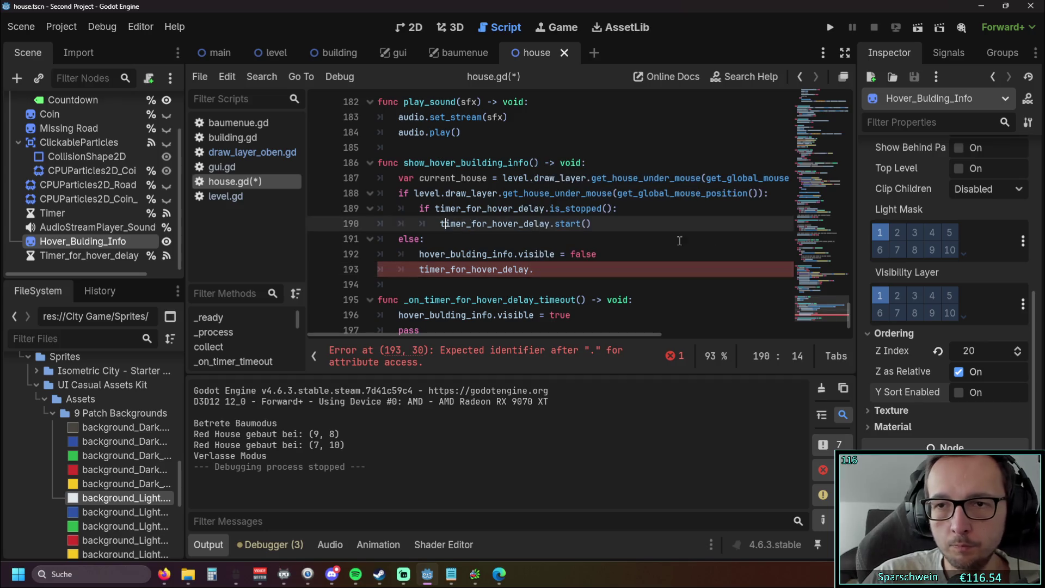
scroll(935, 232, "up", 5)
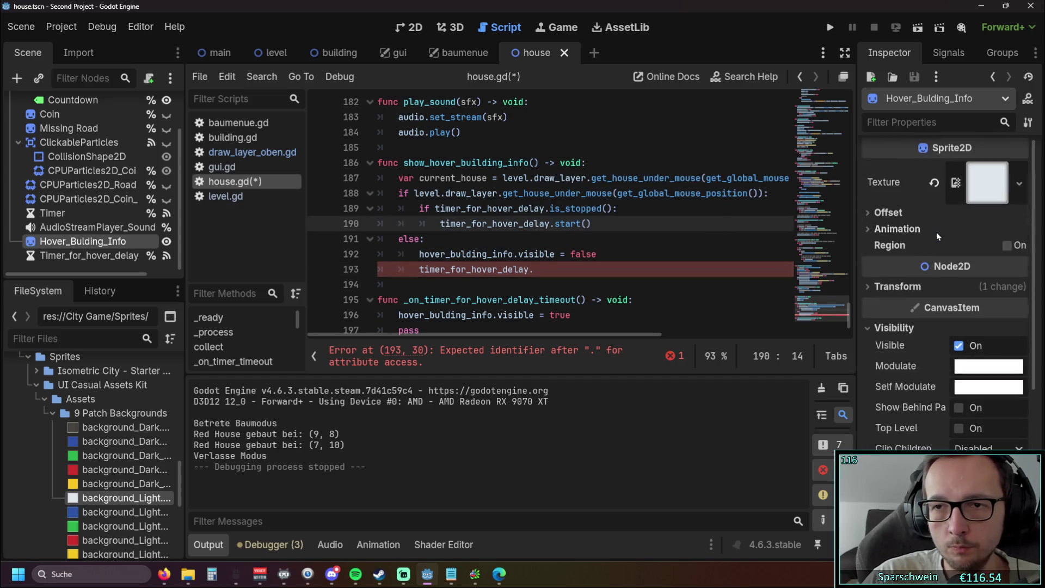
left_click(567, 269)
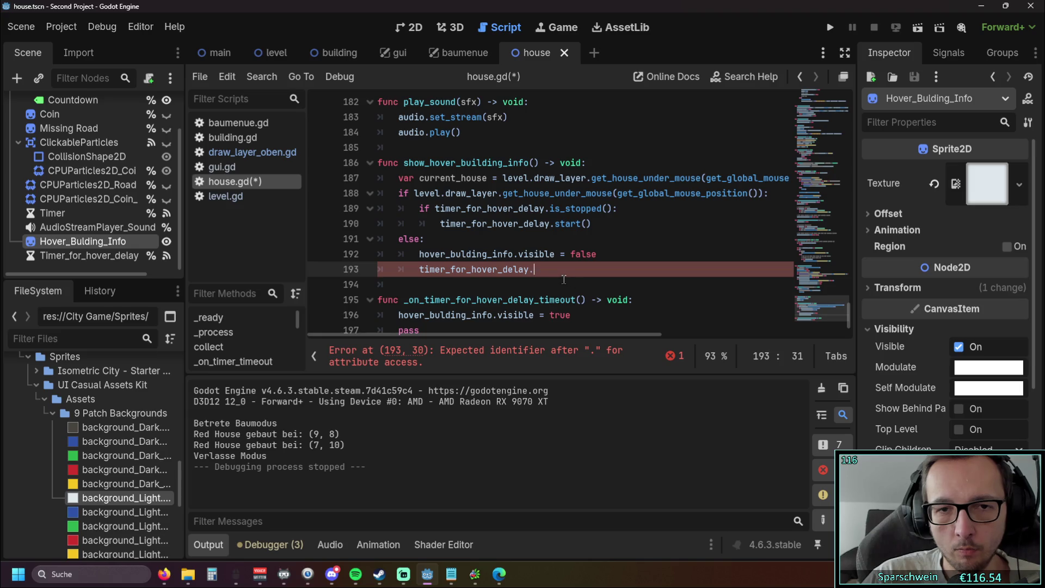
left_click(104, 256)
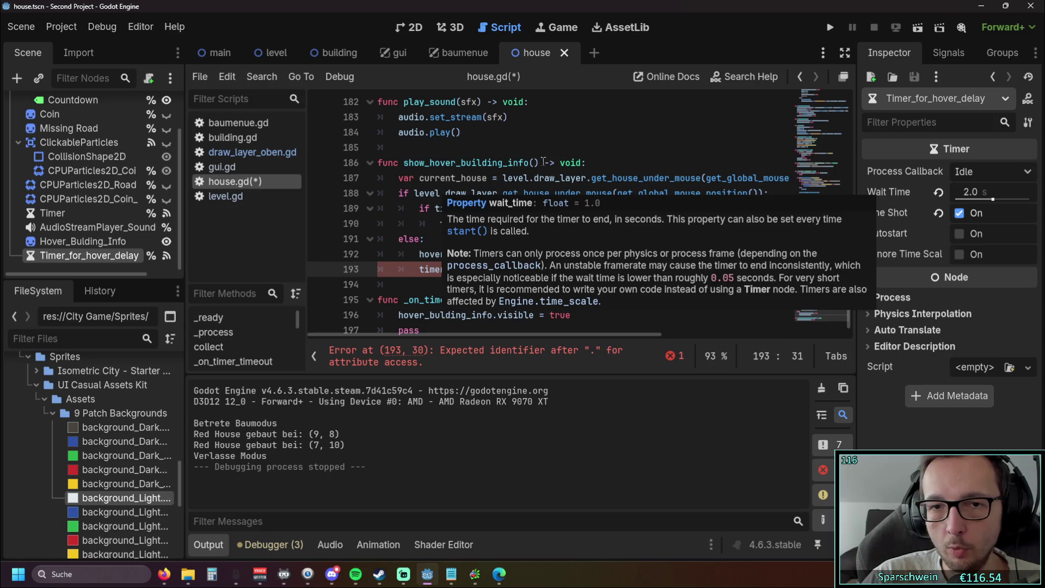
type("wait")
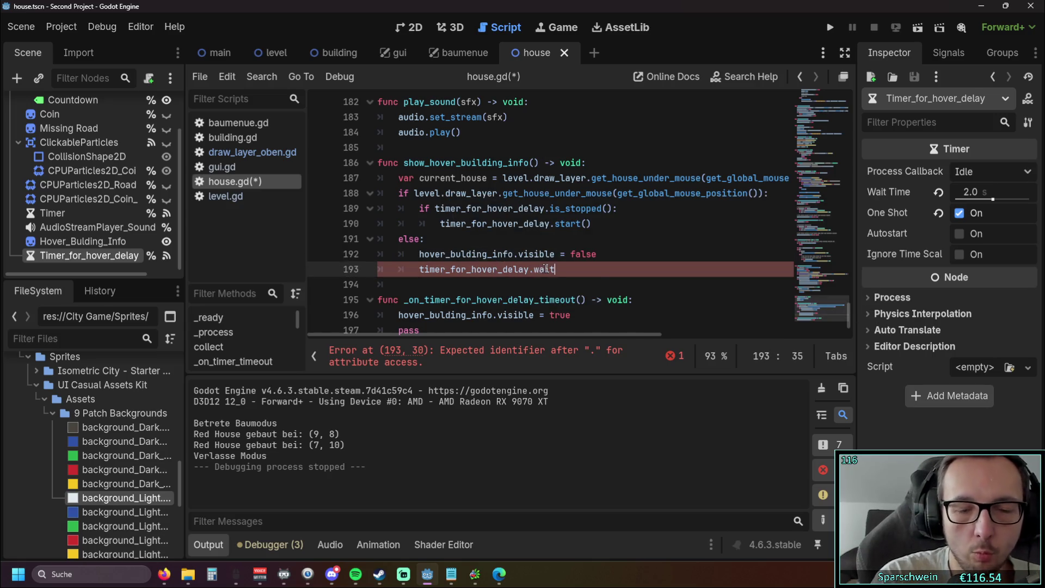
key("Return")
type("2")
left_click(563, 249)
left_click(579, 239)
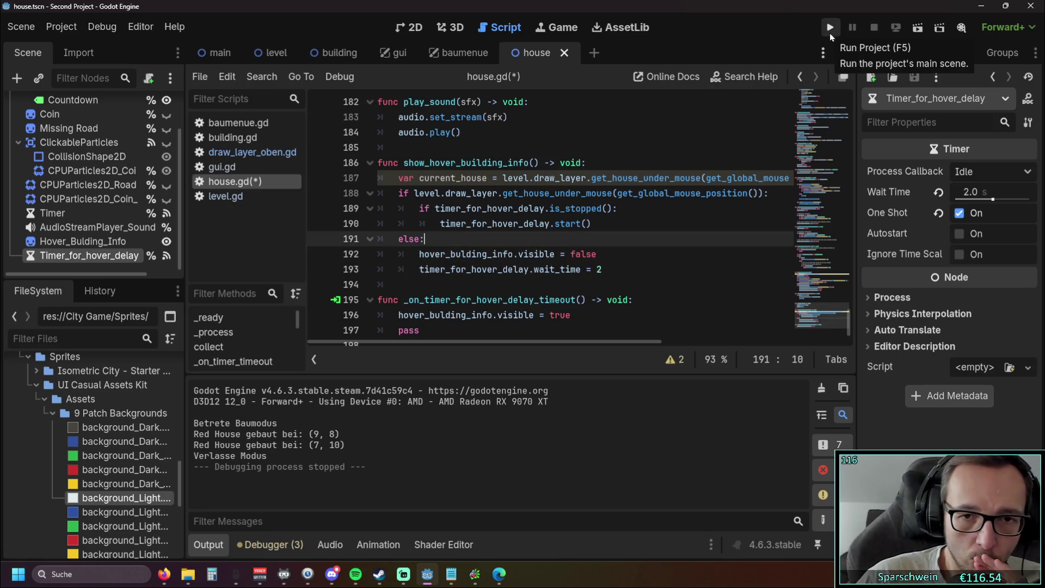
left_click(612, 268)
type(".0")
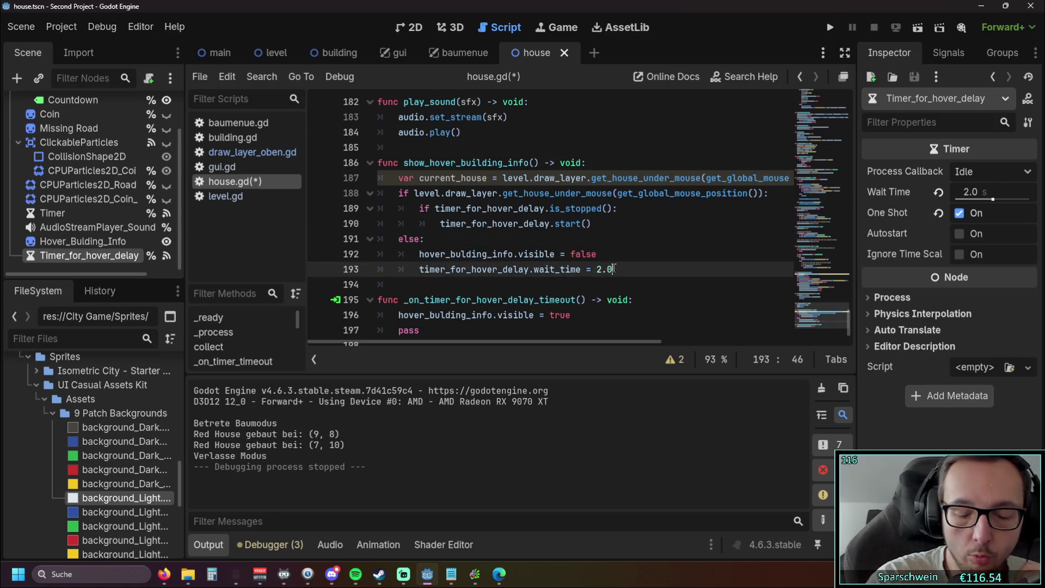
key("Up")
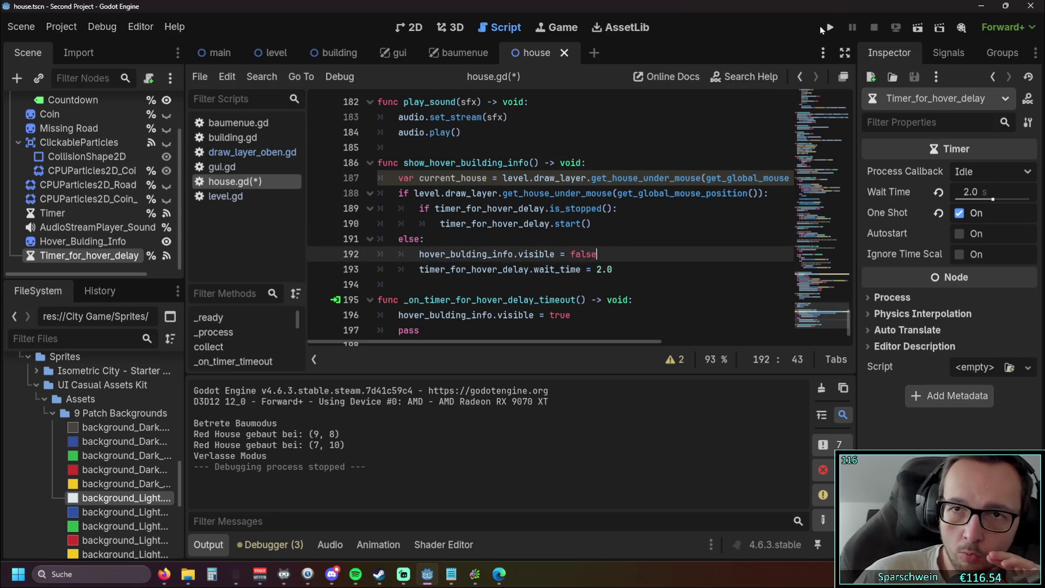
left_click(830, 29)
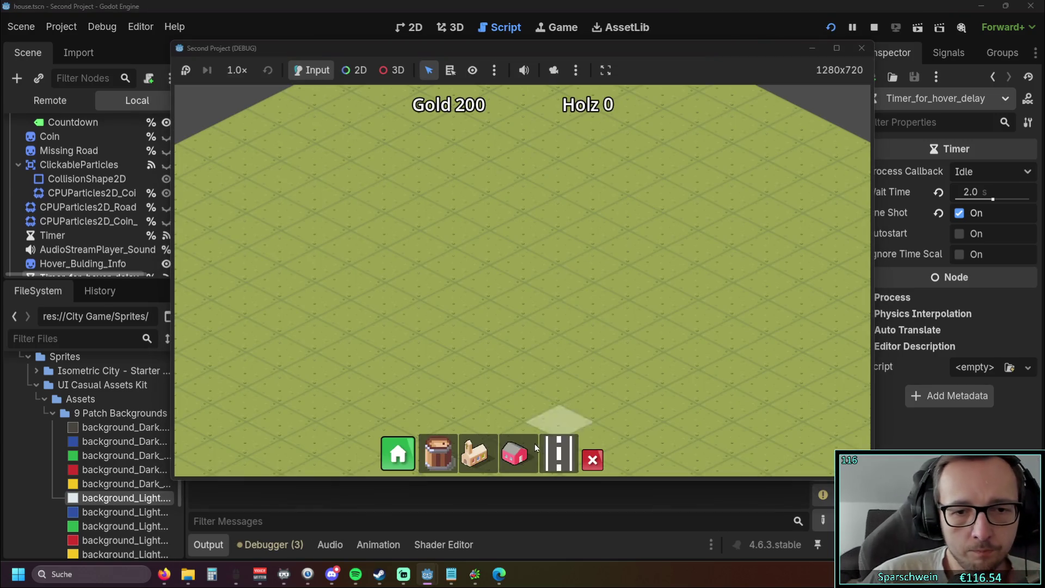
Place one red house in the running game, then stop it with F8.
left_click(514, 264)
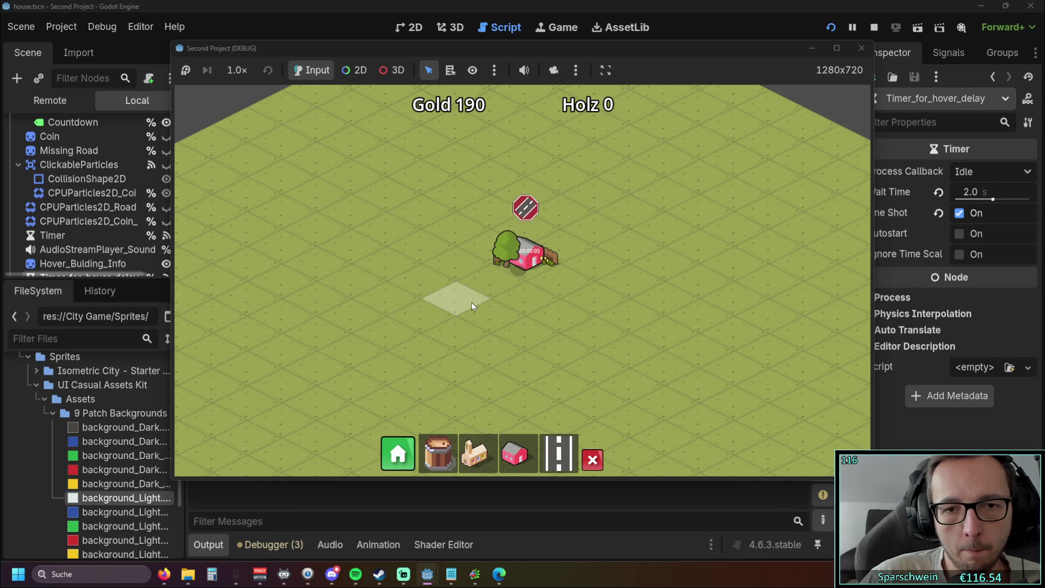
key("F8")
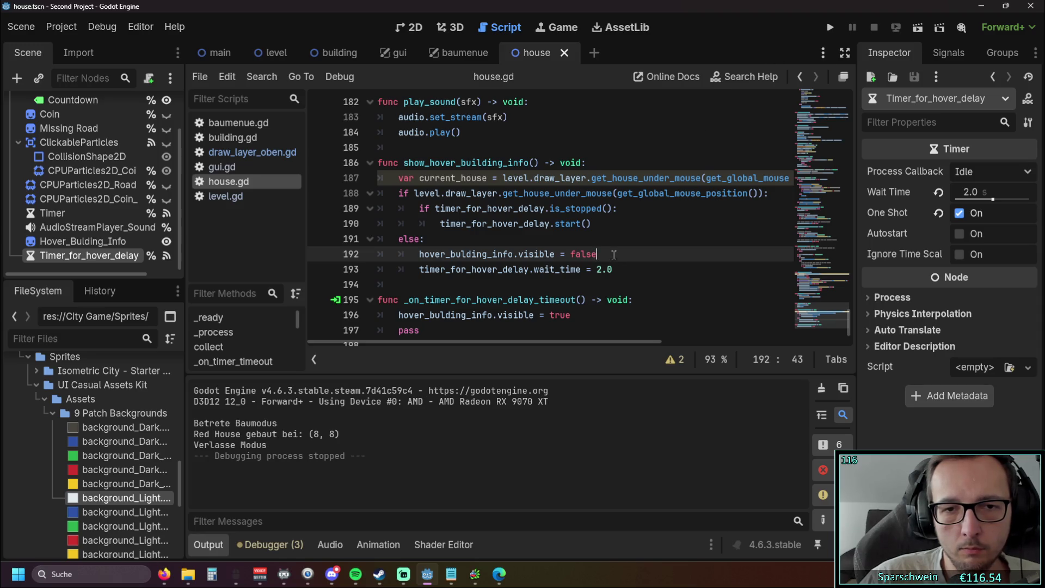
Delete the line hiding the hover info and test-run the game without it.
left_click_drag(590, 253, 378, 256)
key("ctrl+c")
key("BackSpace")
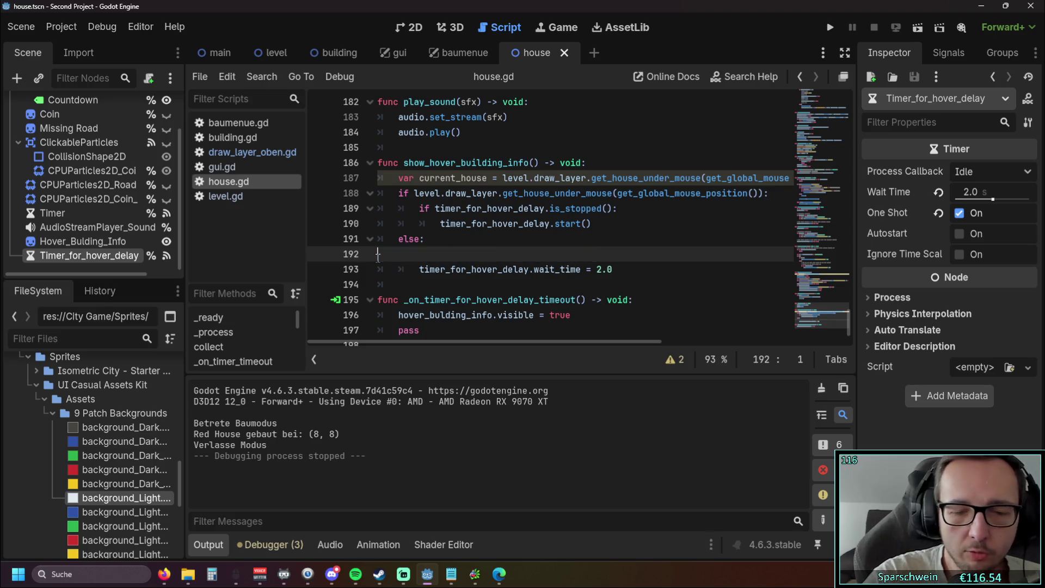
key("BackSpace")
left_click(829, 26)
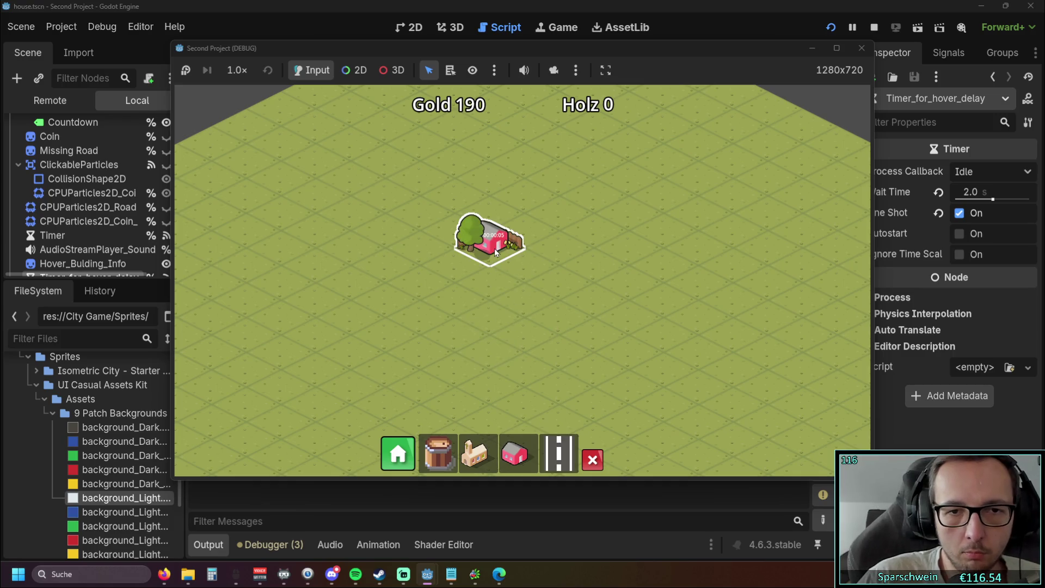
mouse_move(495, 252)
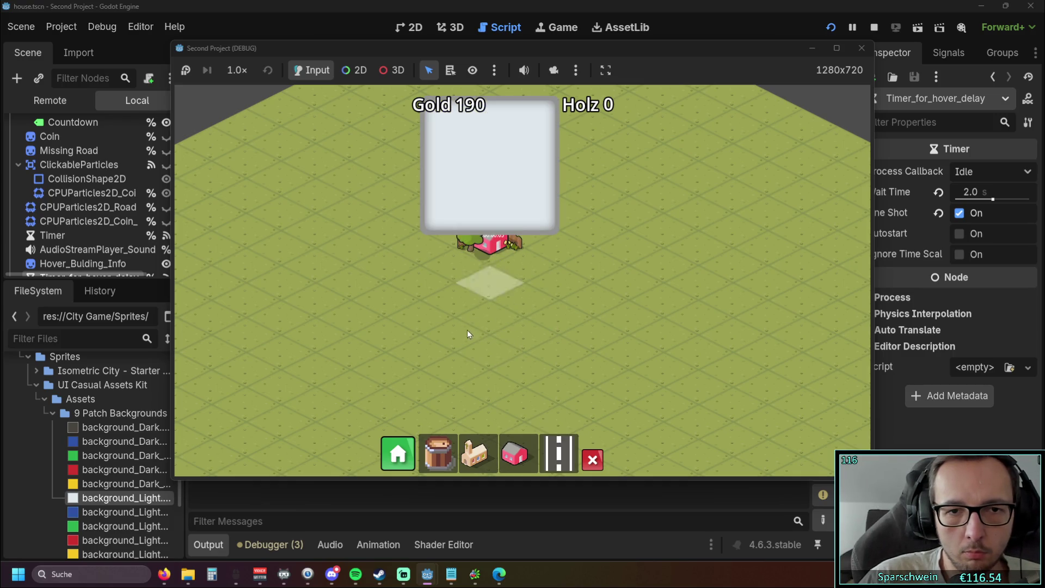
left_click(861, 48)
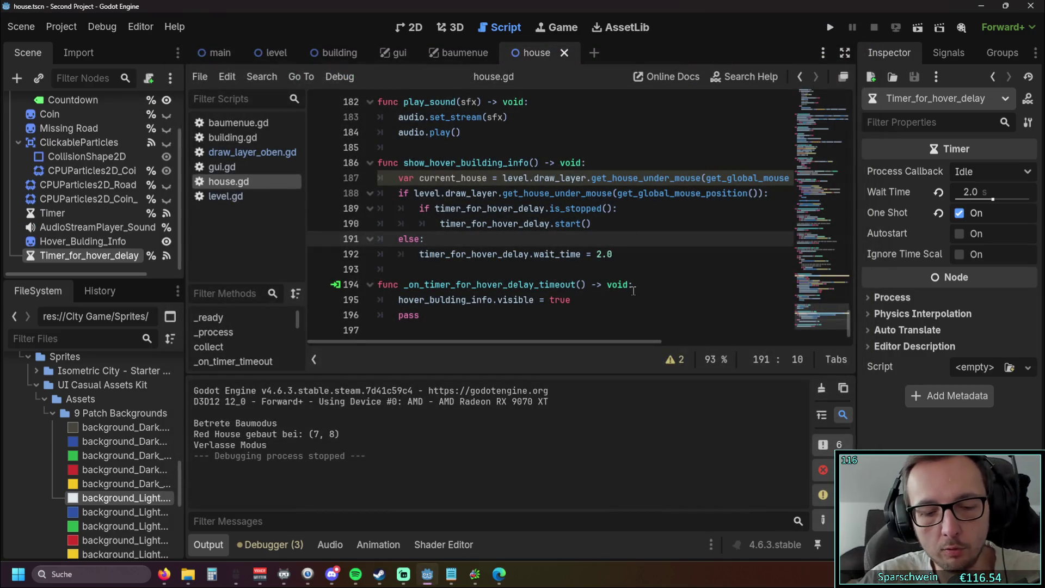
Restore the hover-info hiding line in the else branch.
key("Return")
key("ctrl+v")
key("BackSpace")
key("BackSpace")
key("BackSpace")
type("false")
left_click(648, 255)
key("ctrl+z")
key("ctrl+y")
Add timer_for_hover_delay.stop() below line 192 and run the game.
left_click(618, 241)
key("Return")
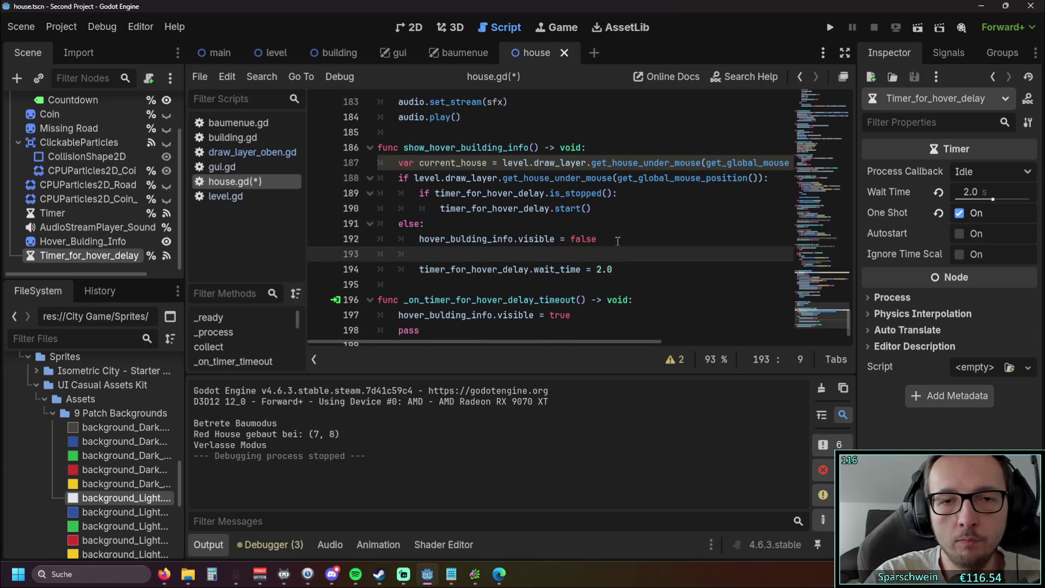
type("tim")
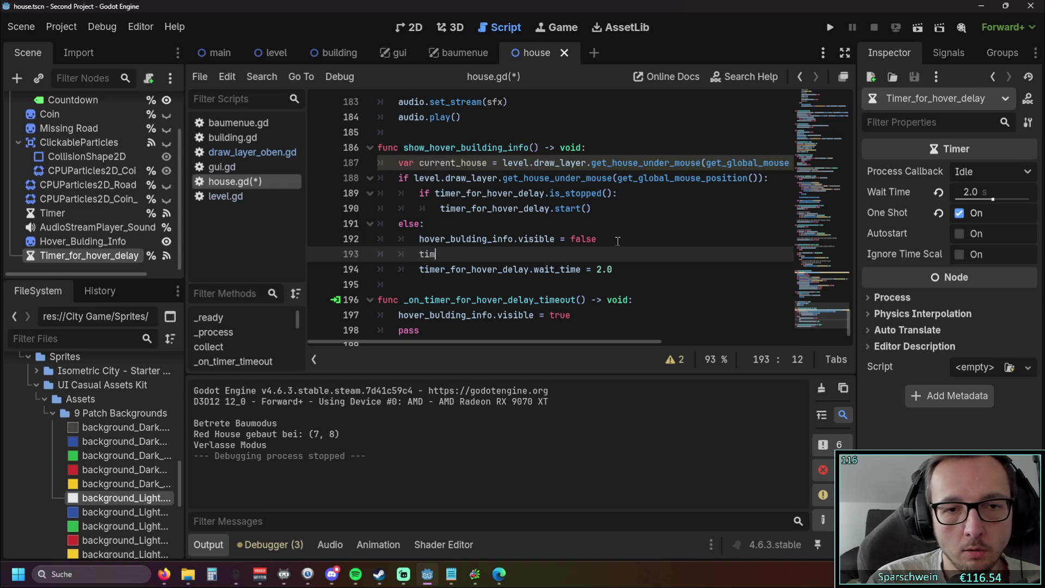
key("Down")
key("Return")
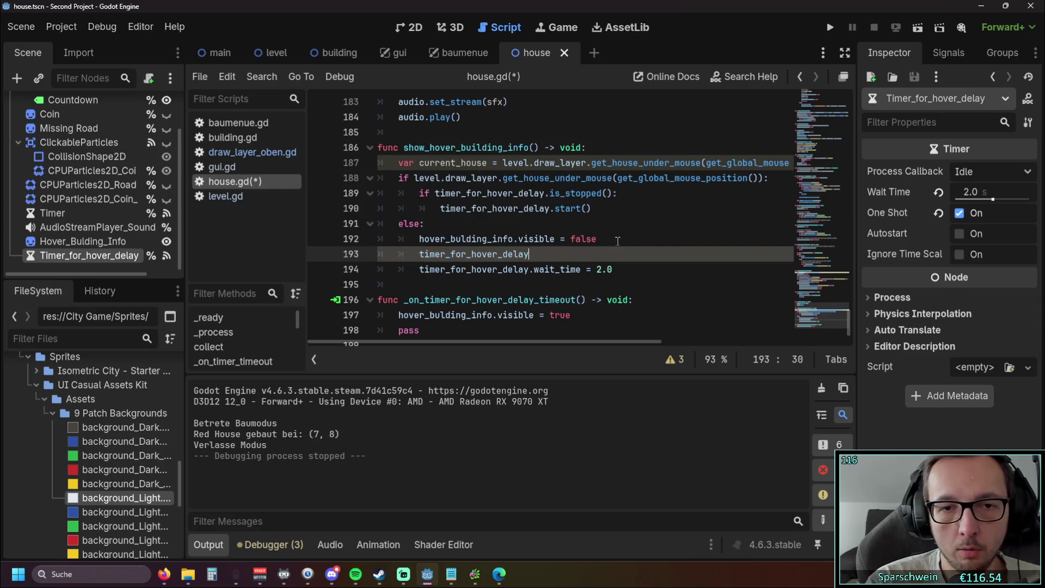
type(".stop")
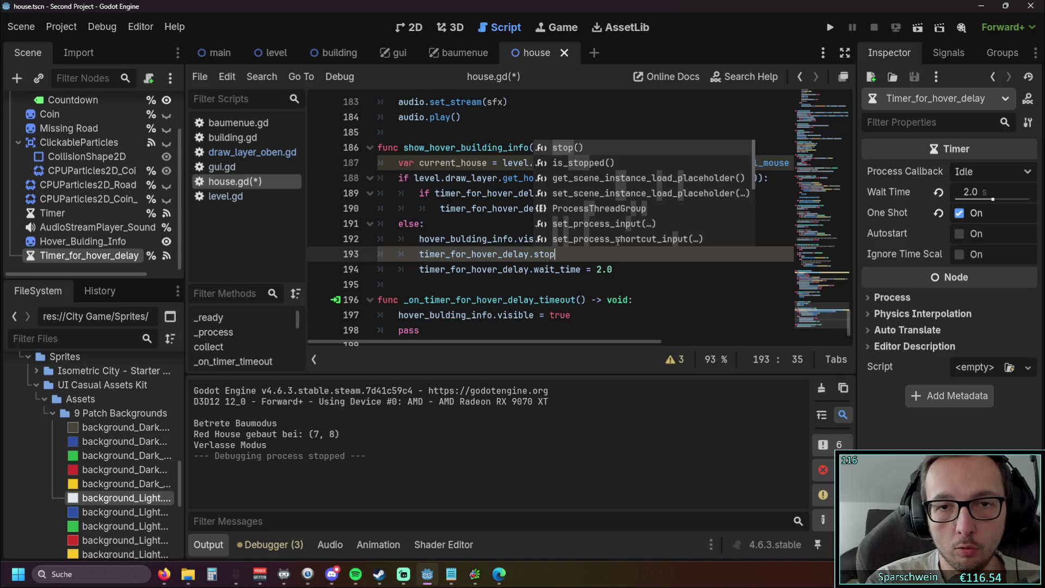
key("Return")
left_click(633, 288)
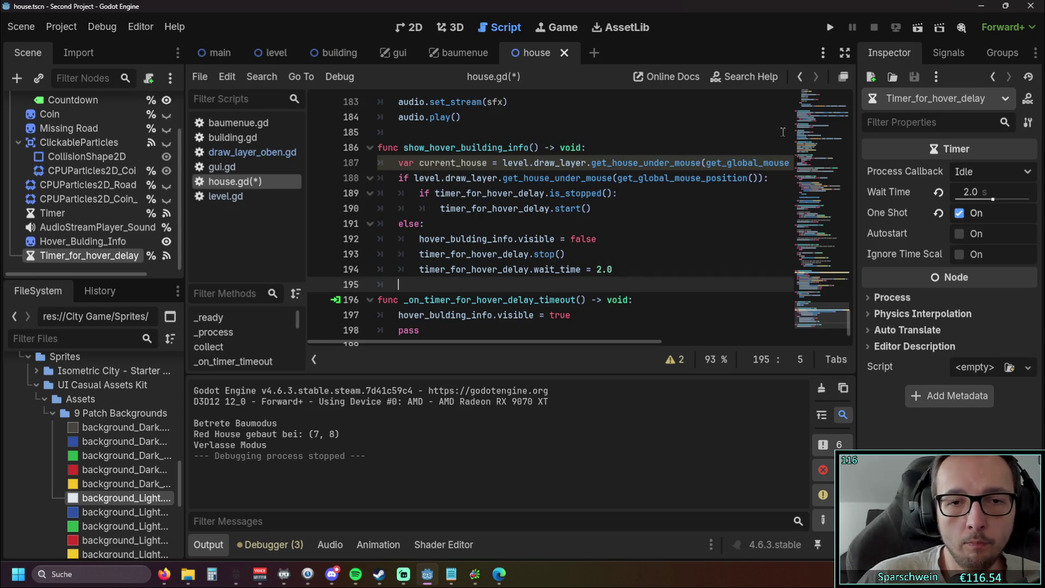
left_click(830, 27)
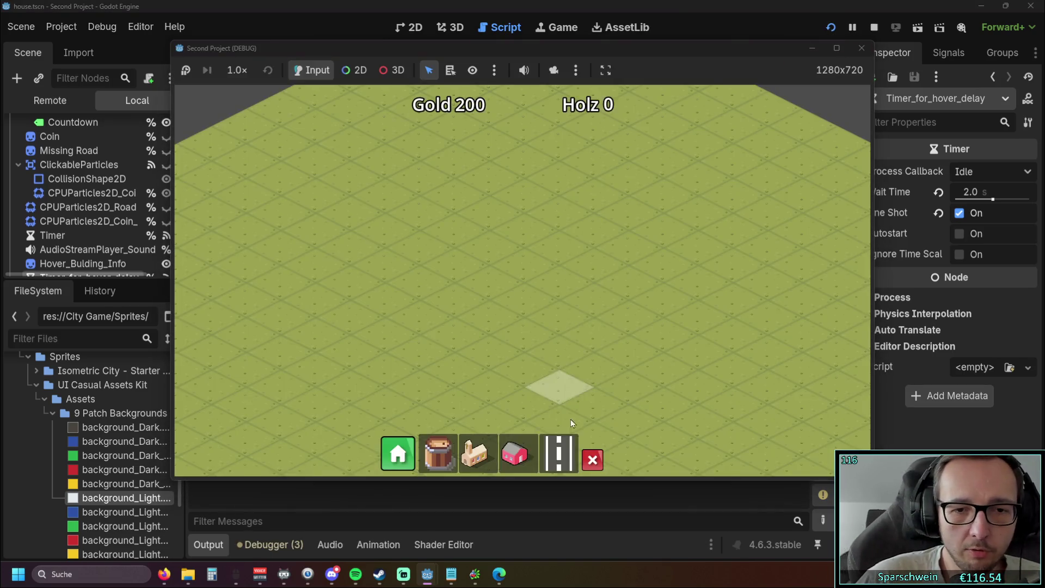
Place a house in the running game, pan the map, then close the game.
left_click(495, 233)
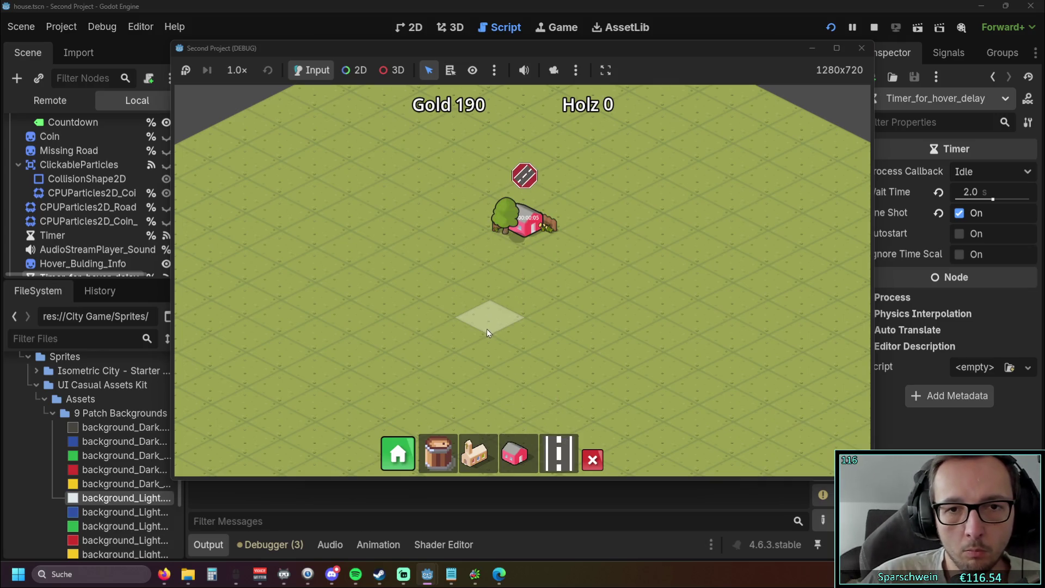
left_click_drag(485, 323, 483, 373)
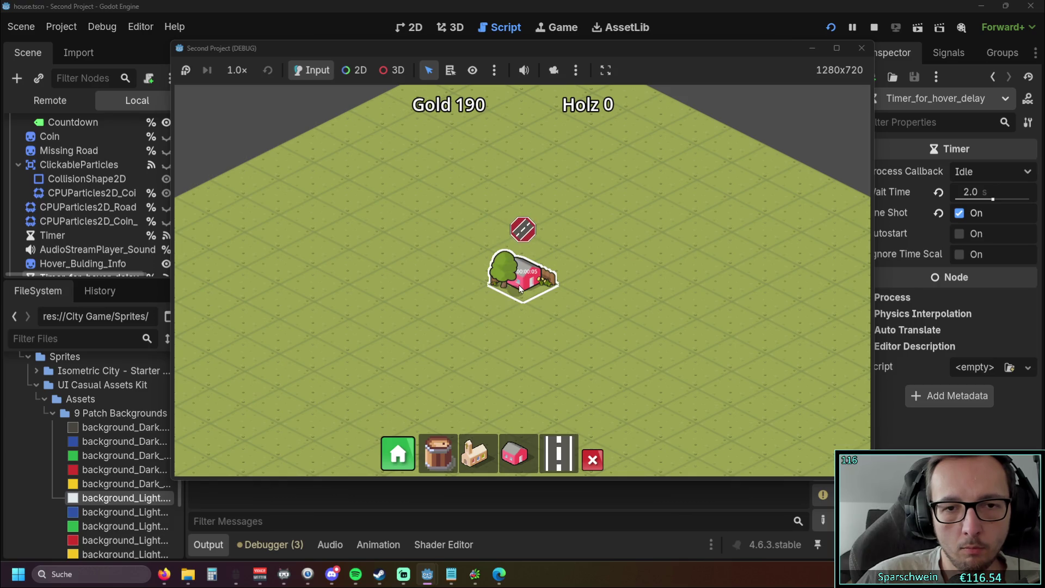
left_click(861, 49)
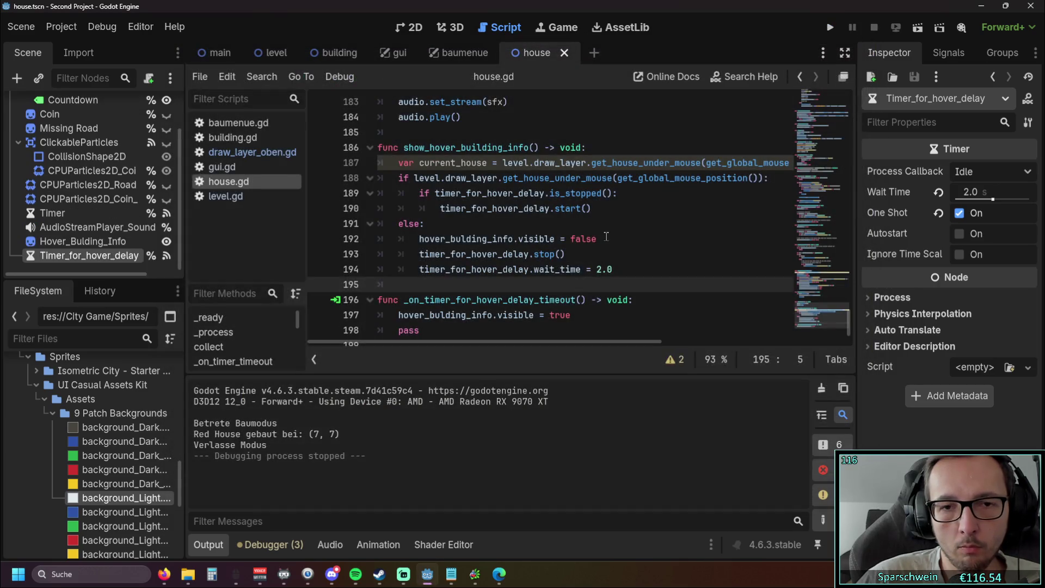
Shorten the hover delay to 1.0 in house.gd and the timer's Wait Time, then save and run.
left_click(598, 269)
left_click_drag(971, 195, 957, 195)
type("1")
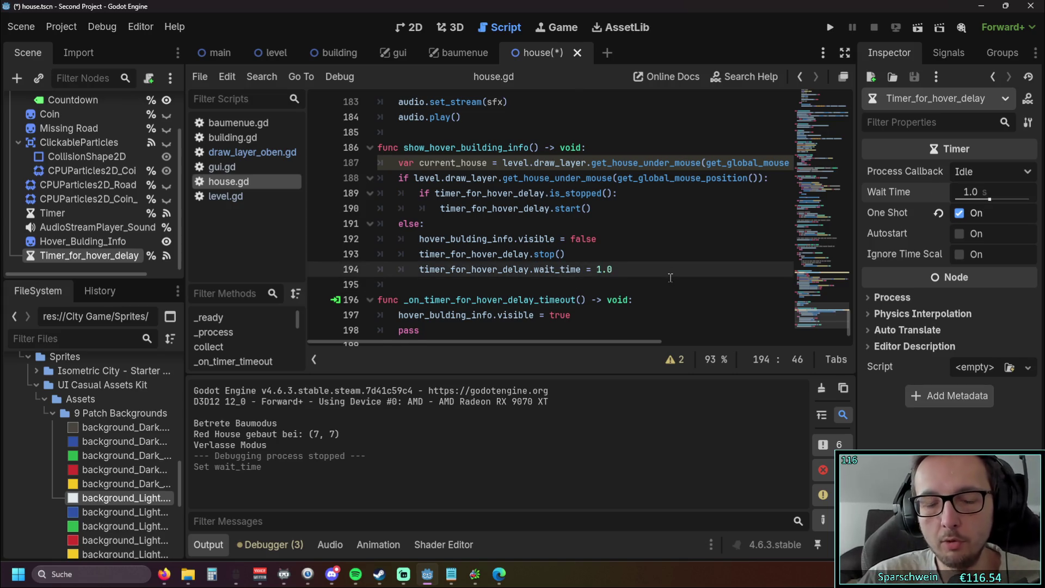
key("Return")
left_click(632, 256)
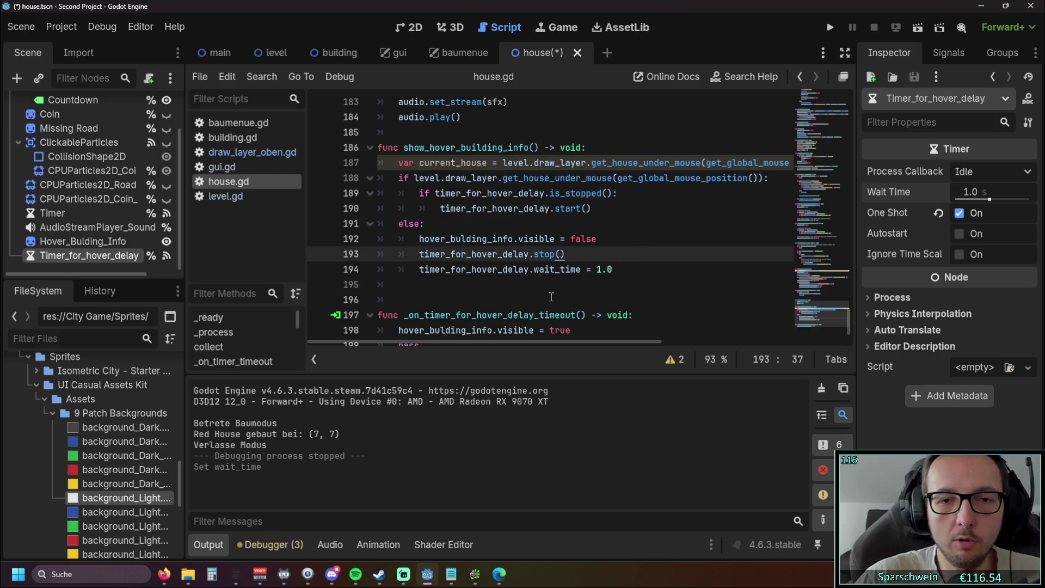
left_click(481, 286)
key("BackSpace")
key("BackSpace")
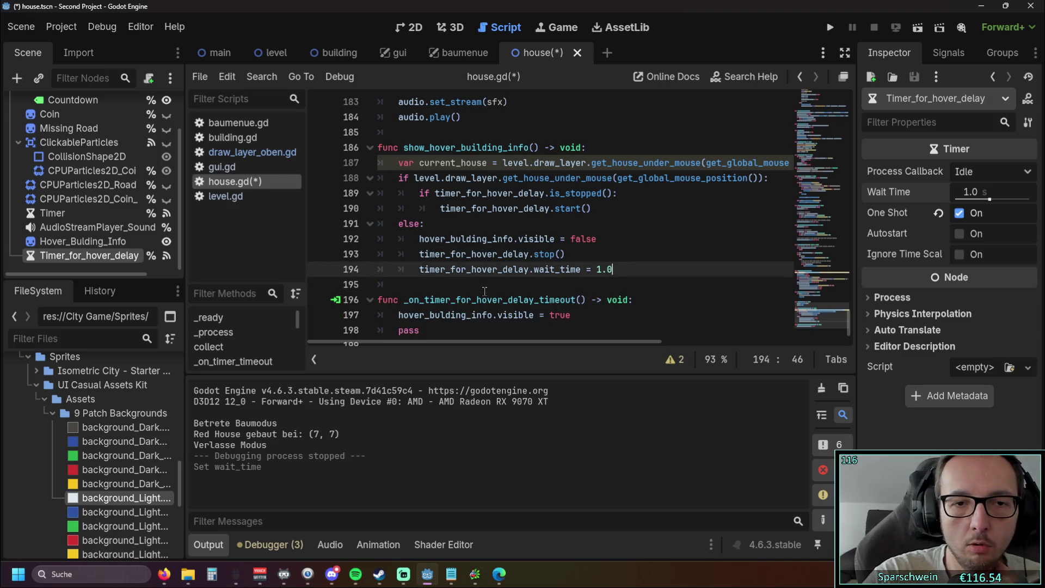
key("F5")
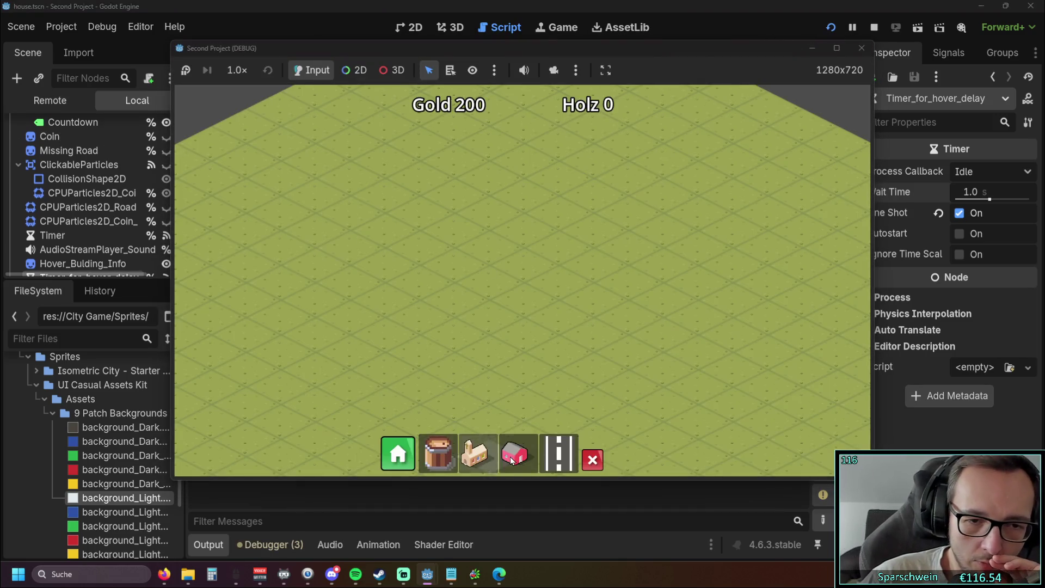
Place a house, hover over it to check the info panel, and close the game.
left_click(509, 260)
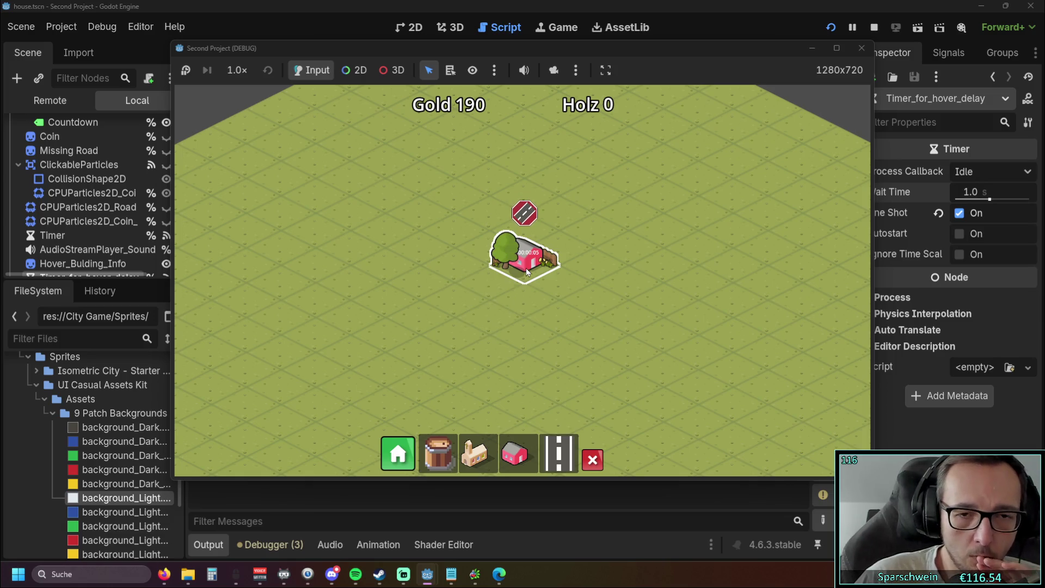
mouse_move(527, 272)
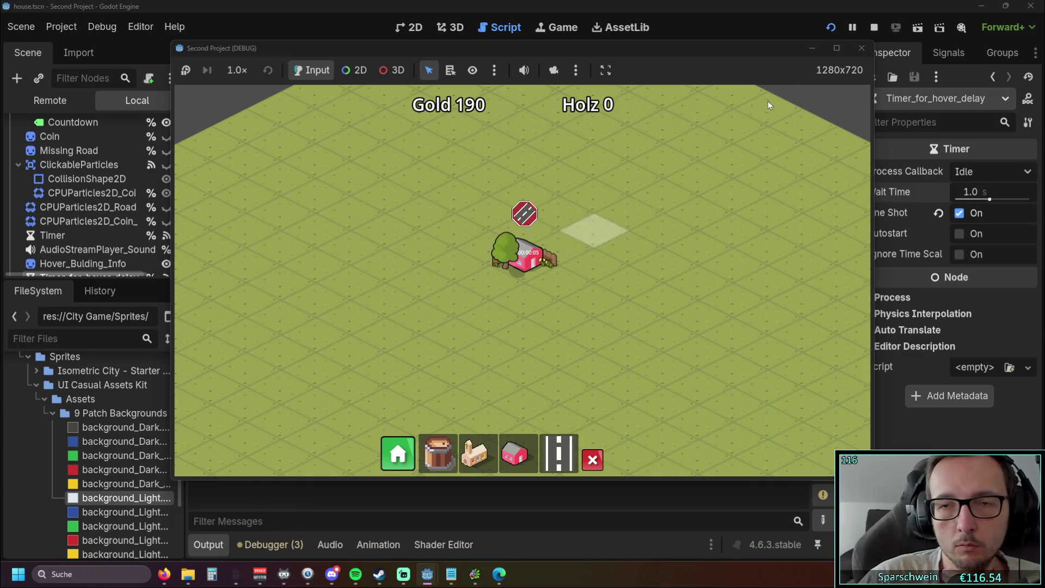
left_click(861, 47)
Set the hover delay to 0.8 in house.gd and the timer's Wait Time, then run the game.
left_click_drag(598, 273, 601, 272)
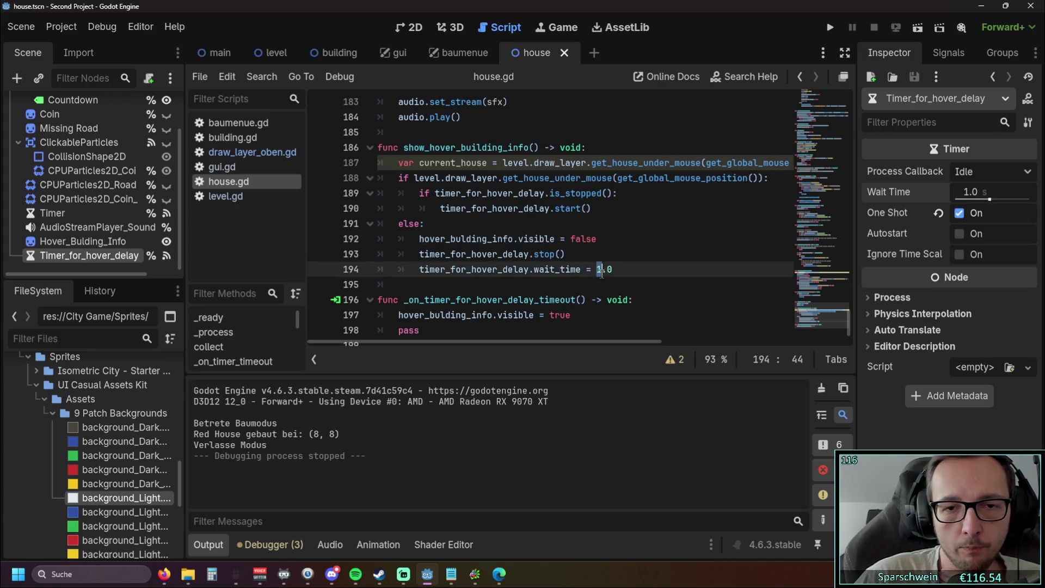
type("0.8")
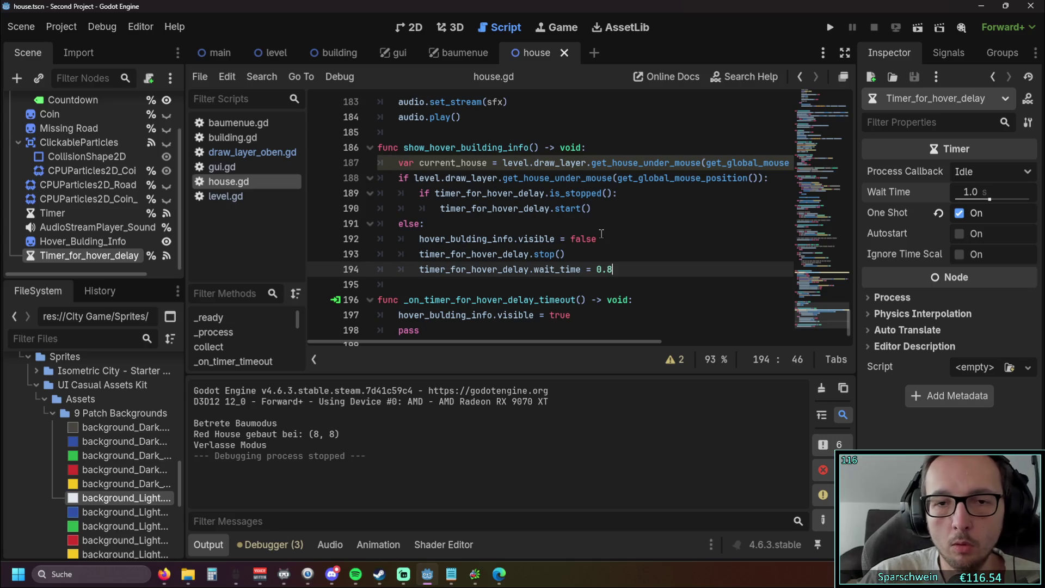
left_click(977, 193)
type("0.8")
left_click(425, 224)
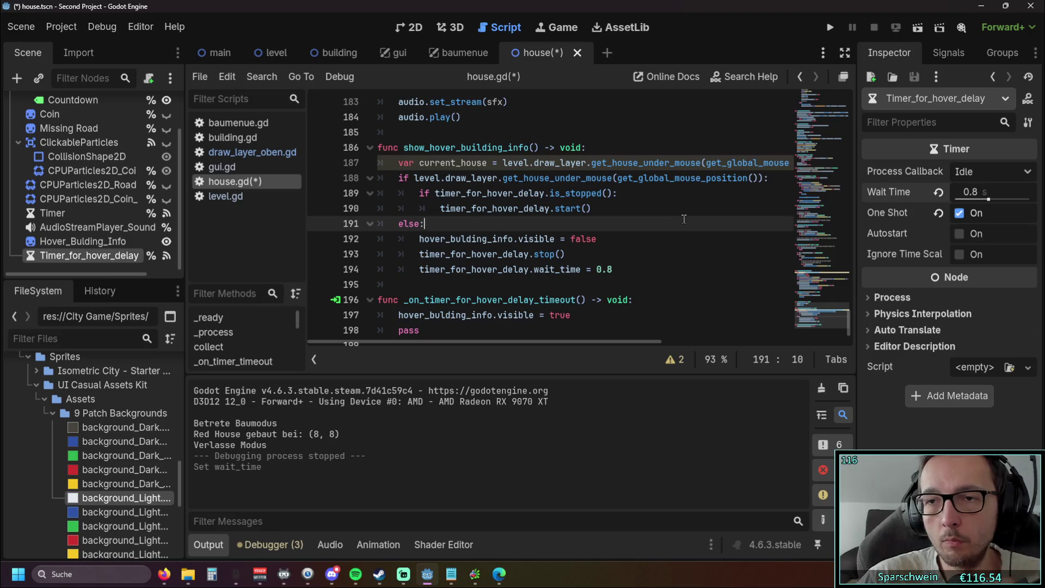
left_click(829, 28)
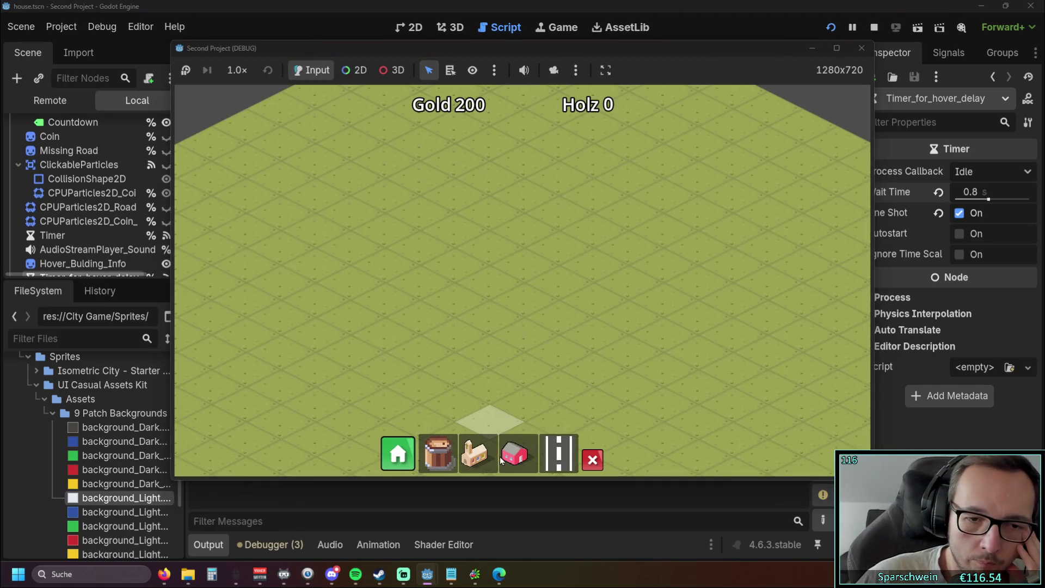
Place a house and hover over it to test the 0.8 delay, then close the game.
left_click(508, 279)
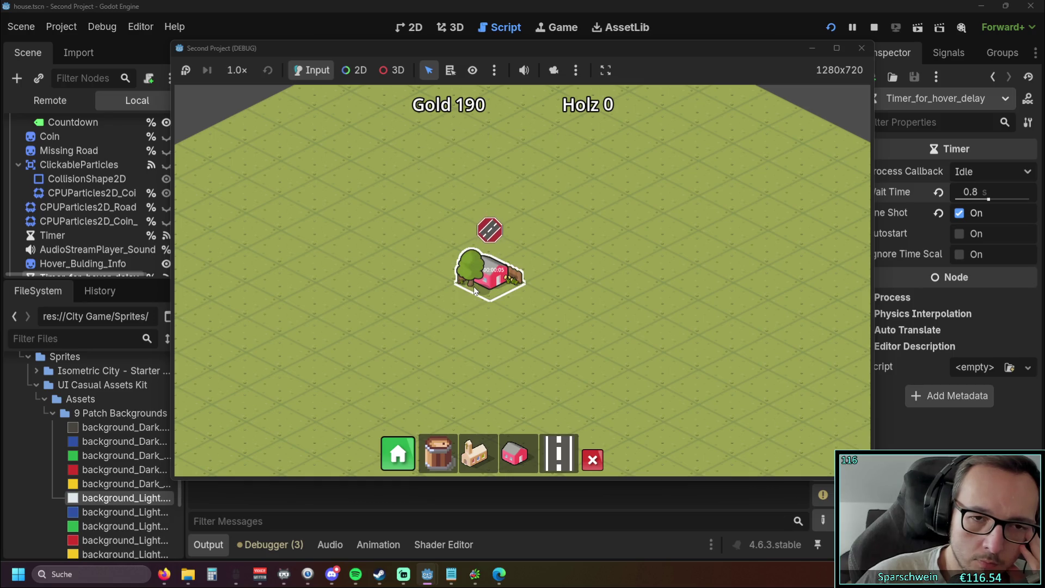
mouse_move(474, 290)
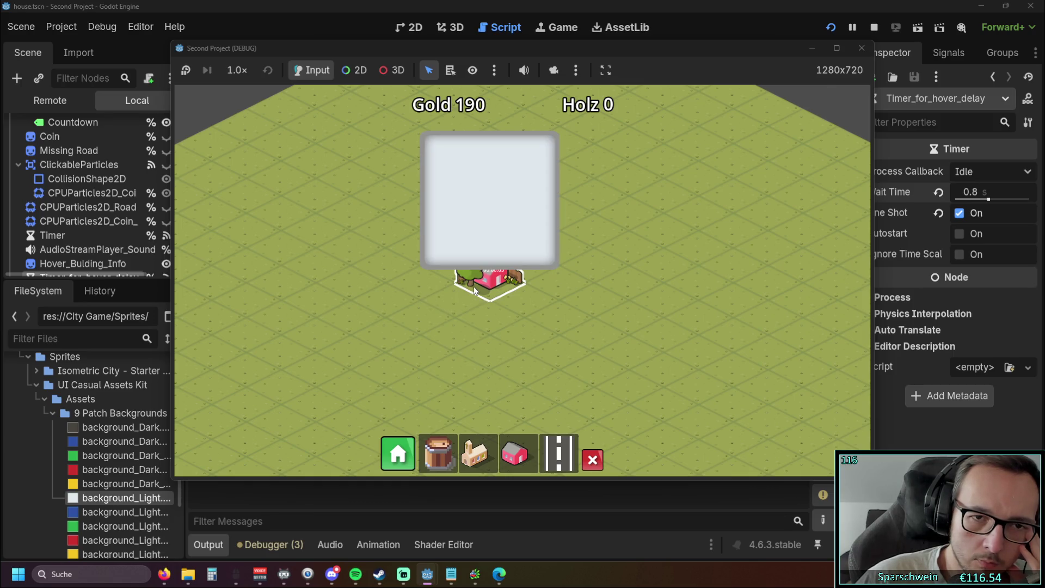
left_click(861, 48)
left_click(639, 271)
Try a shorter 0.6 hover delay and test it by building a diagonal row of houses.
key("BackSpace")
type("7")
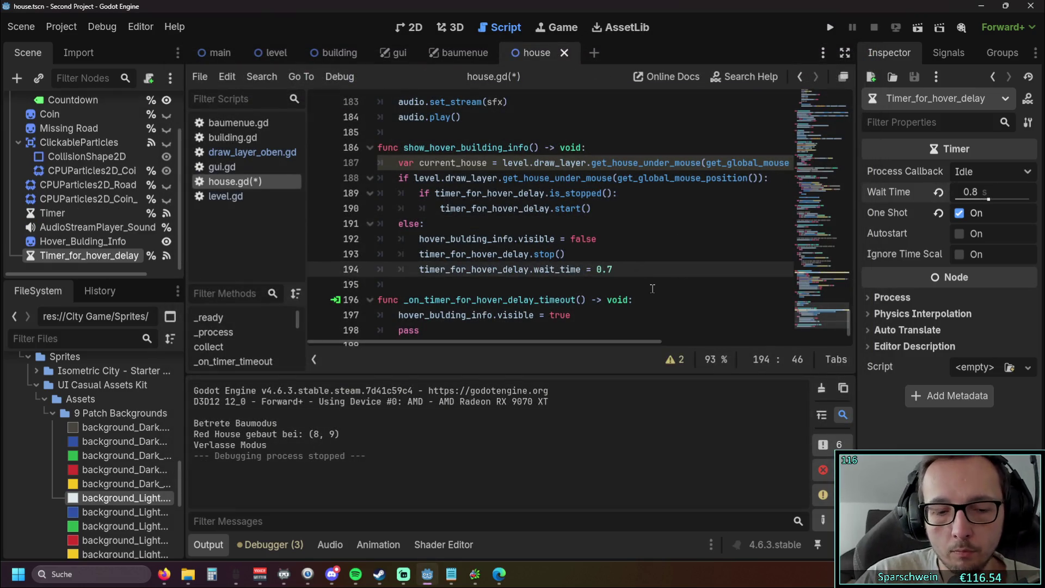
type("6")
left_click(984, 200)
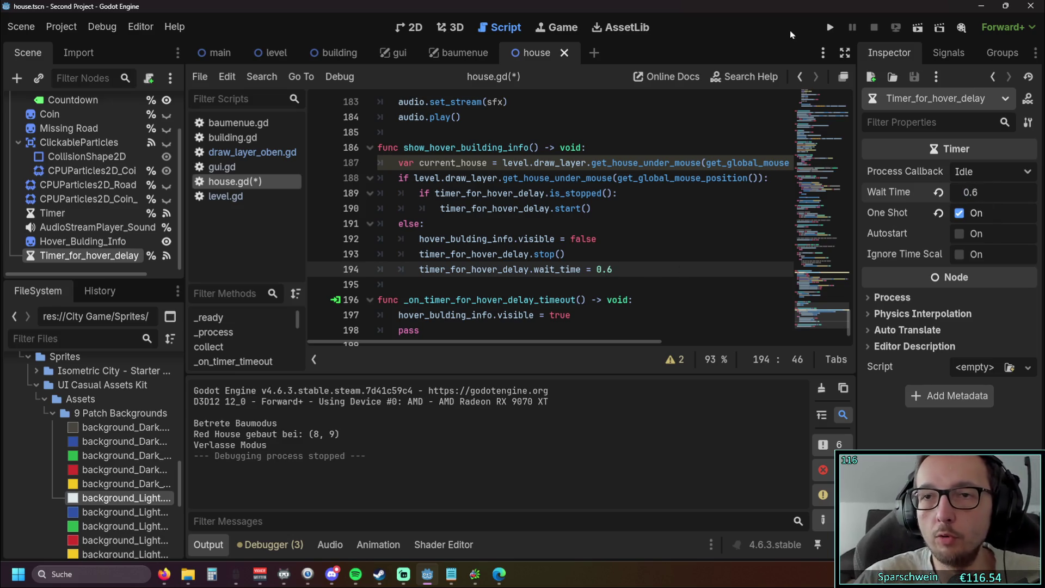
left_click(829, 27)
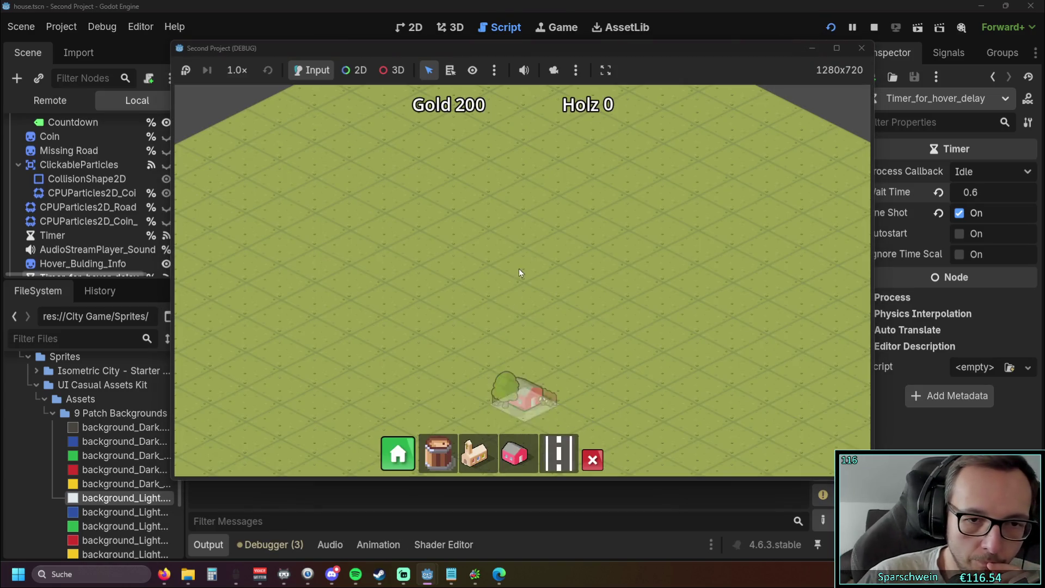
left_click(518, 269)
left_click_drag(508, 276, 384, 326)
right_click(519, 266)
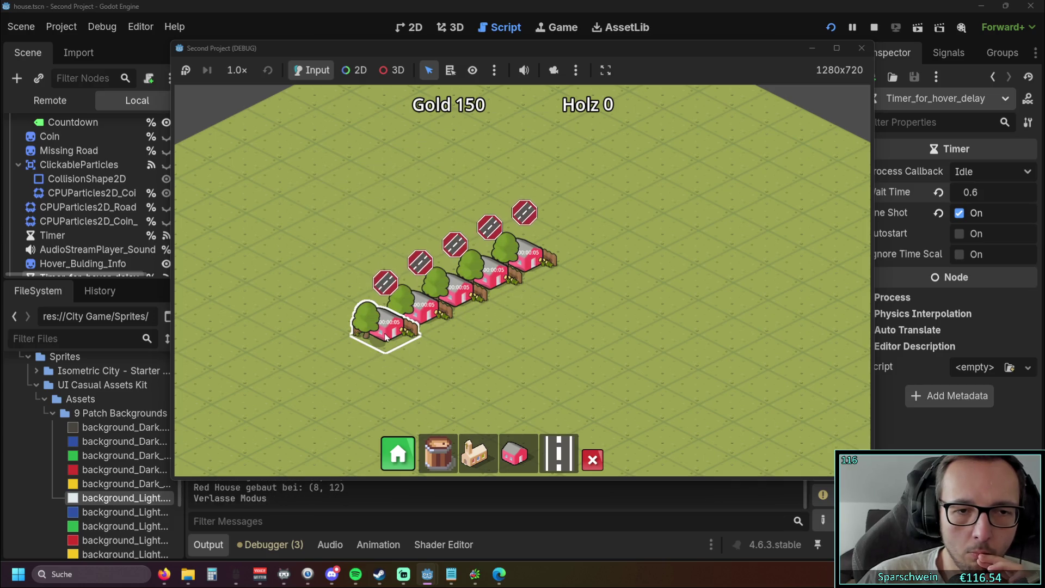
mouse_move(389, 325)
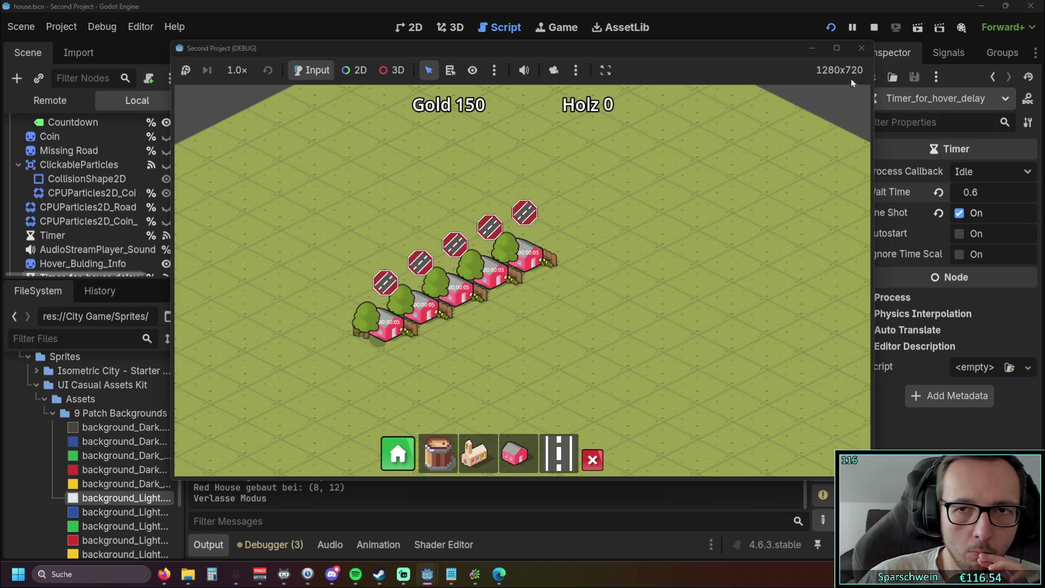
key("F8")
Revert the wait time to 0.8 in script and timer, then test with two houses and stop.
key("BackSpace")
type("8")
left_click(976, 192)
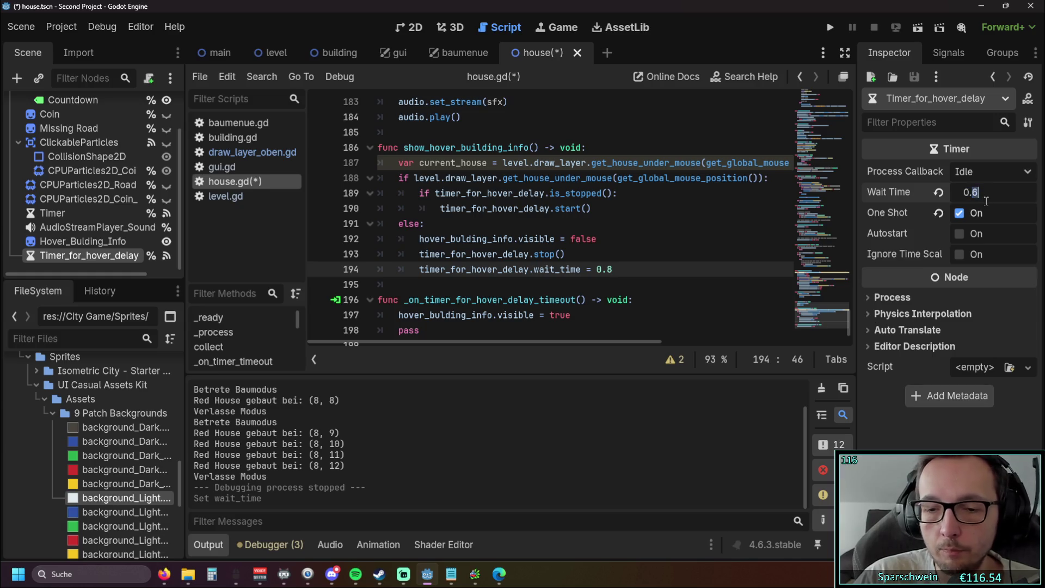
type("8")
left_click(829, 28)
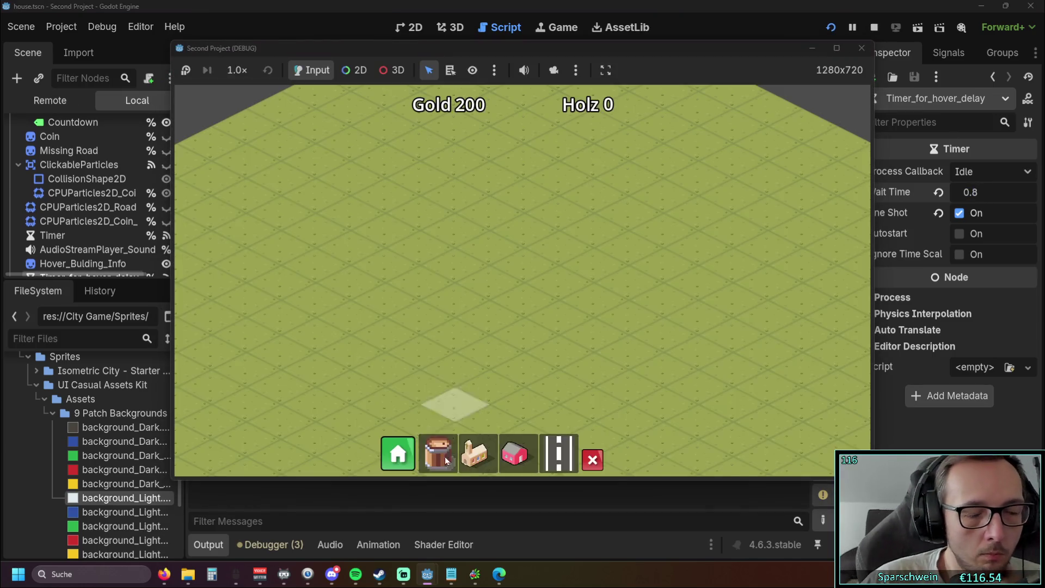
left_click(514, 454)
left_click(455, 294)
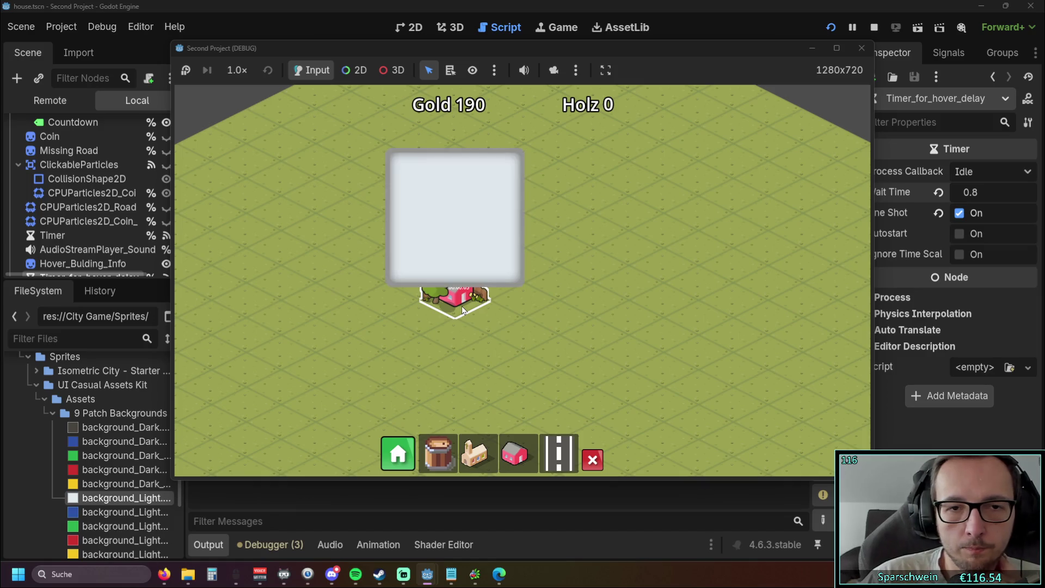
left_click(514, 454)
left_click(594, 231)
mouse_move(472, 299)
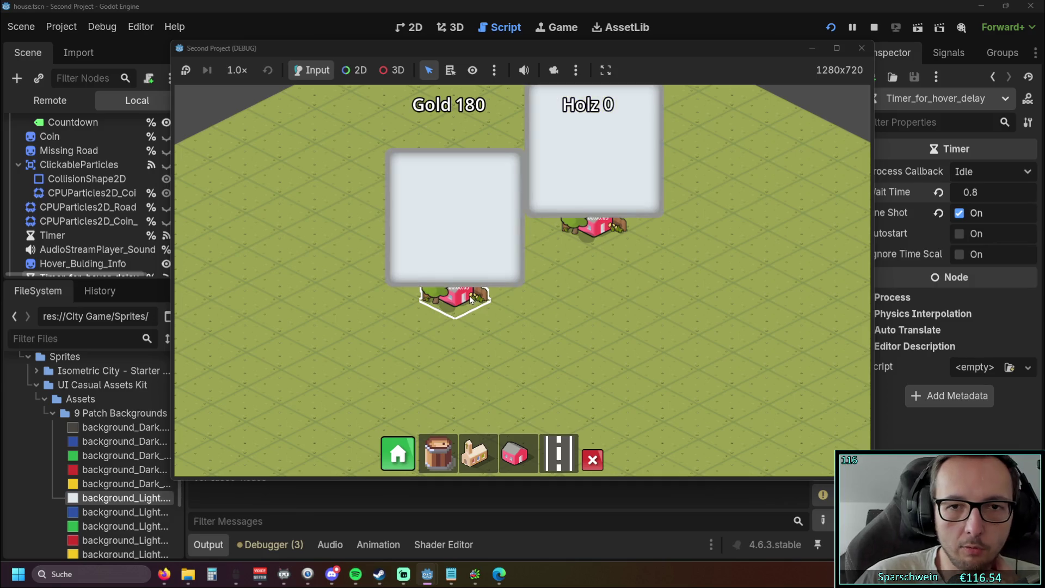
key("F8")
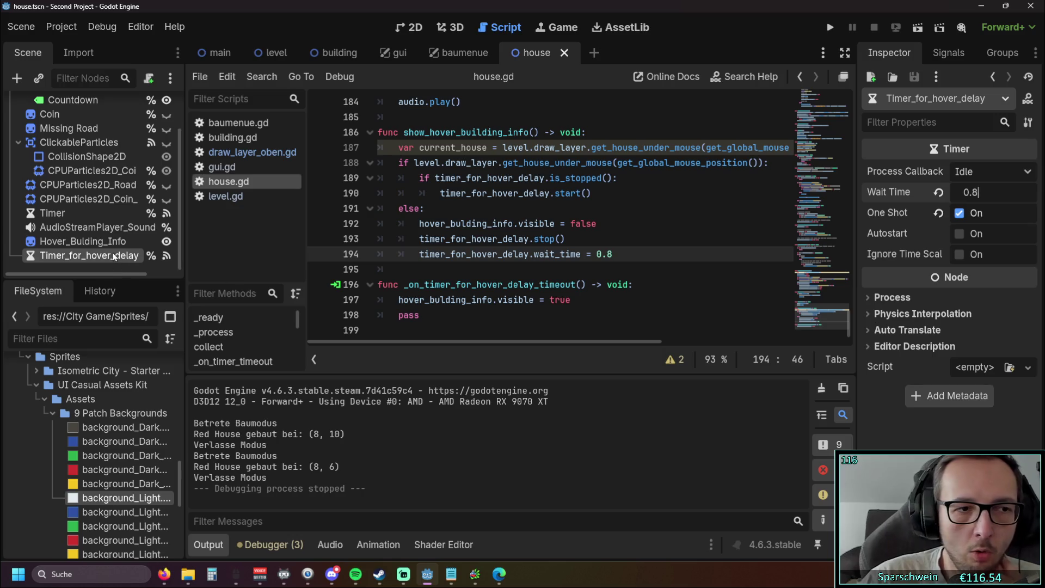
Select Hover_Bulding_Info and review its Texture, Offset, Animation and Transform properties.
left_click(71, 239)
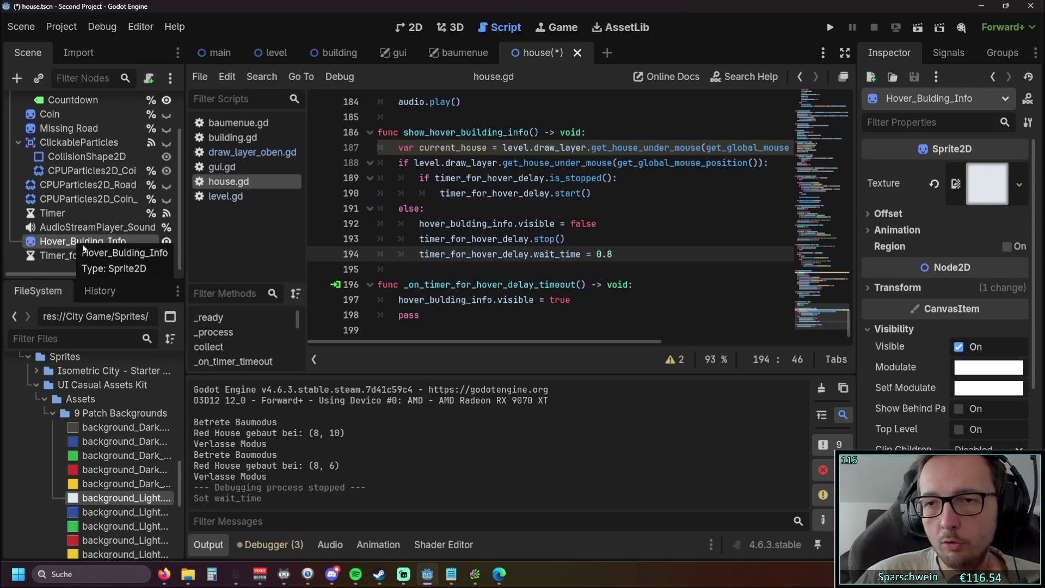
scroll(70, 221, "up", 2)
scroll(71, 221, "down", 2)
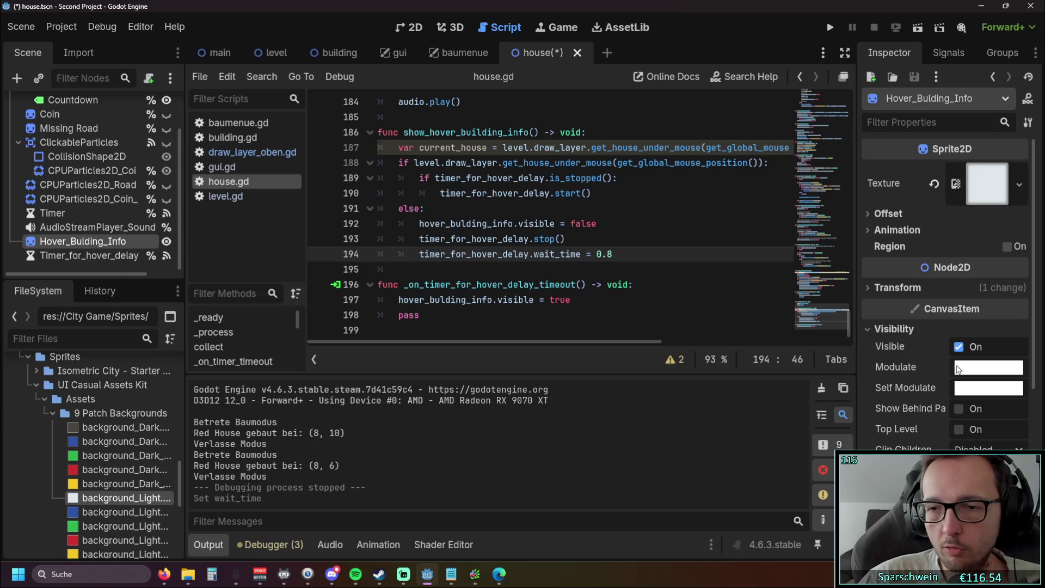
left_click(958, 190)
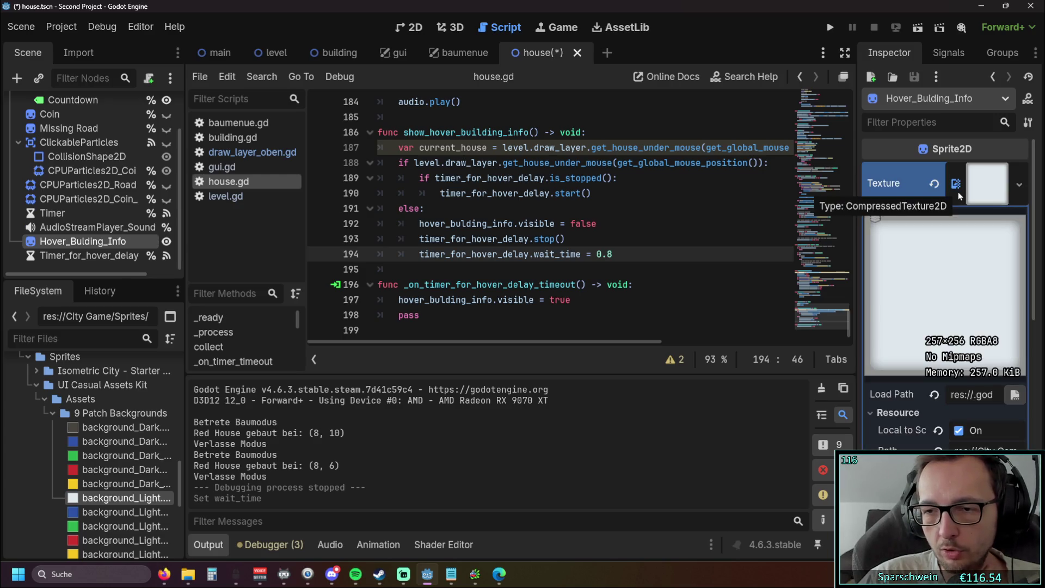
left_click(958, 191)
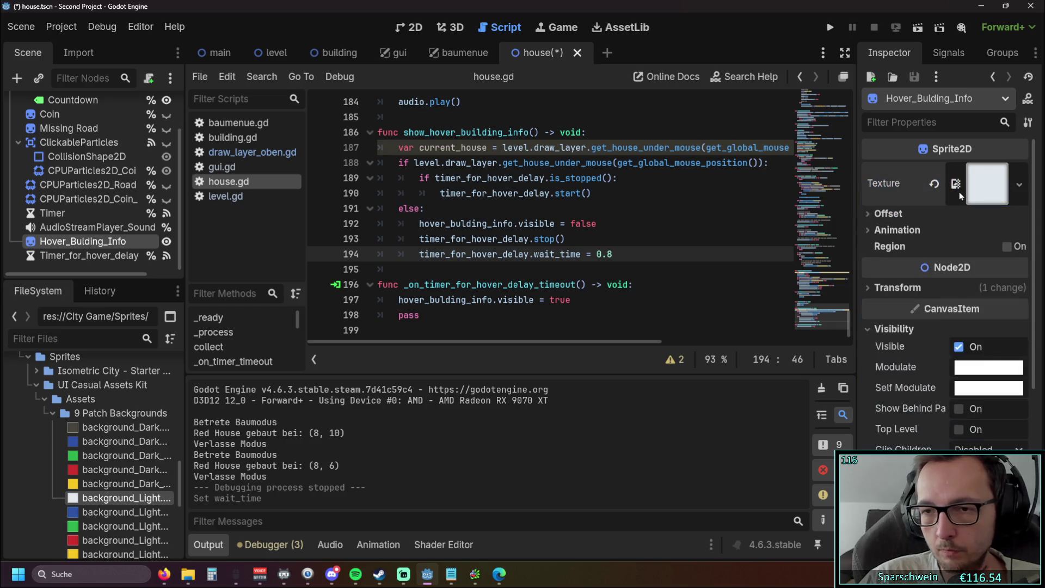
left_click(898, 214)
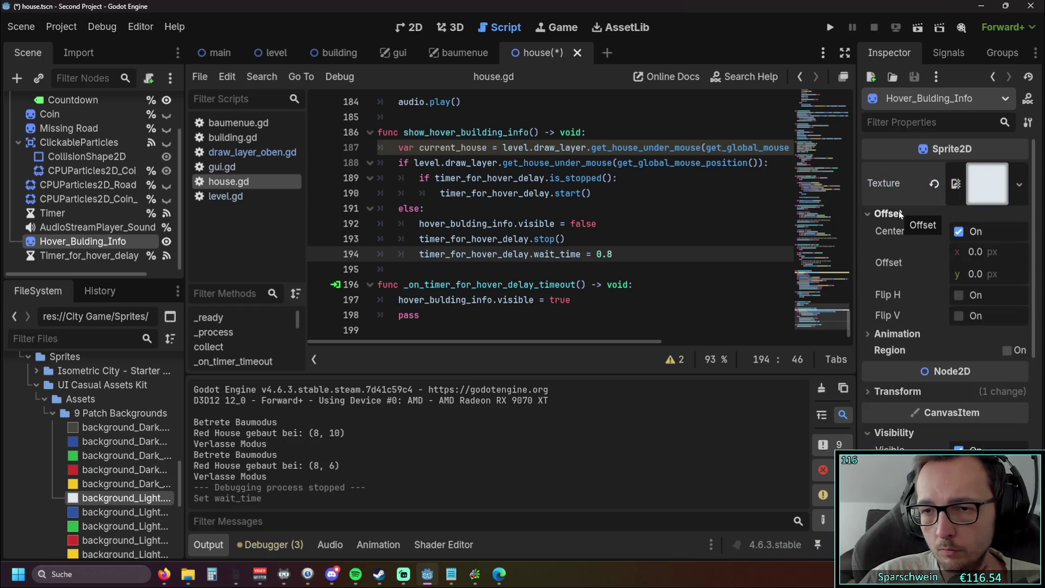
left_click(900, 214)
left_click(887, 230)
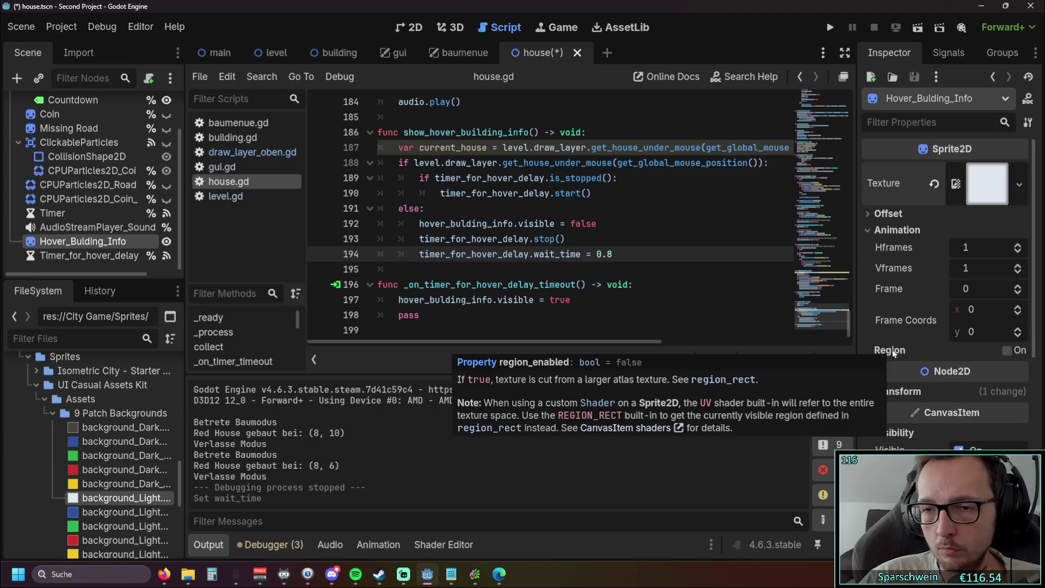
mouse_move(890, 352)
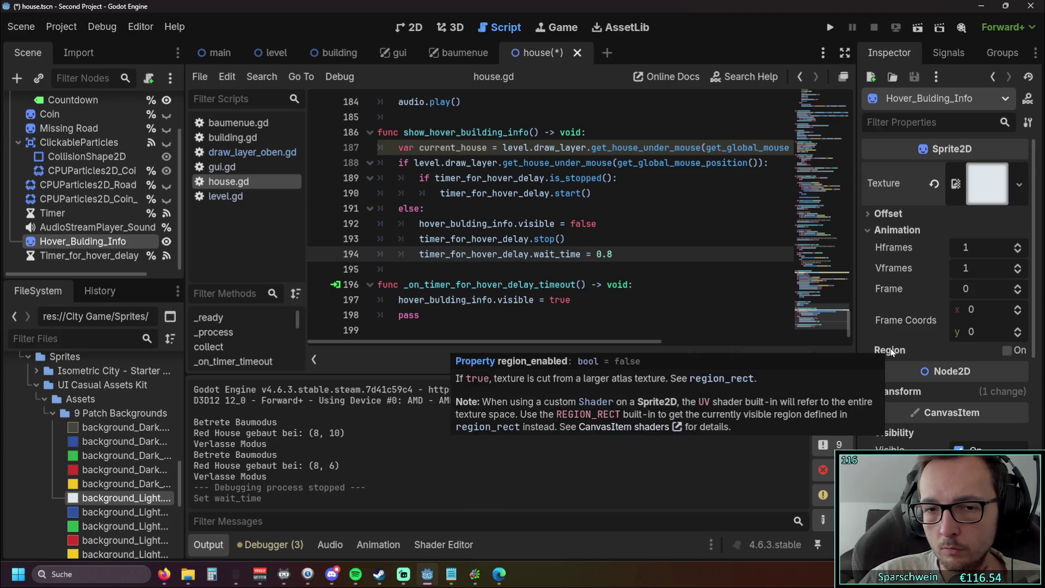
left_click(893, 229)
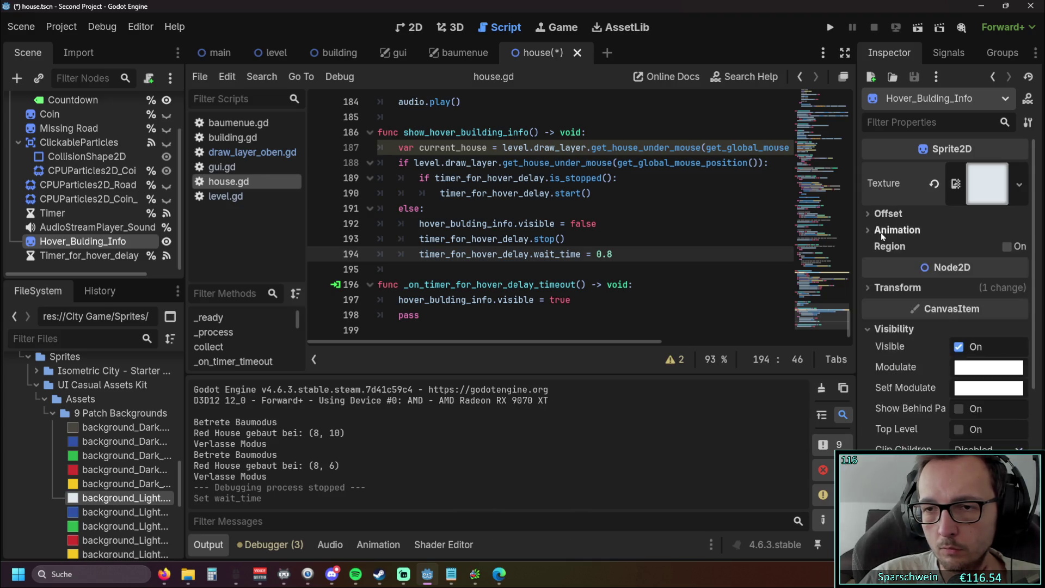
left_click(886, 287)
left_click(886, 287)
Check the Texture filter choices keeping Inherit, and collapse the Material and Process sections.
scroll(886, 285, "down", 1)
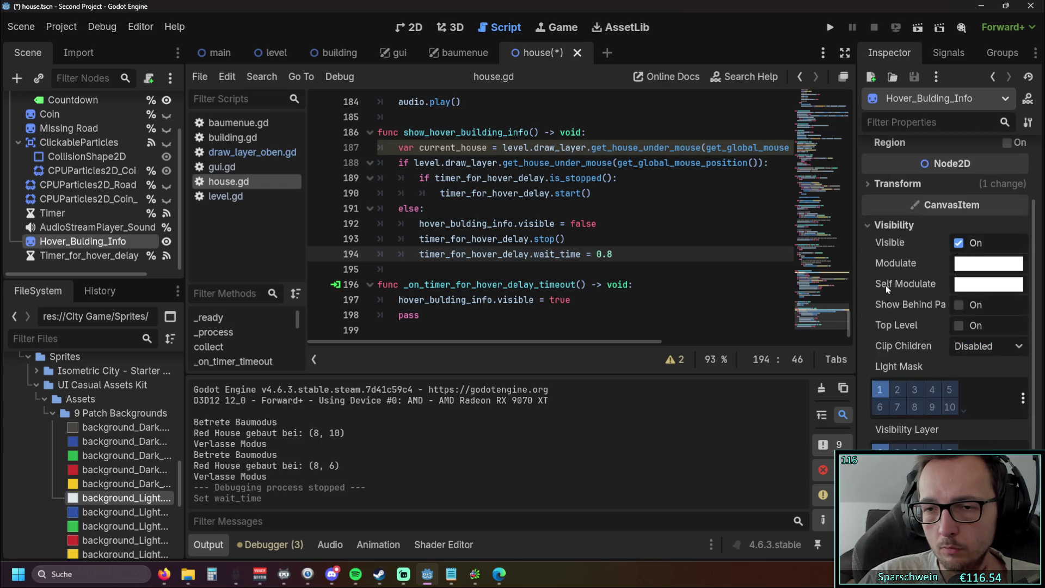
scroll(907, 230, "down", 2)
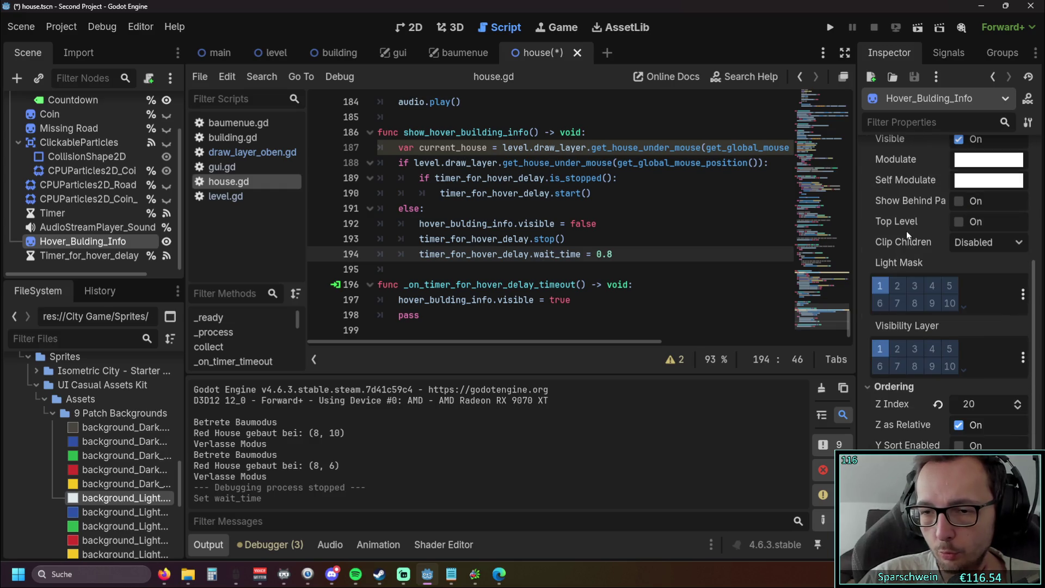
scroll(904, 233, "down", 2)
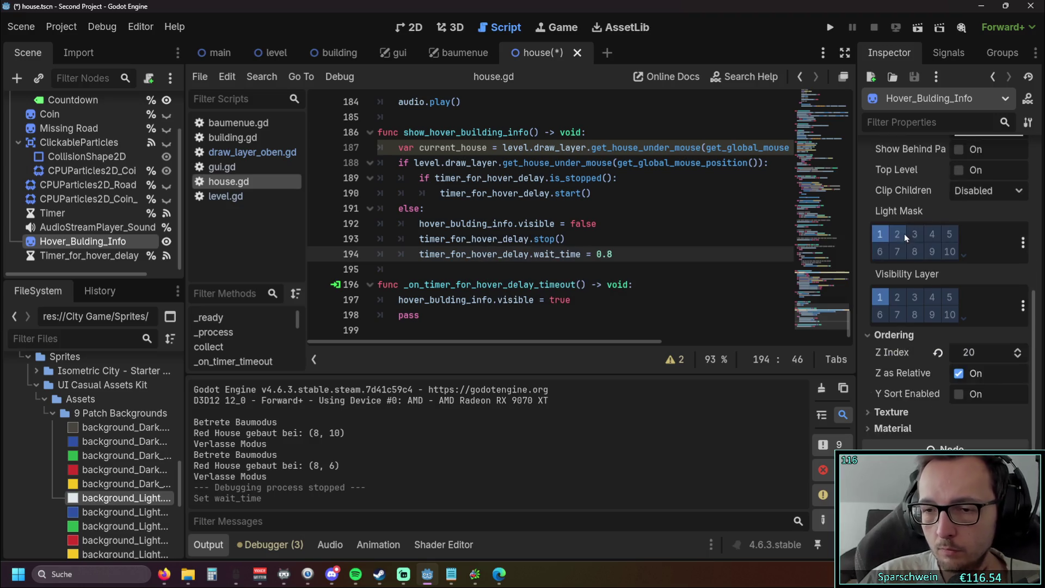
left_click(897, 385)
left_click(1007, 409)
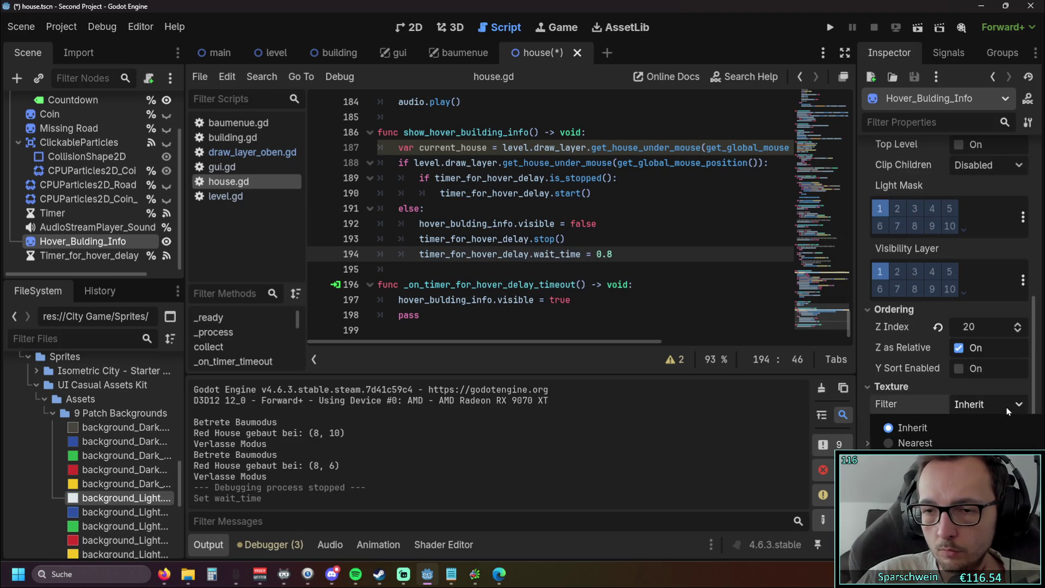
left_click(1007, 411)
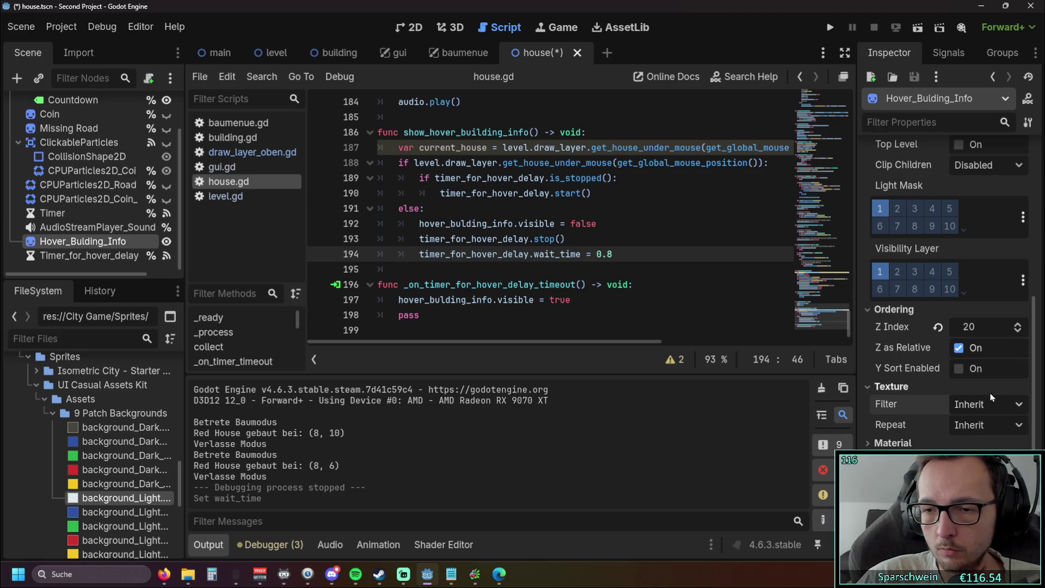
scroll(947, 403, "down", 1)
left_click(901, 403)
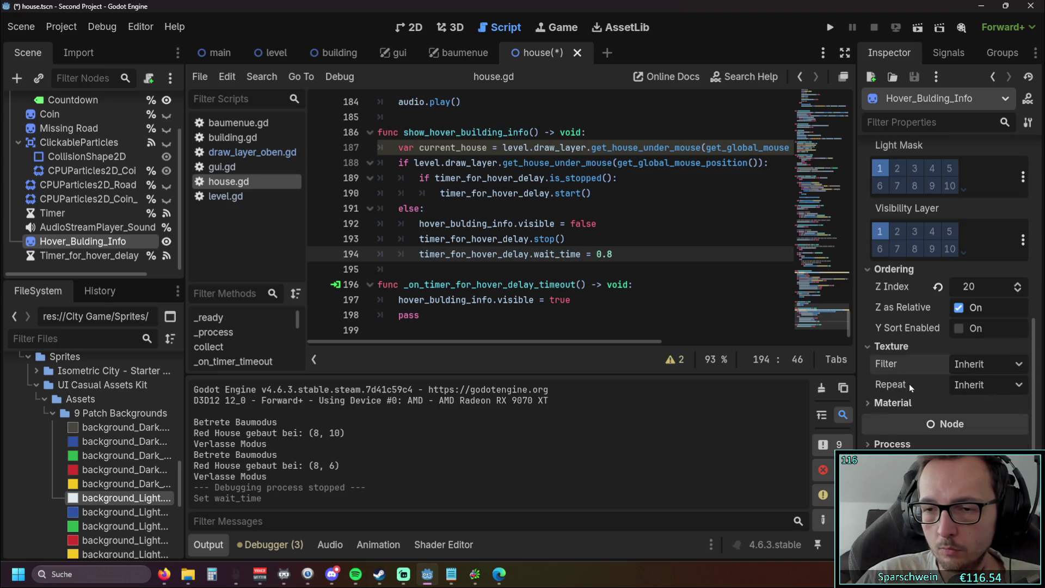
left_click(882, 444)
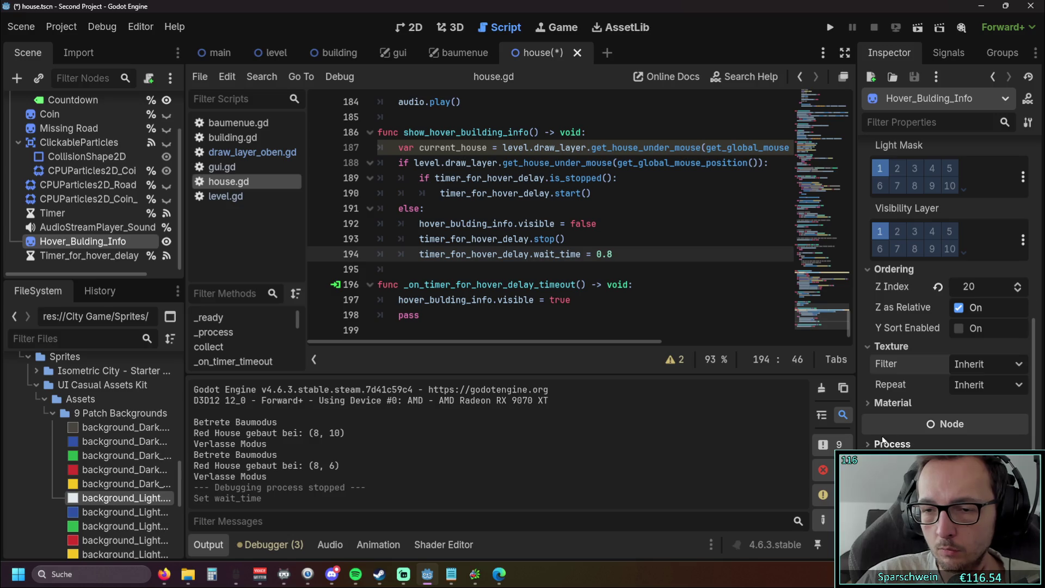
scroll(890, 388, "down", 3)
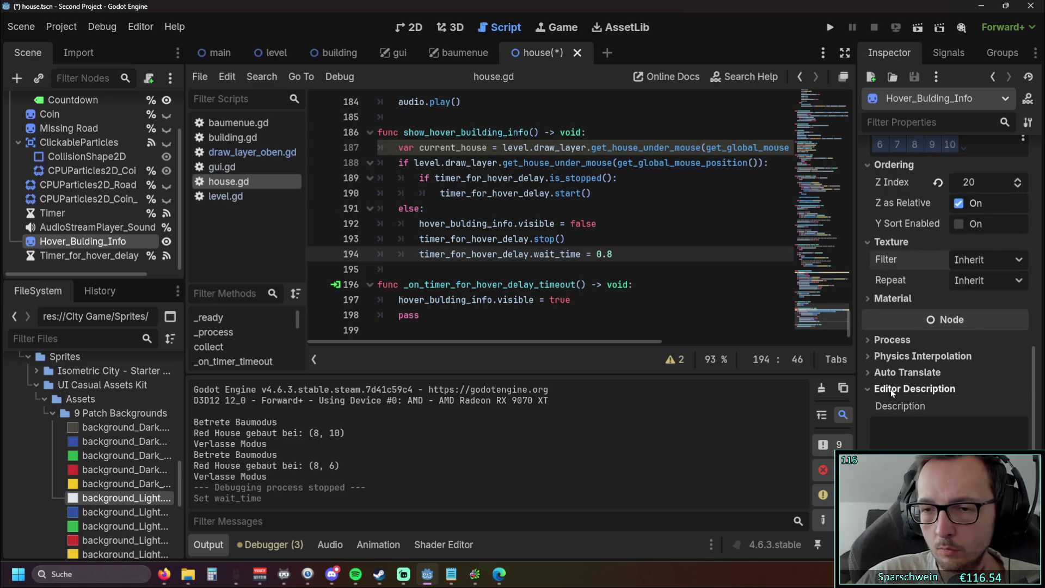
scroll(890, 388, "up", 10)
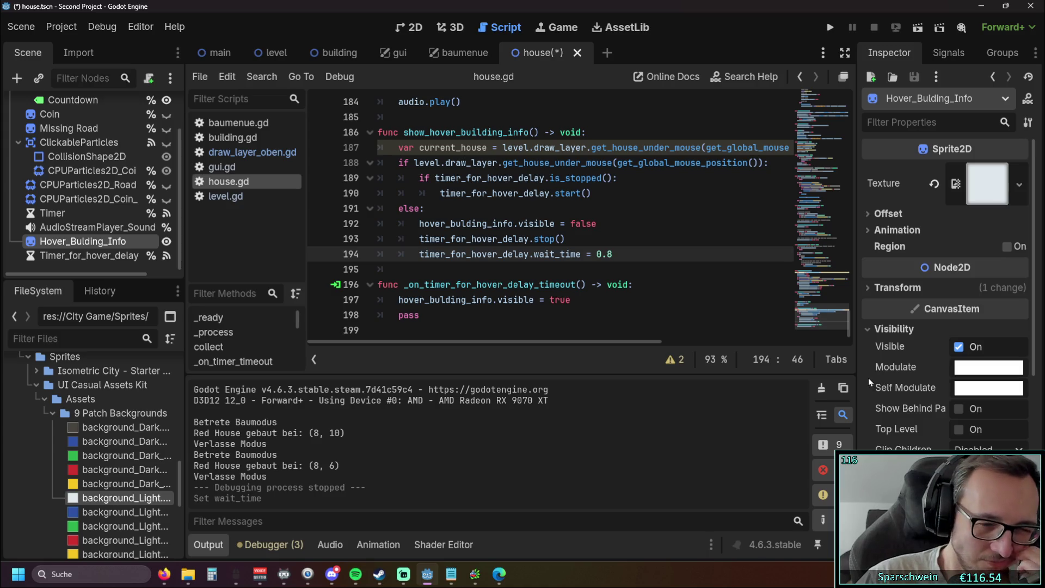
Inspect the ClickableParticles area's visibility, ordering/Z index and texture filter settings.
left_click(79, 171)
left_click(80, 156)
left_click(79, 142)
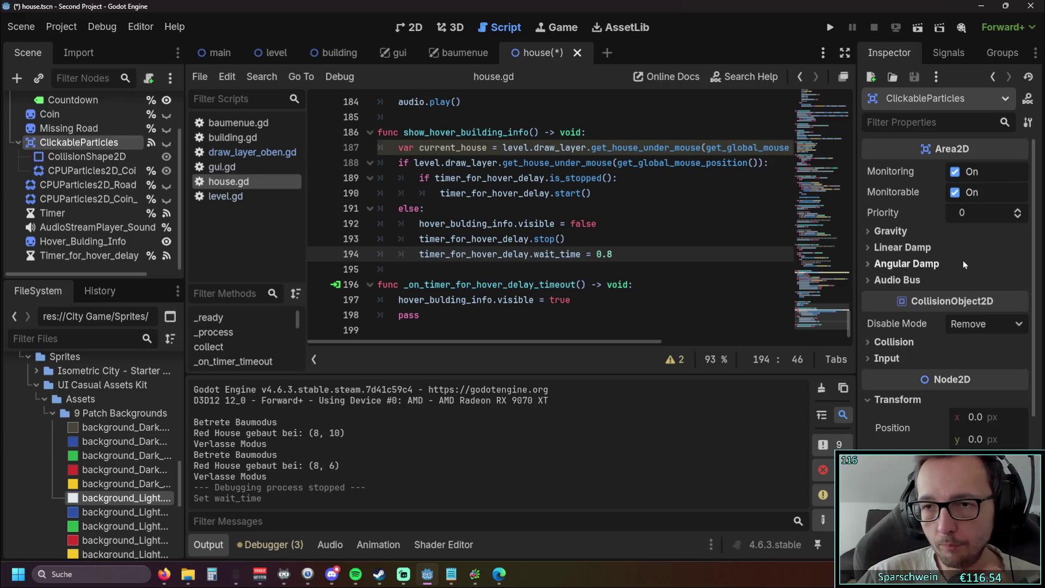
scroll(958, 248, "down", 4)
scroll(958, 248, "up", 1)
scroll(957, 250, "down", 1)
left_click(881, 355)
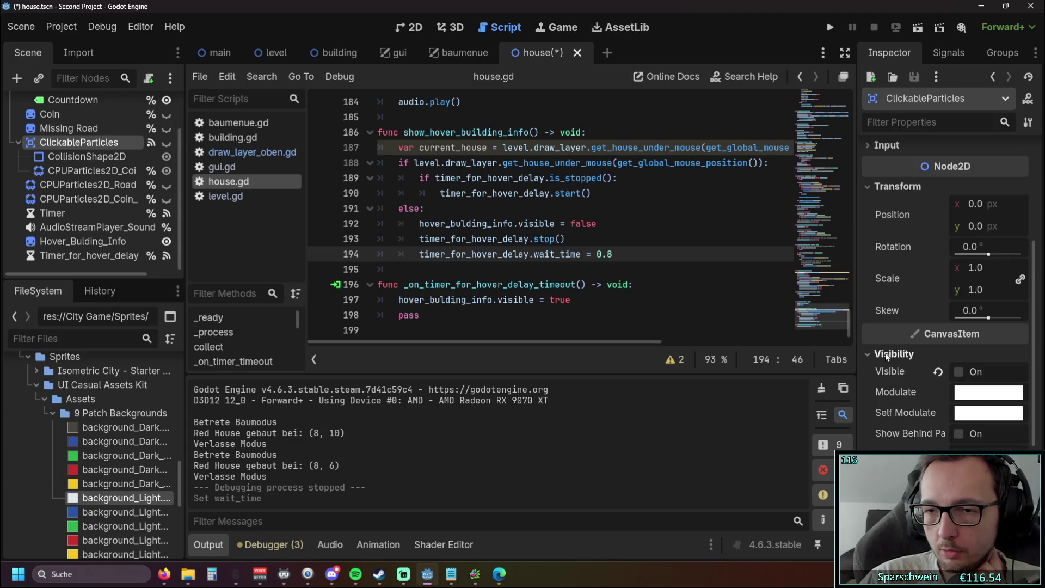
left_click(873, 355)
left_click(874, 371)
left_click(872, 375)
left_click(872, 388)
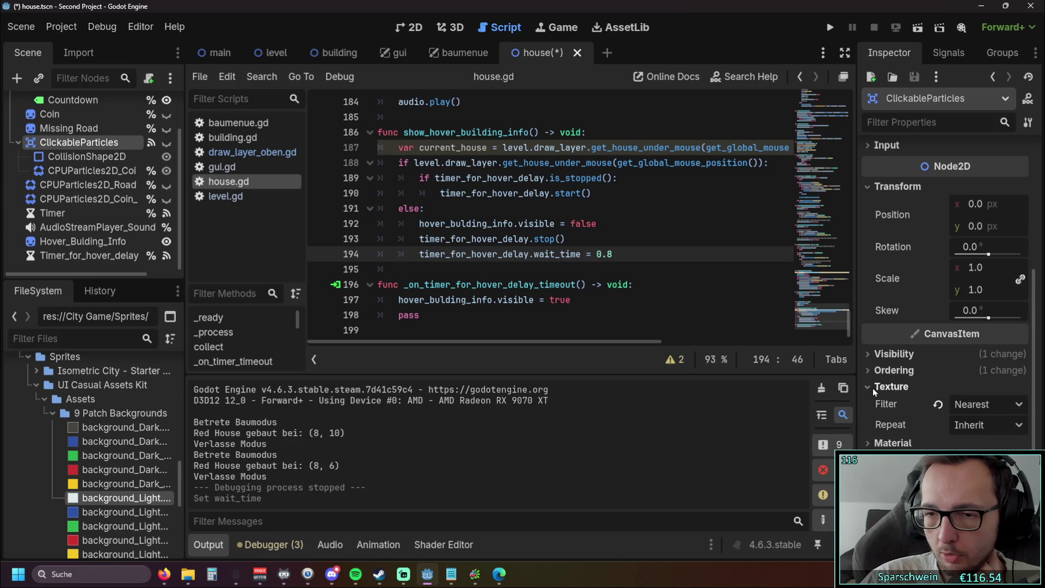
scroll(893, 373, "up", 4)
scroll(892, 375, "up", 1)
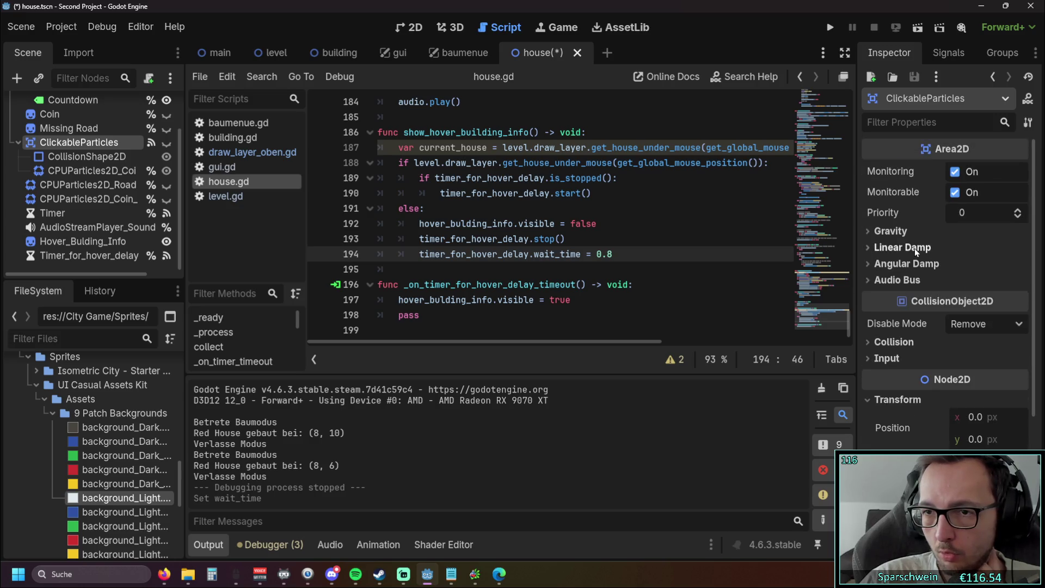
Inspect the coin particles node and preview its texture resource details.
left_click(90, 171)
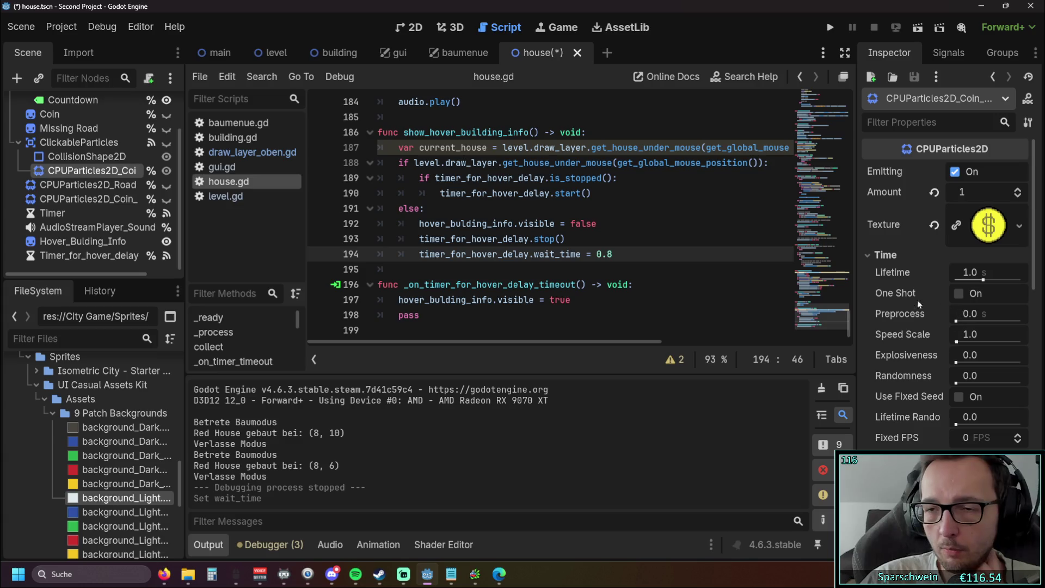
scroll(883, 301, "down", 3)
scroll(883, 301, "up", 3)
left_click(974, 237)
scroll(952, 339, "down", 3)
left_click(890, 354)
left_click(889, 354)
scroll(944, 351, "down", 2)
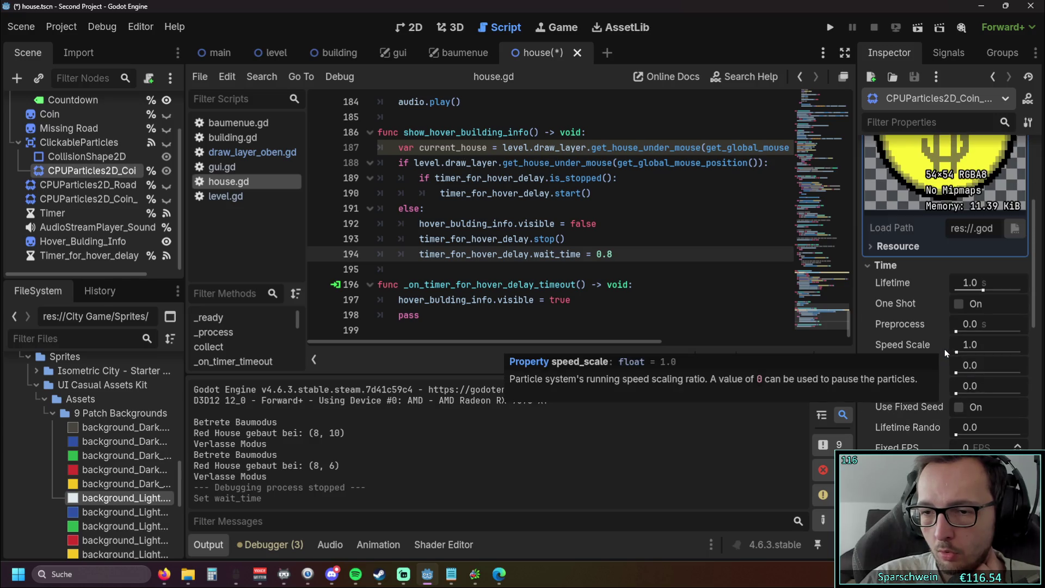
scroll(944, 351, "up", 5)
left_click(975, 238)
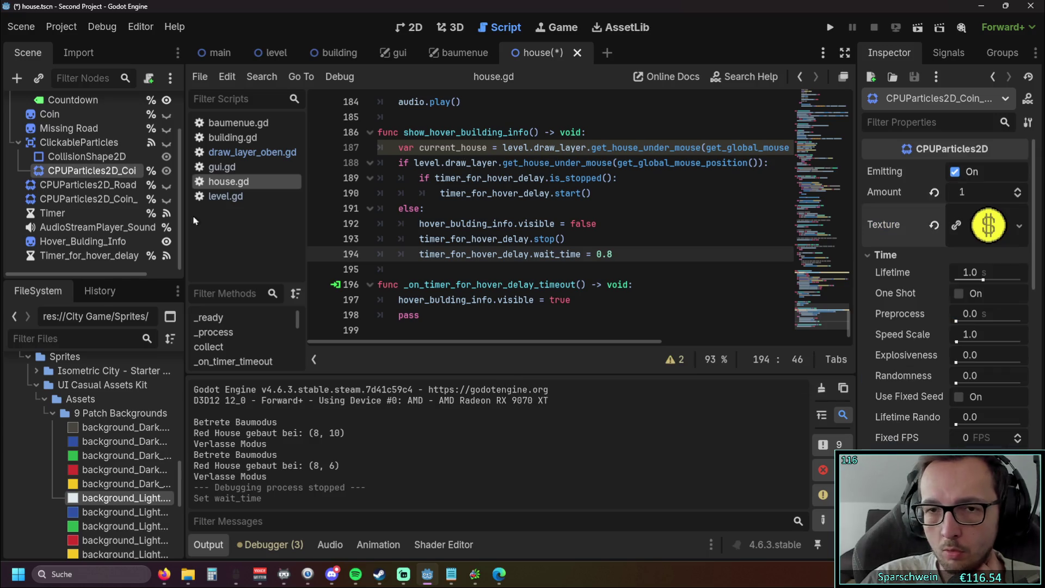
Review CollisionShape2D, coin particles and ClickableParticles, then select the Hover_Bulding_Info node.
left_click(102, 157)
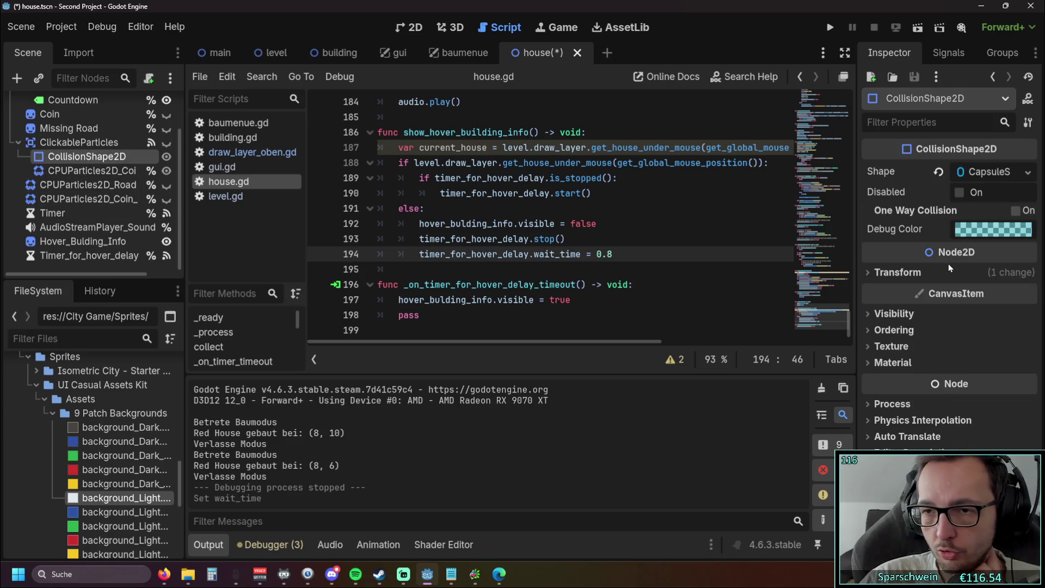
left_click(106, 168)
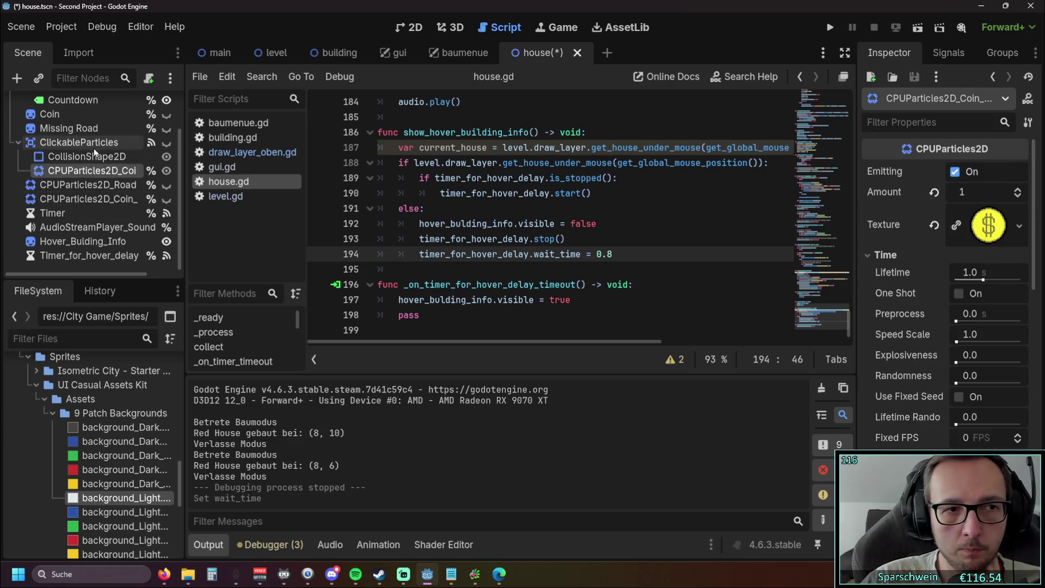
scroll(95, 158, "up", 3)
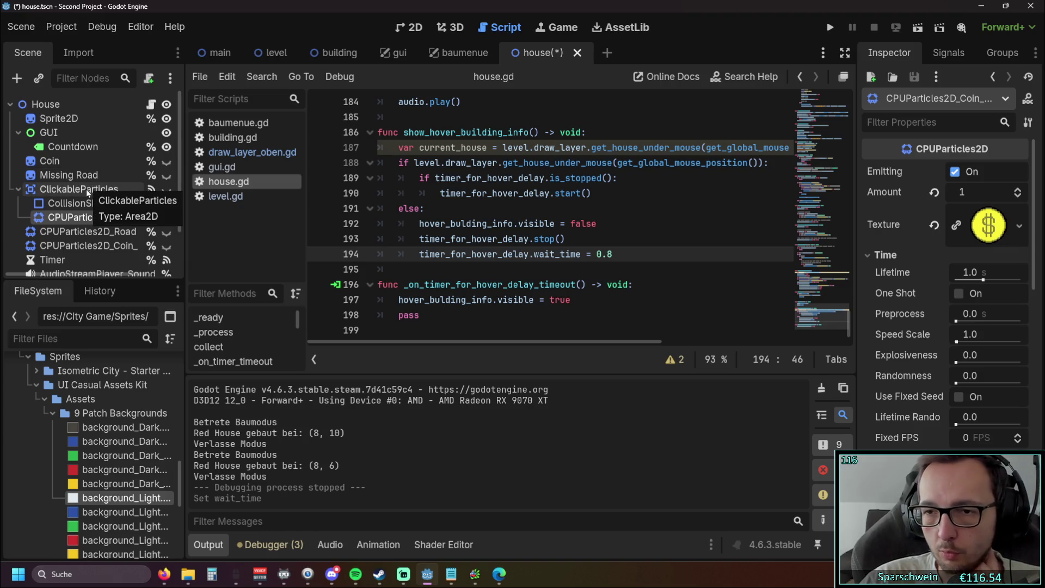
scroll(913, 271, "down", 3)
scroll(913, 270, "up", 3)
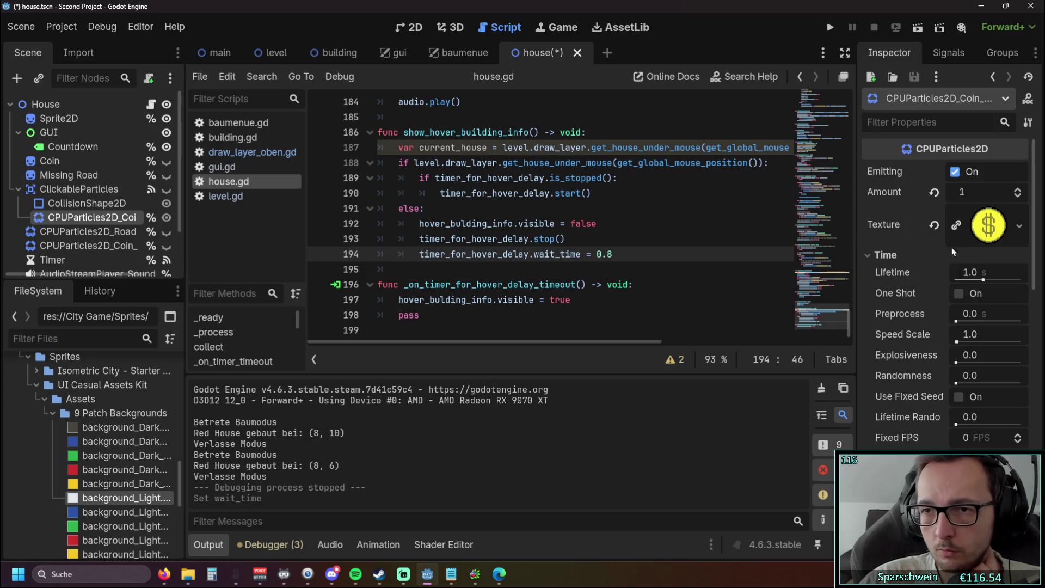
left_click(71, 189)
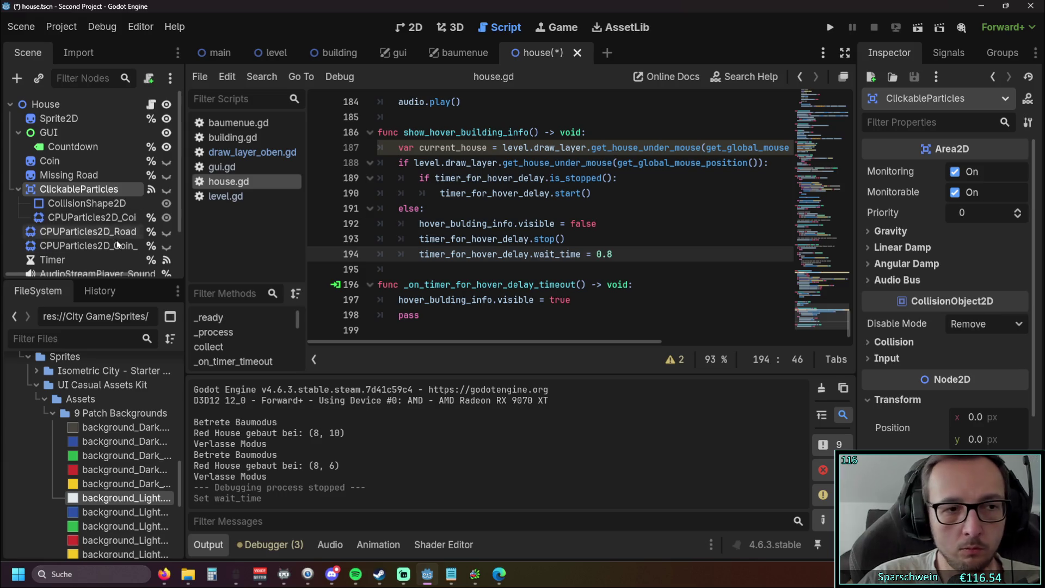
scroll(86, 244, "down", 3)
left_click(67, 240)
Reparent Timer_for_hover_delay under Hover_Bulding_Info, then save and run the game with F5.
left_click_drag(66, 256, 76, 241)
left_click(87, 243)
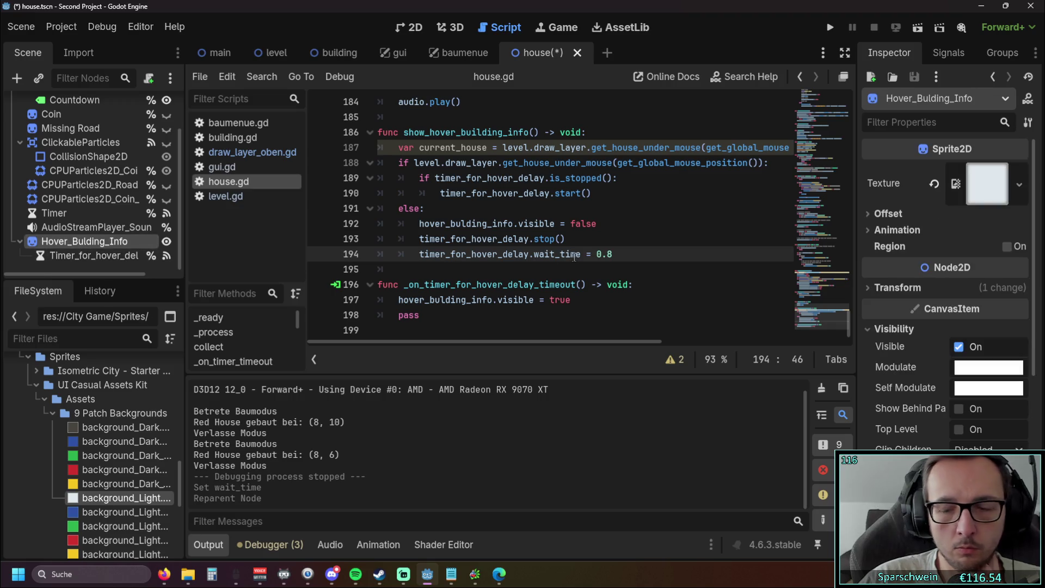
mouse_move(568, 246)
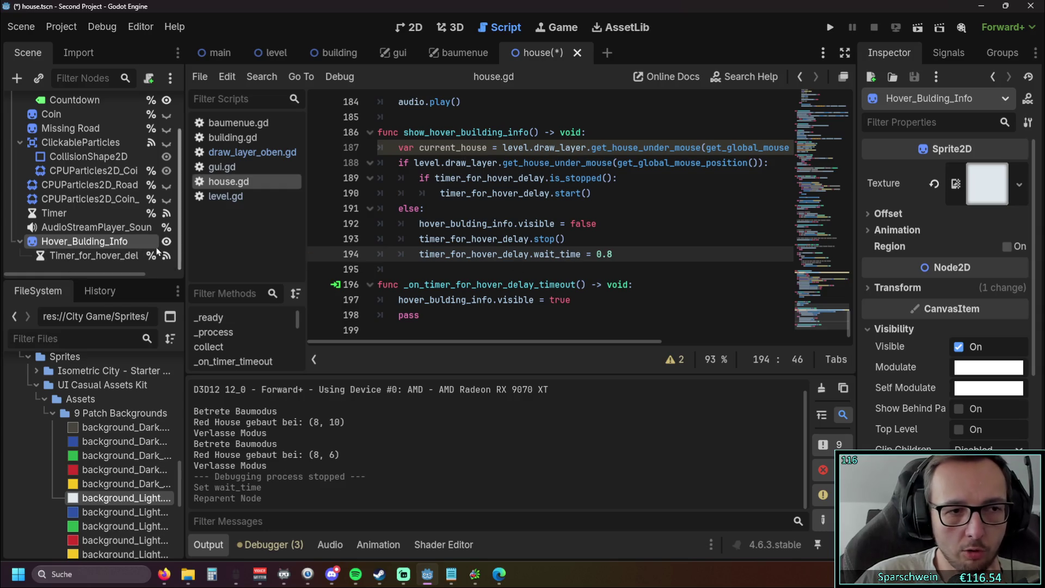
key("F5")
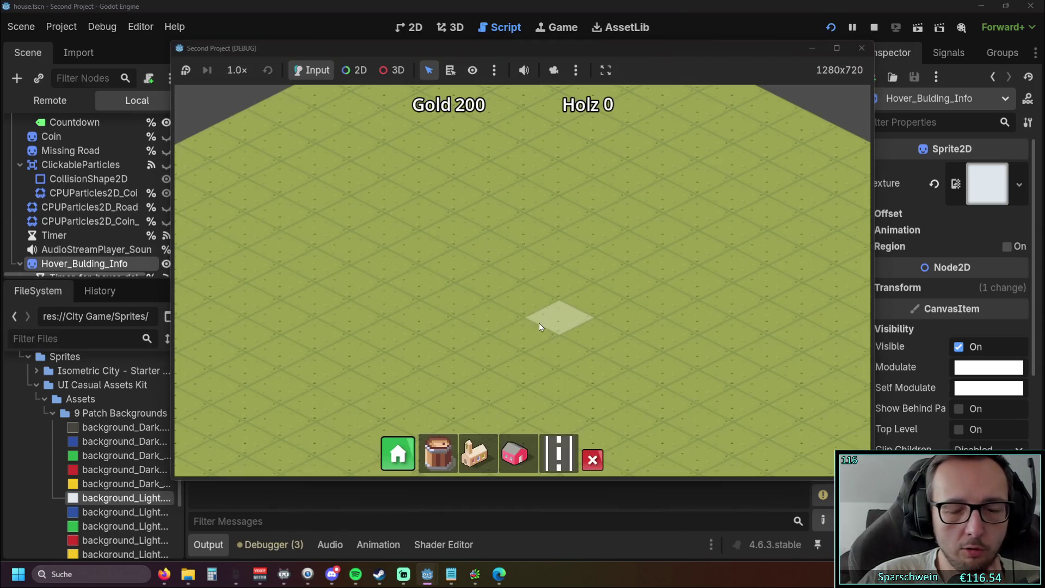
Build two houses in the running game, close it and switch to the browser.
left_click(514, 453)
left_click(524, 294)
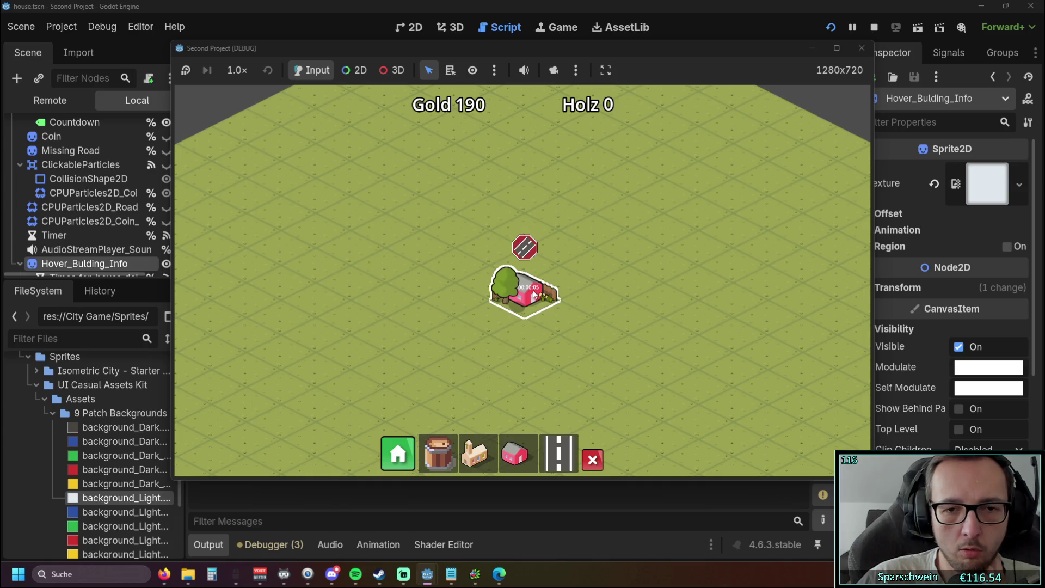
mouse_move(533, 294)
left_click(514, 453)
left_click(316, 294)
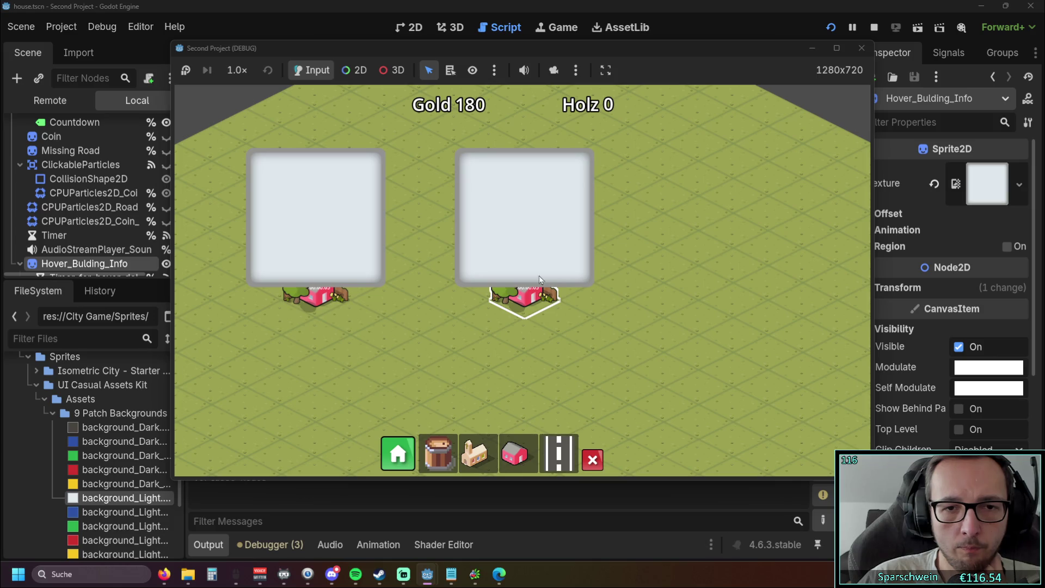
left_click(865, 52)
key("alt+Tab")
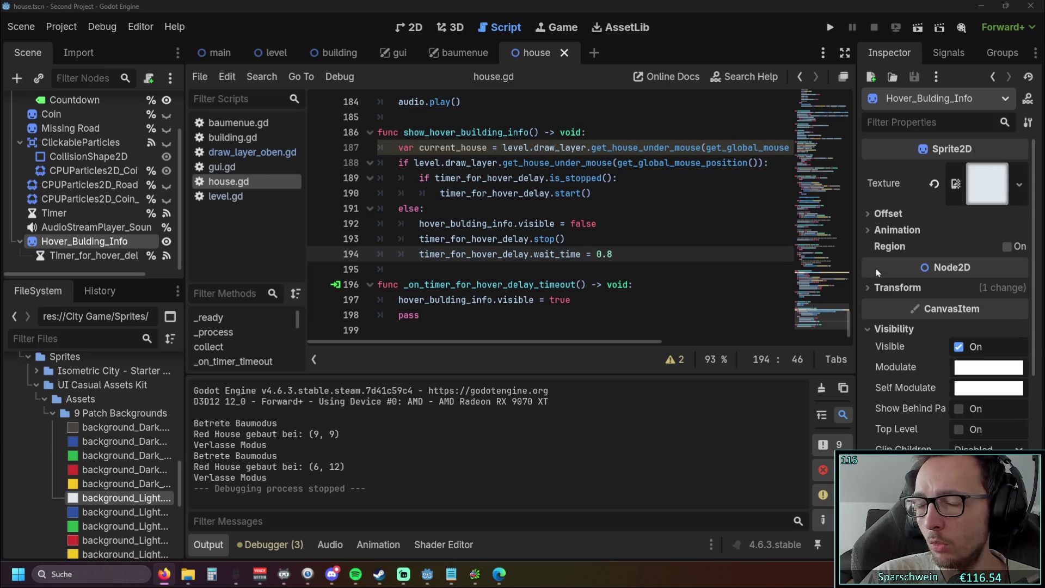
Select house.gd lines 186–198 covering both hover functions, then launch the game.
left_click_drag(438, 315, 399, 269)
left_click_drag(367, 180, 360, 130)
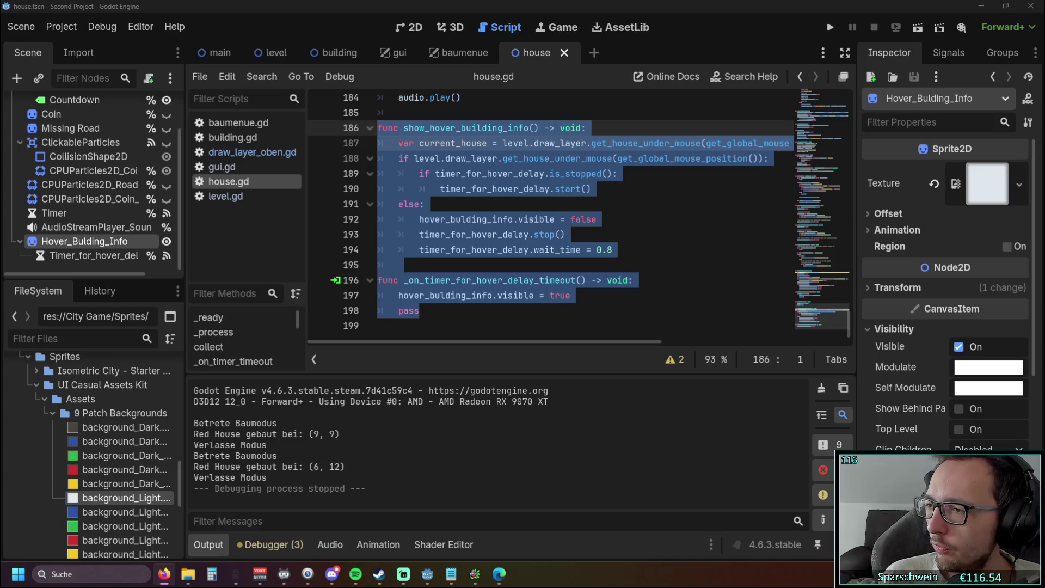
left_click(829, 27)
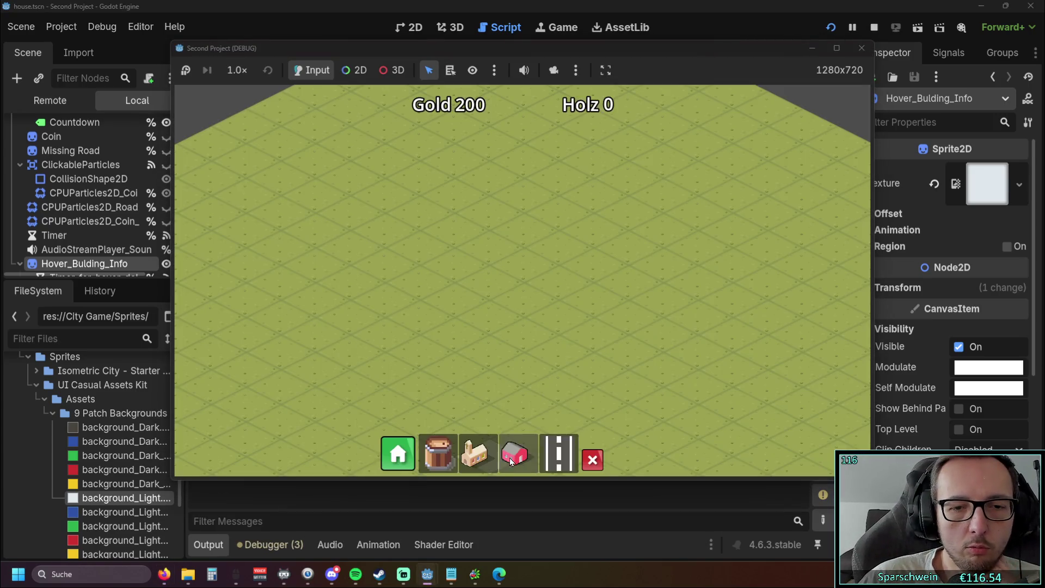
left_click(560, 244)
left_click(526, 258)
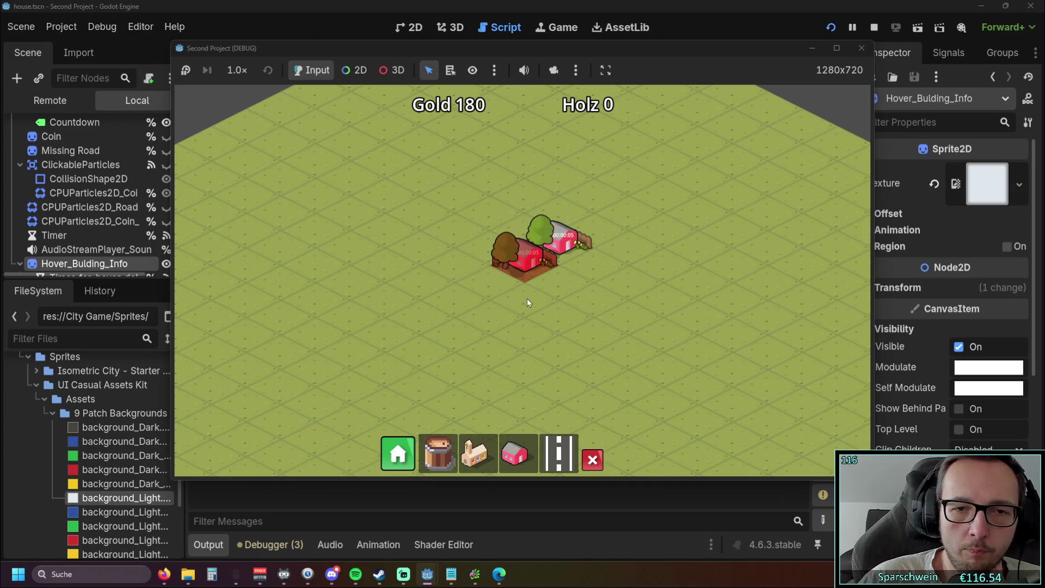
mouse_move(565, 247)
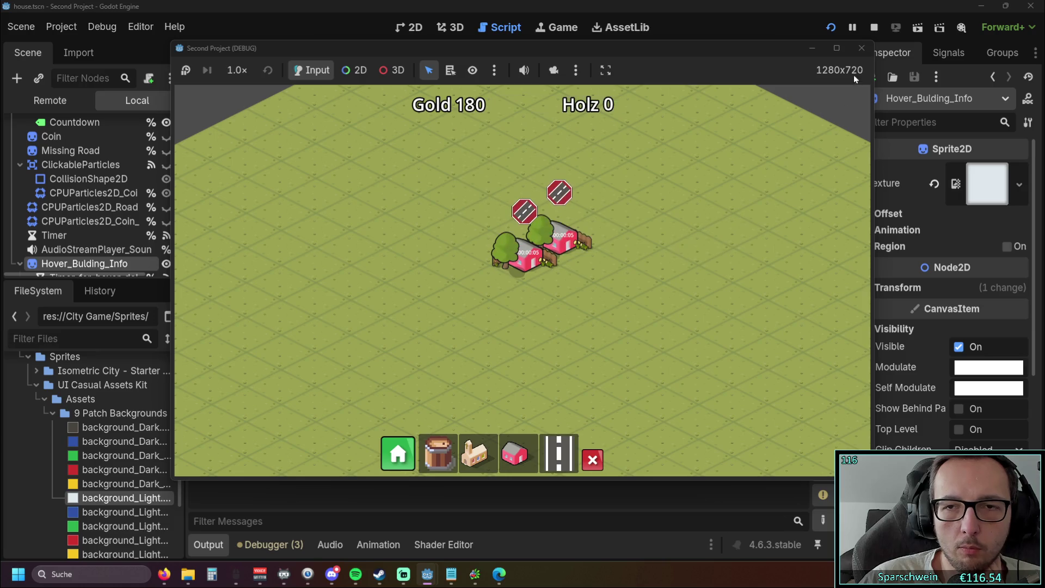
left_click(859, 49)
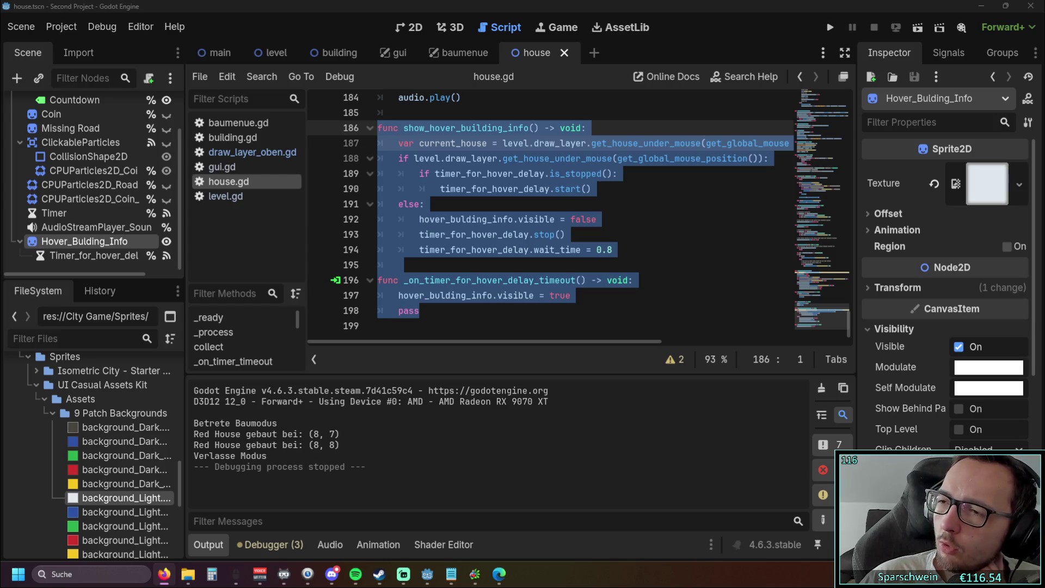
left_click(684, 284)
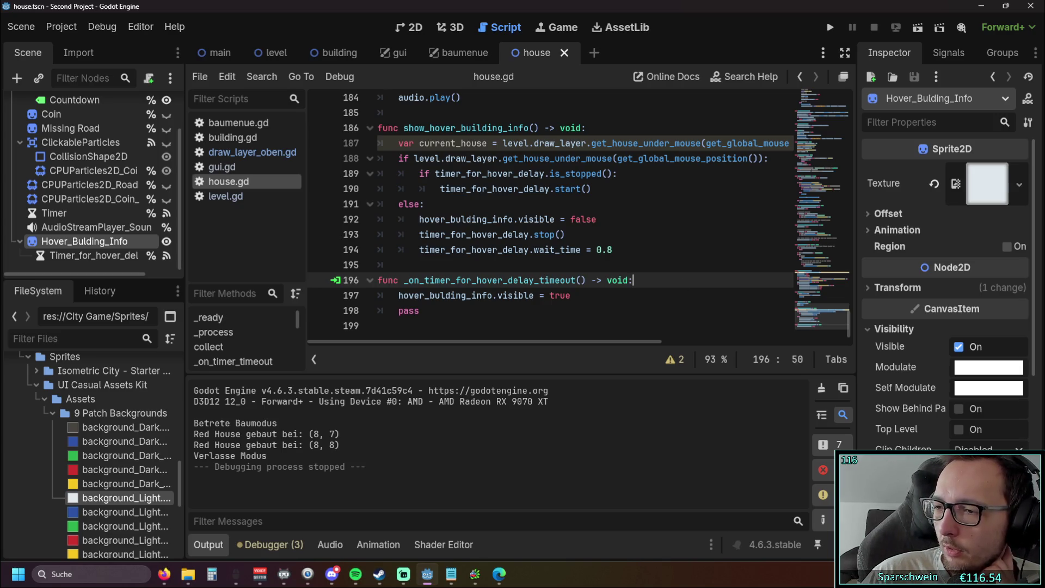
scroll(696, 232, "up", 2)
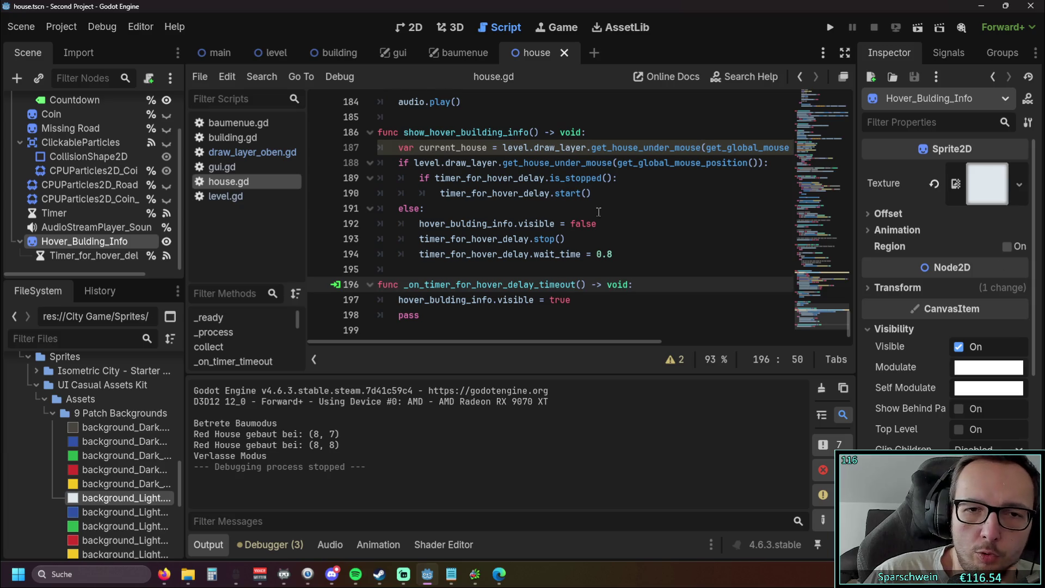
scroll(696, 232, "down", 2)
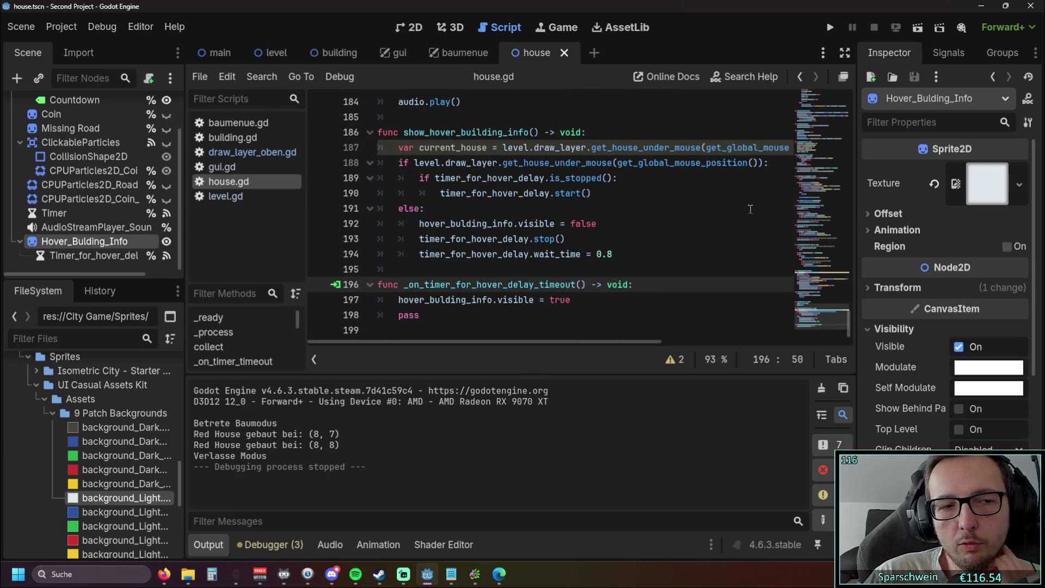
left_click(829, 27)
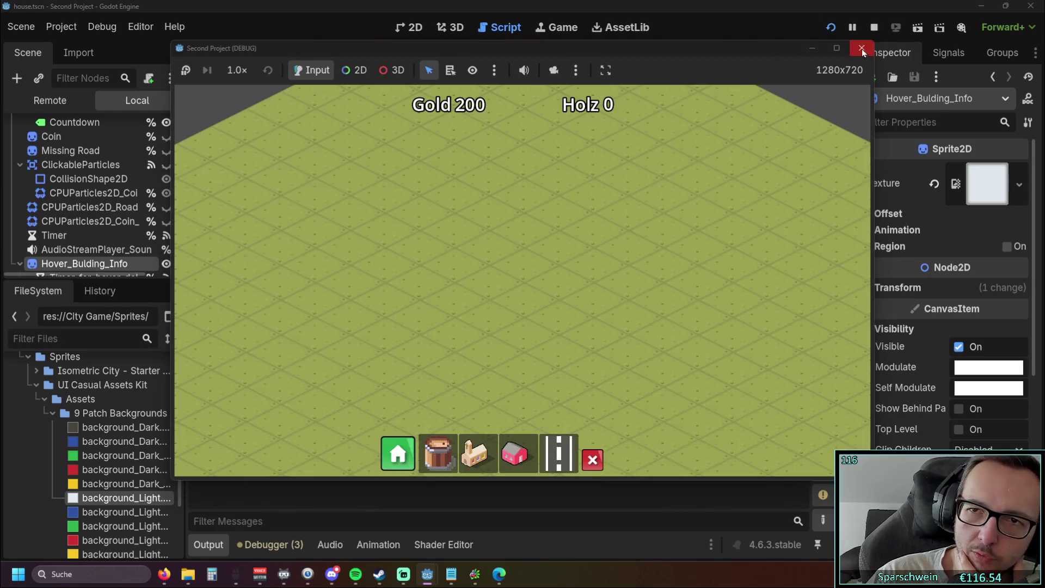
left_click(860, 48)
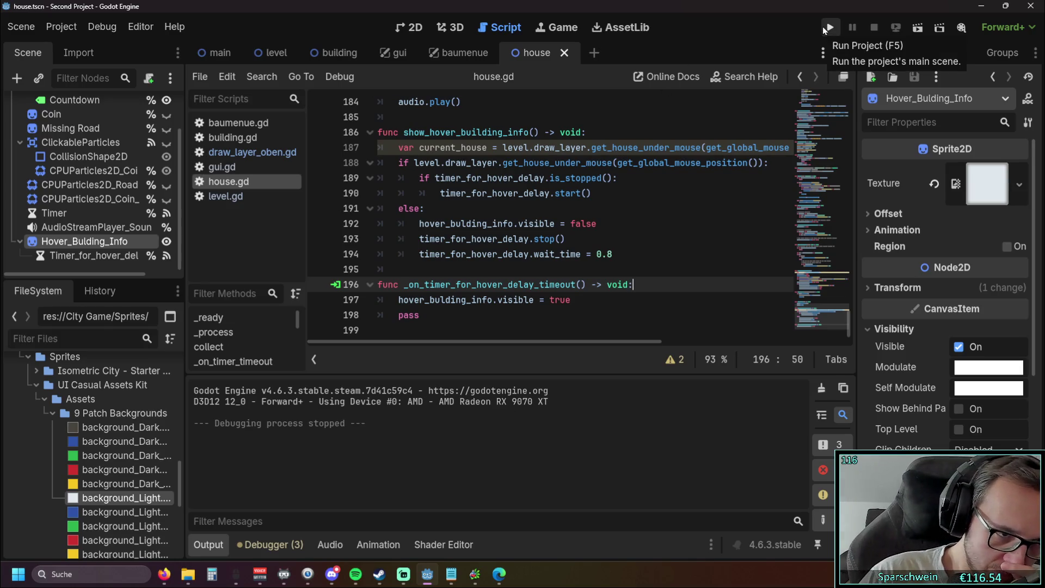
key("alt+Tab")
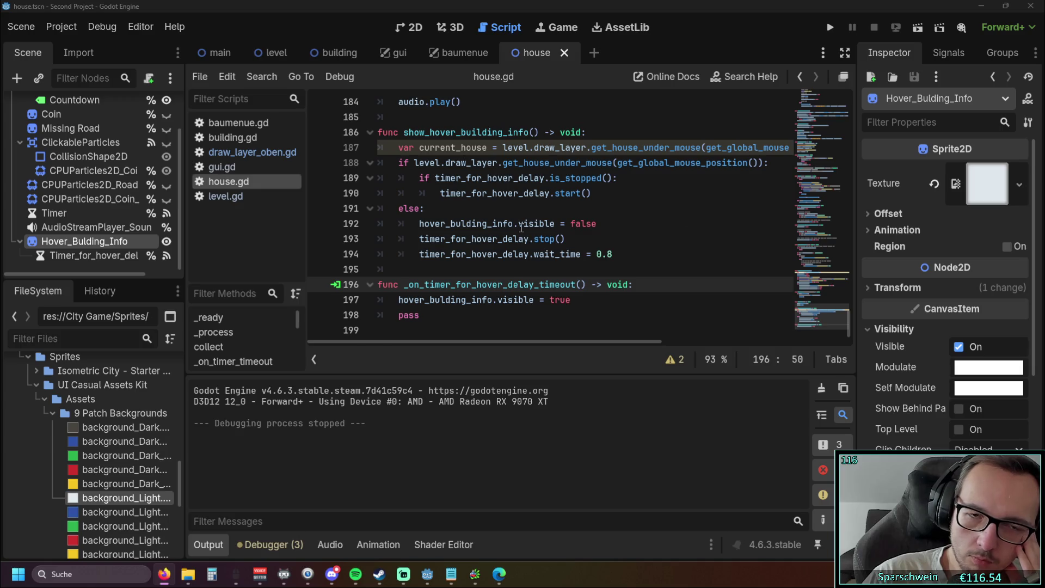
scroll(436, 205, "up", 1)
mouse_move(424, 209)
left_mouse_down()
mouse_move(593, 239)
mouse_move(621, 224)
mouse_move(763, 217)
left_mouse_up()
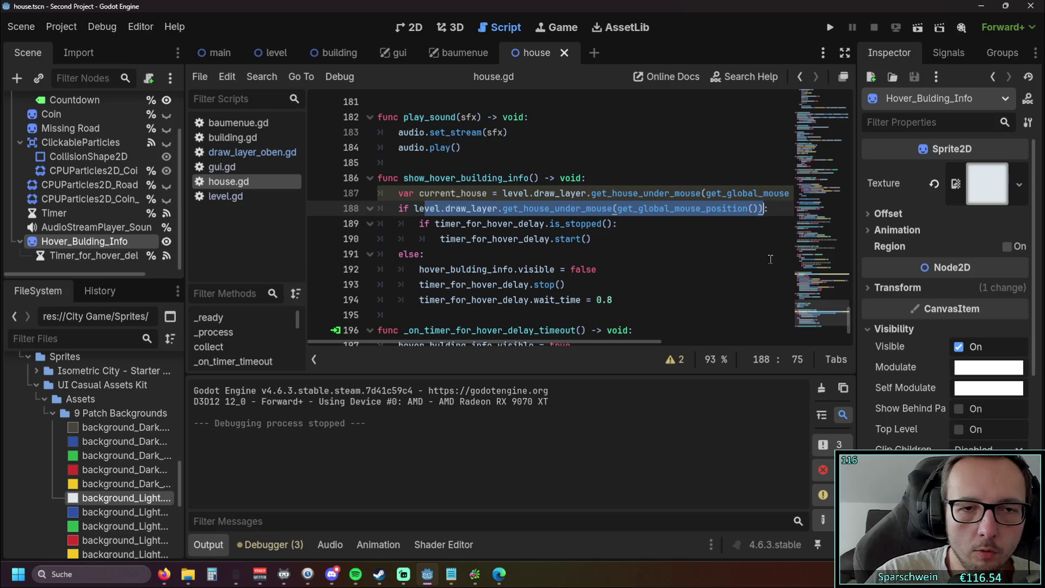
Replace line 188's condition with 'current_house != null', using autocomplete for current_house.
key("BackSpace")
key("BackSpace")
key("BackSpace")
type("current")
key("Return")
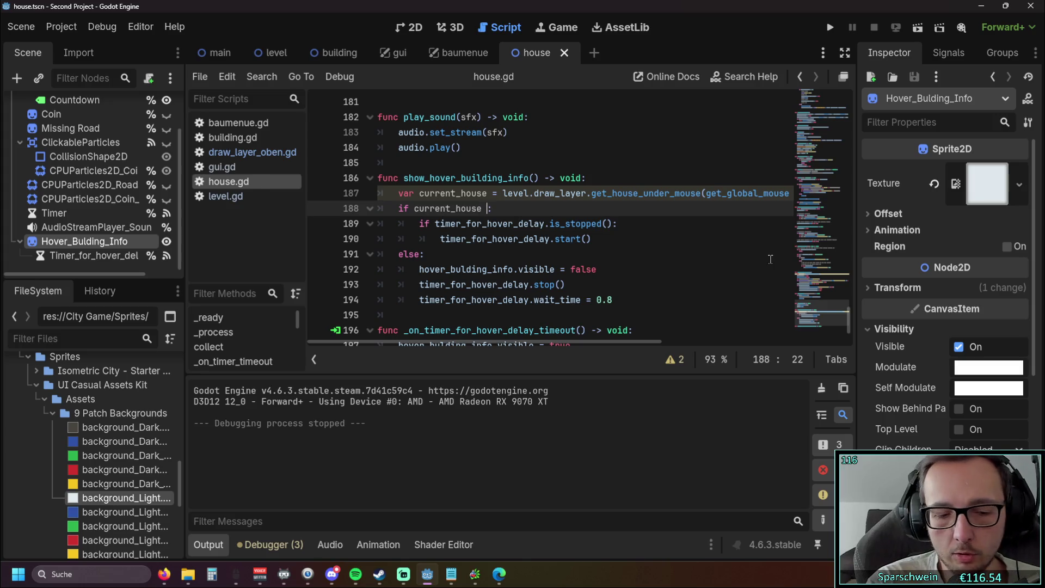
type("!= null")
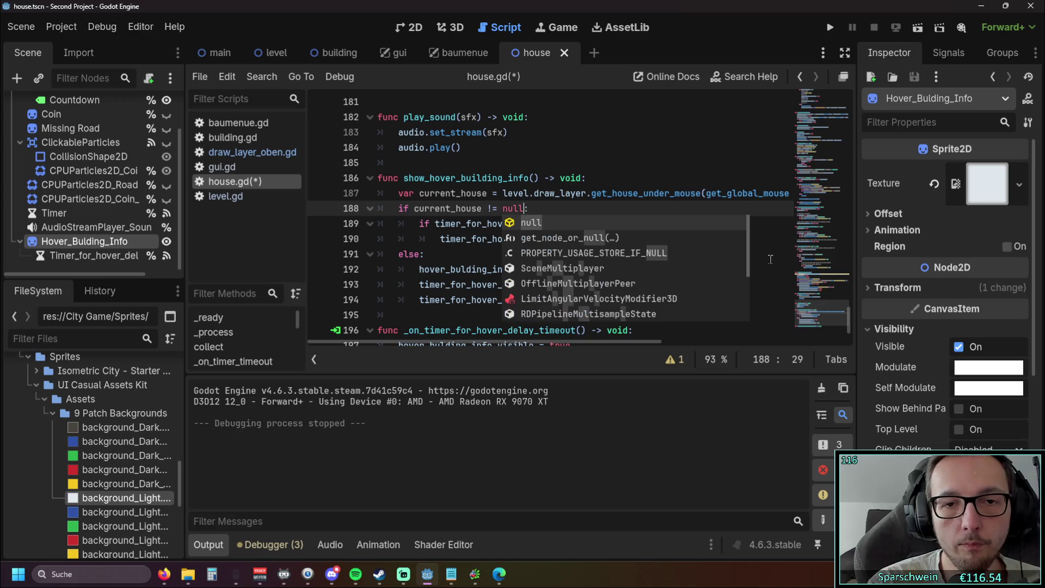
key("Escape")
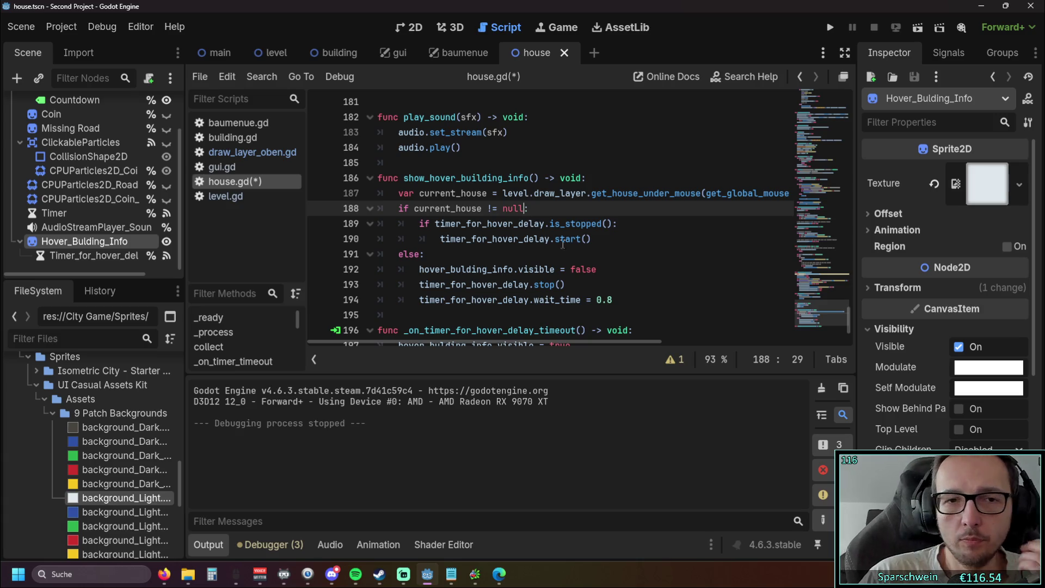
left_click(554, 207)
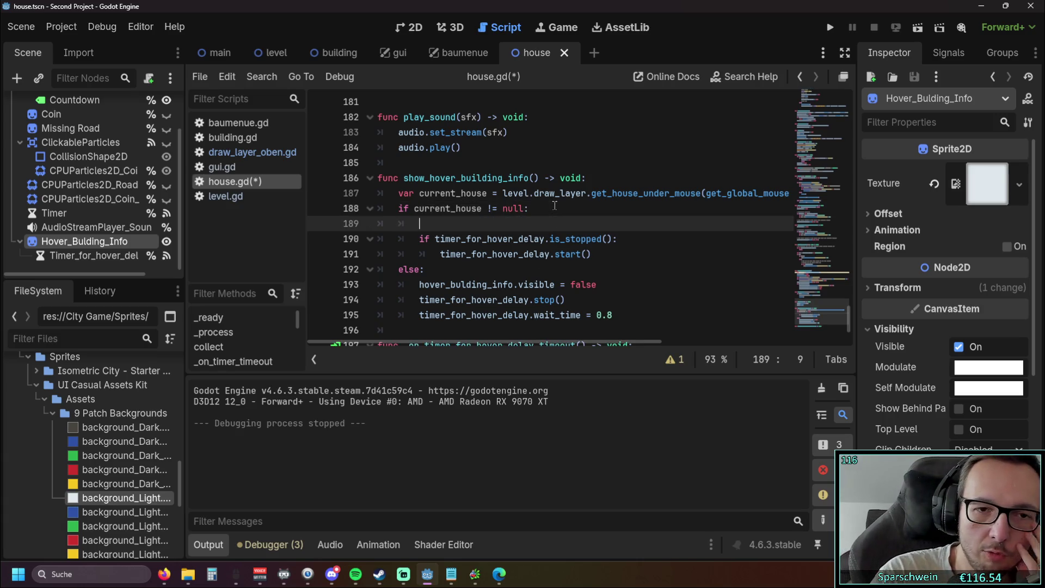
Add 'if current_house != last_hovered_house' on line 189 inside the null check, fixing the typo.
key("BackSpace")
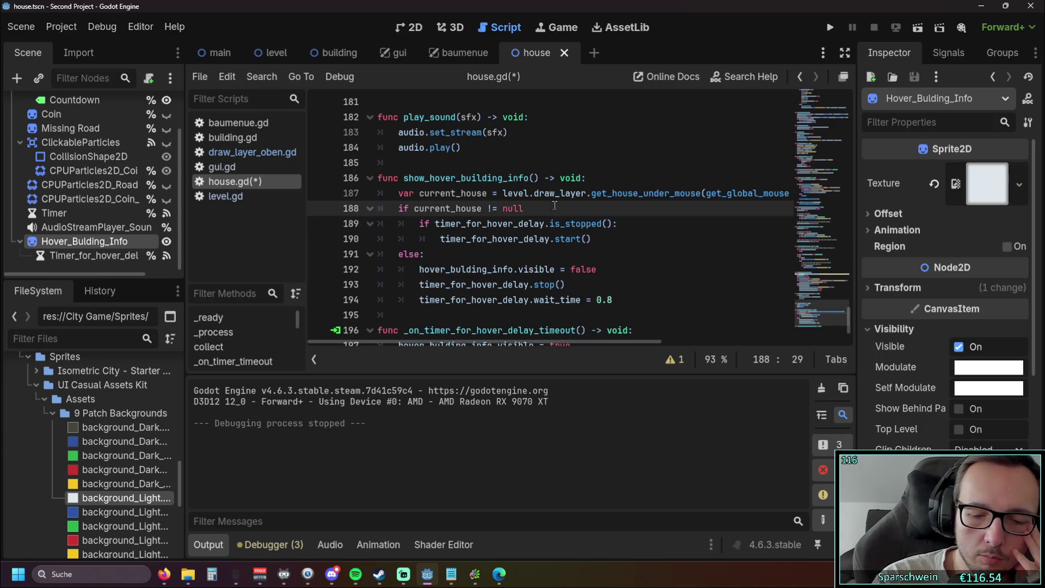
type("::")
key("Return")
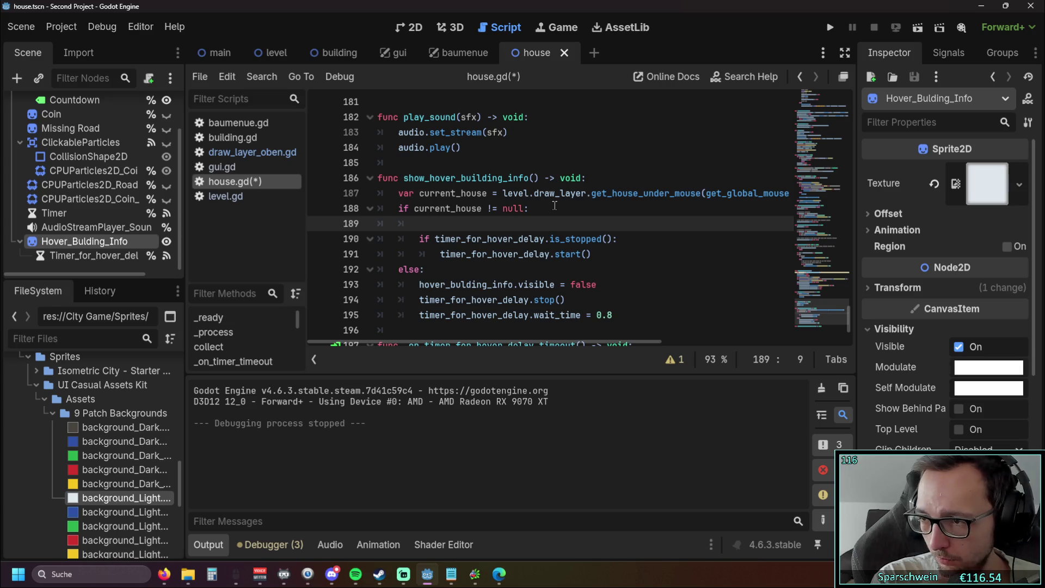
type("if cu")
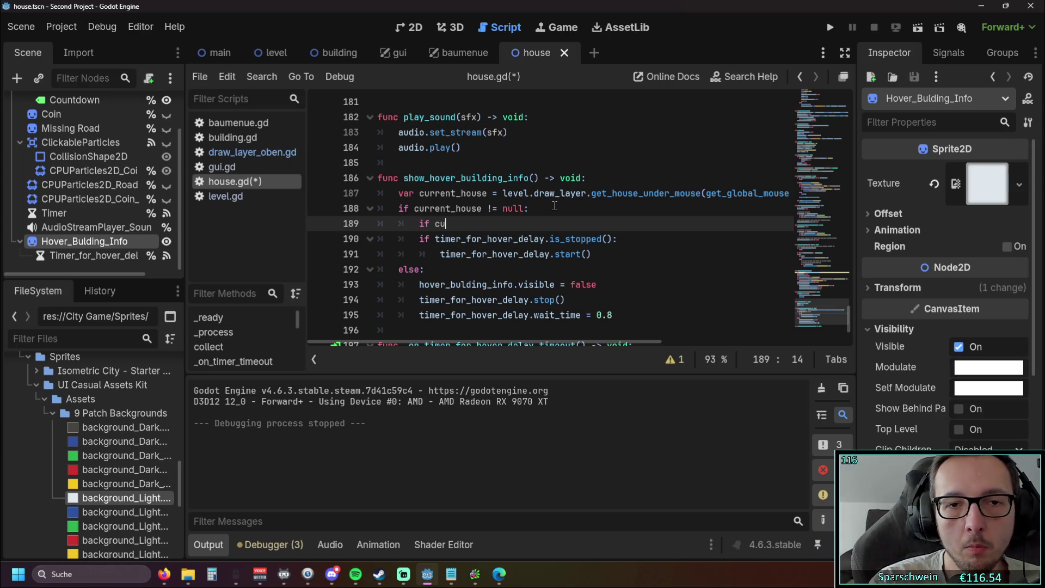
key("Return")
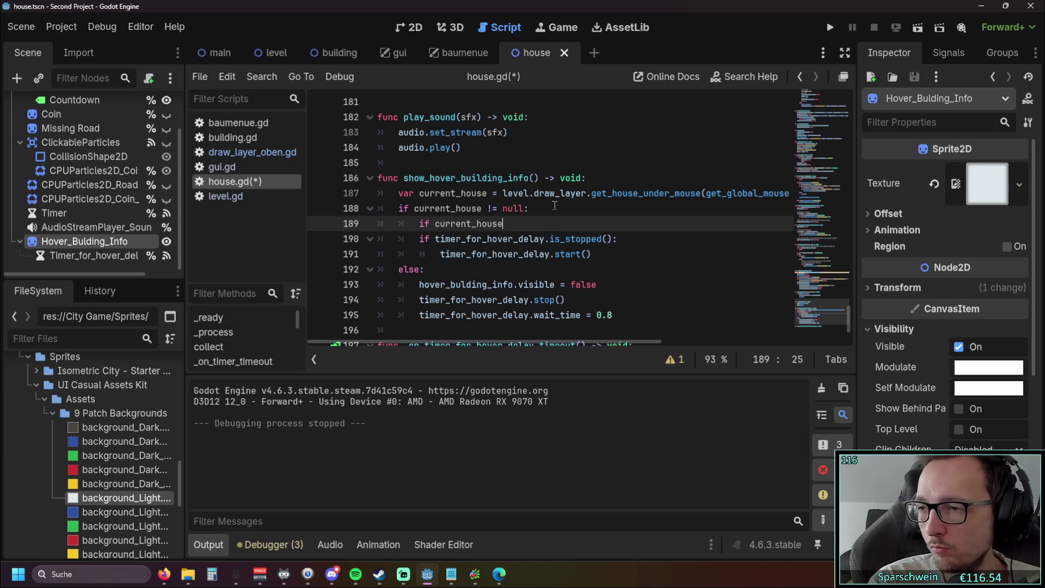
type("!= ")
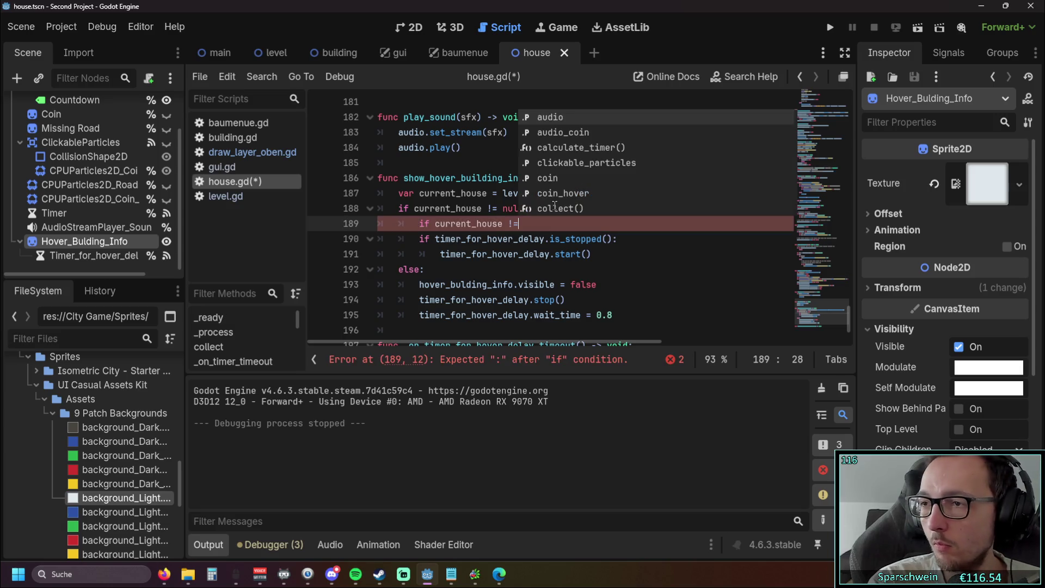
type("las")
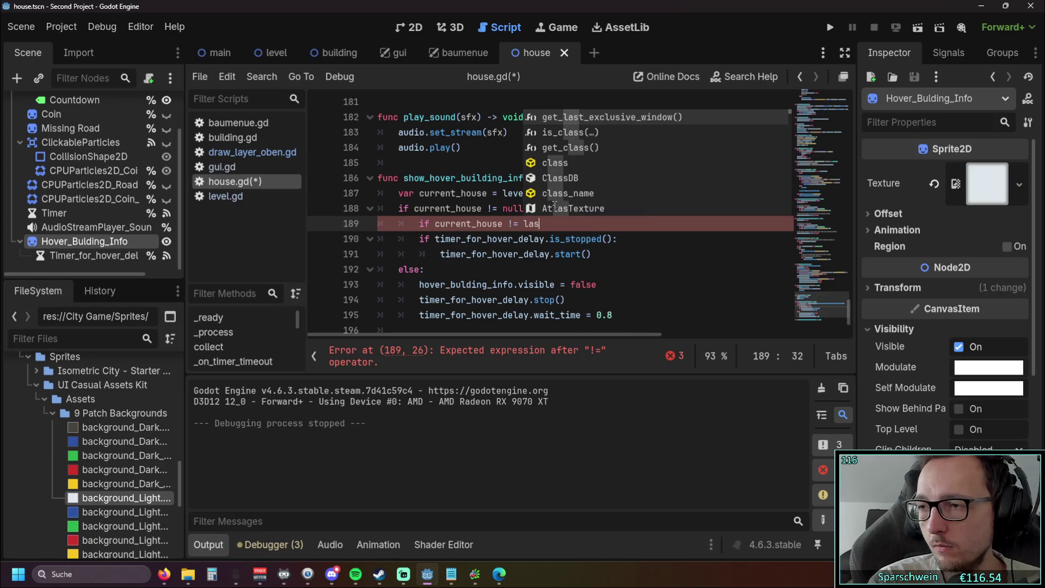
type("_hover")
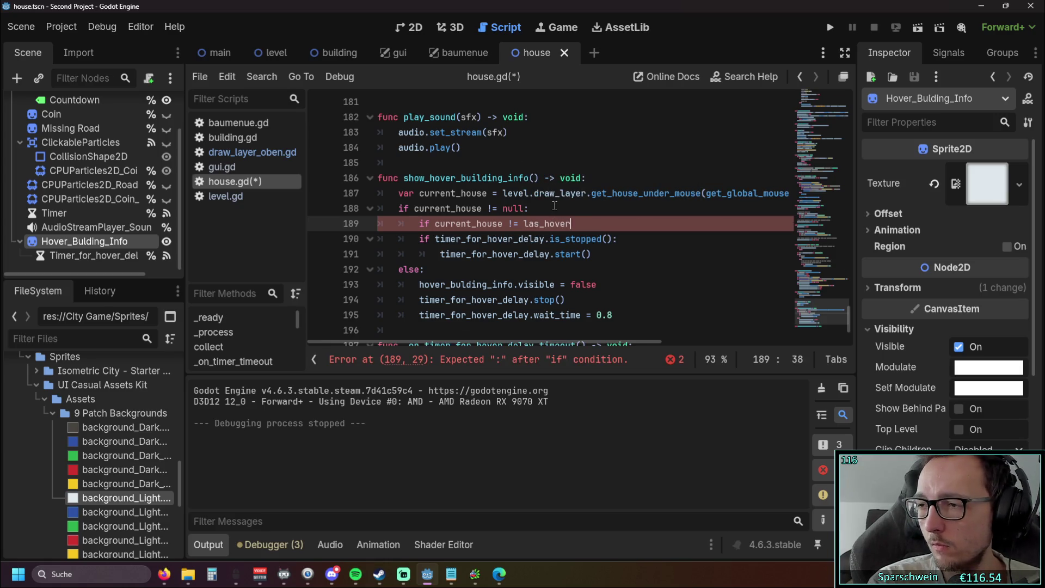
type("ed_")
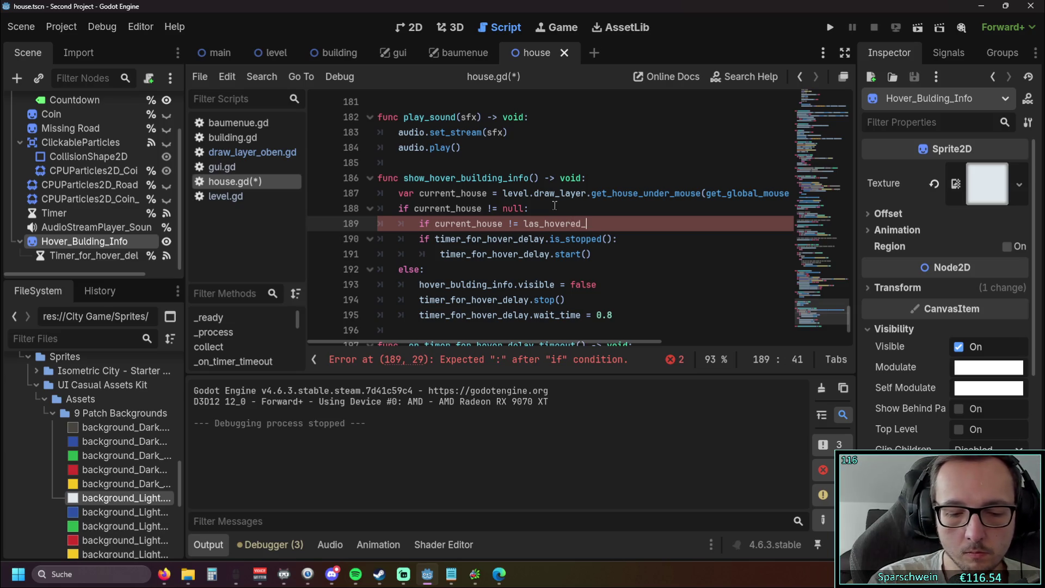
type("house")
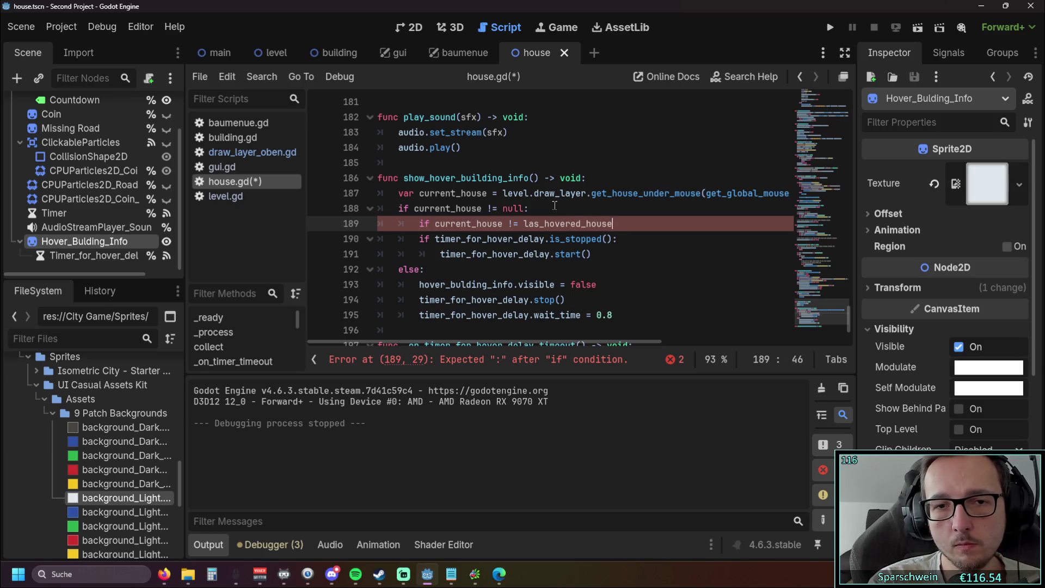
left_click(539, 224)
type("t")
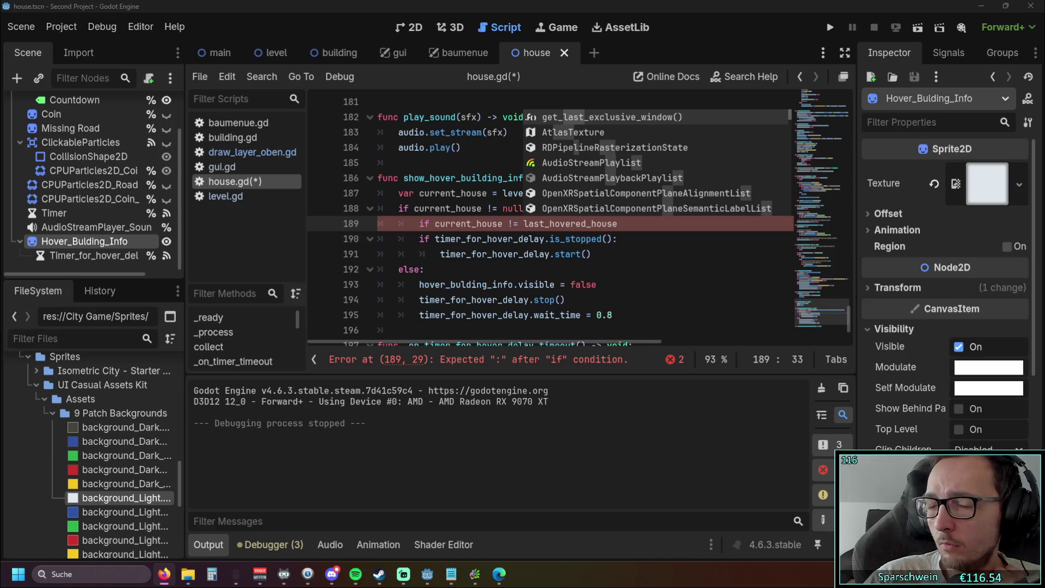
left_click(622, 280)
scroll(615, 273, "down", 1)
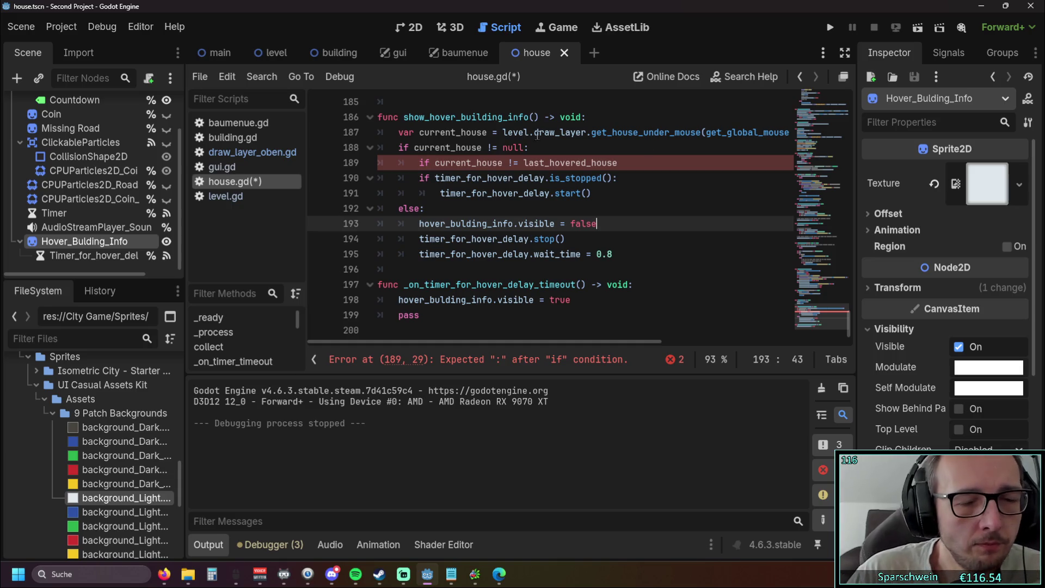
Switch to the level scene and open the level.gd script.
left_click(269, 57)
left_click(512, 342)
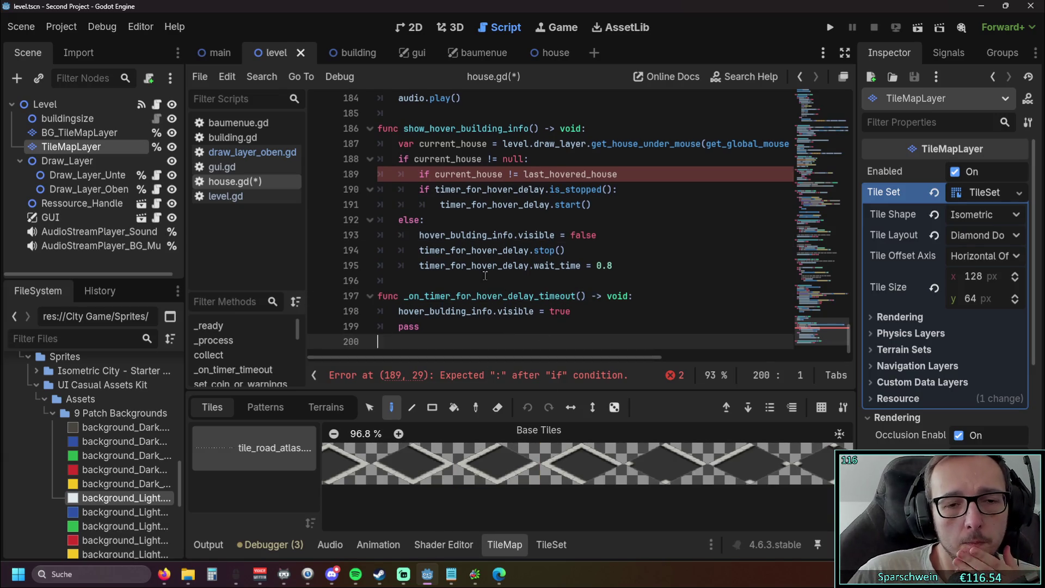
left_click(224, 195)
scroll(505, 267, "down", 20)
scroll(505, 267, "down", 20)
scroll(509, 277, "up", 1)
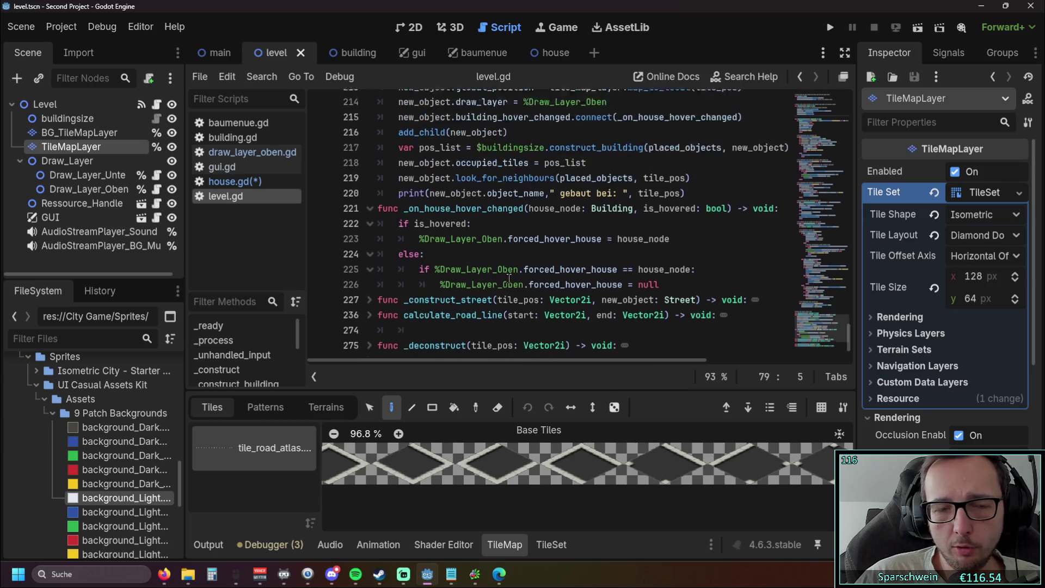
scroll(509, 278, "up", 2)
Fold _on_house_hover_changed and _construct_building, and add blank lines after play_sound.
left_click(369, 287)
scroll(371, 294, "up", 1)
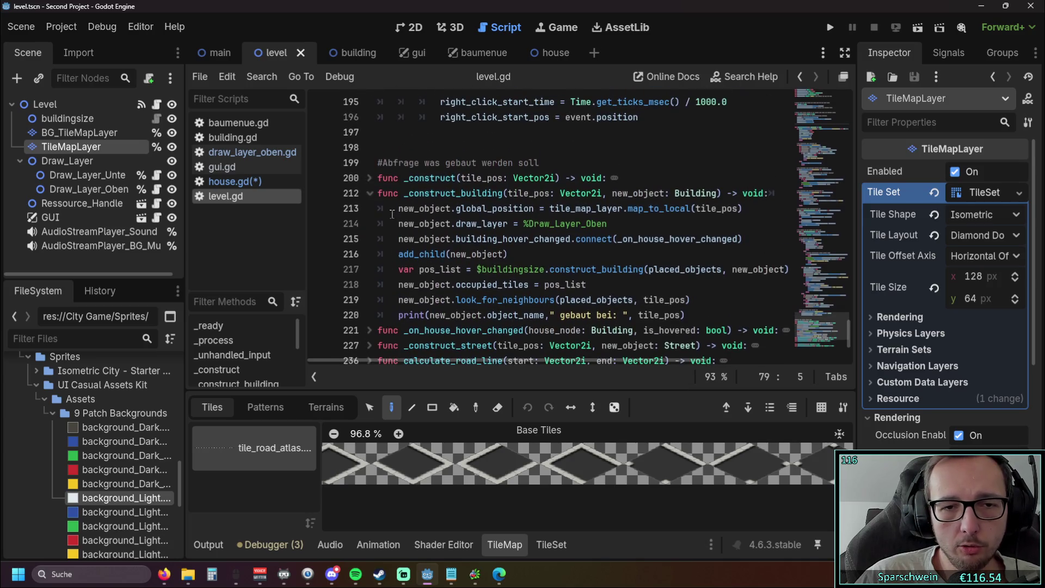
left_click(370, 195)
scroll(370, 196, "up", 1)
left_click(562, 331)
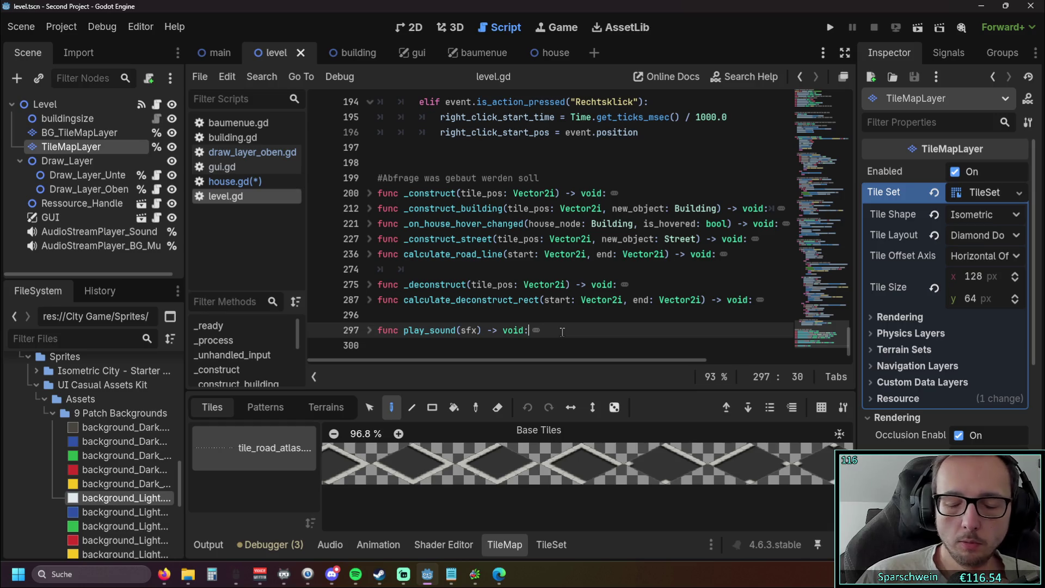
key("Return")
key("Return")
Below play_sound, write a new void function show_hoverinfo_from_building() with a pass body.
key("BackSpace")
key("BackSpace")
key("BackSpace")
key("BackSpace")
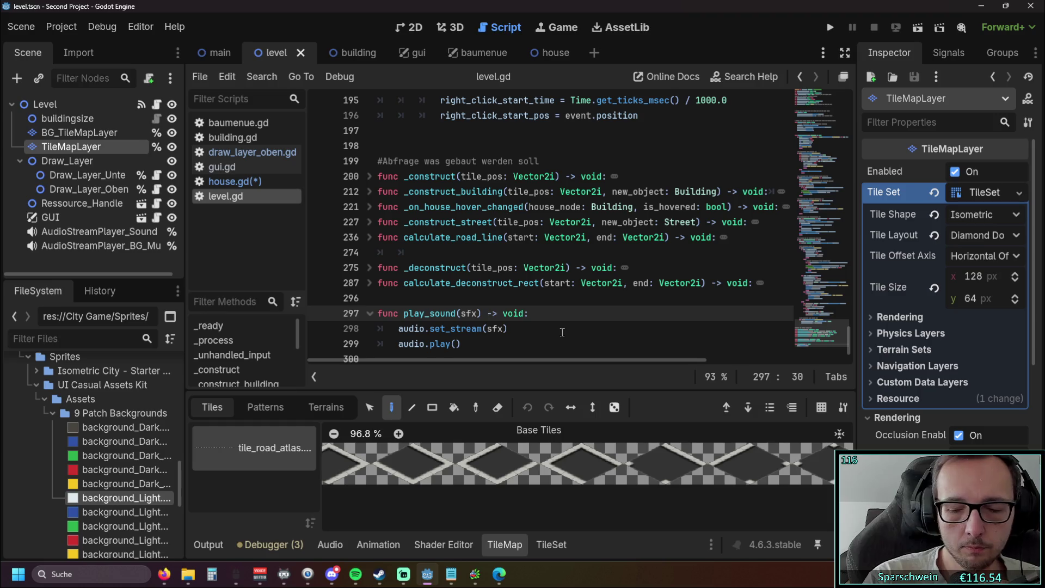
left_click(370, 314)
key("Return")
key("Return")
key("BackSpace")
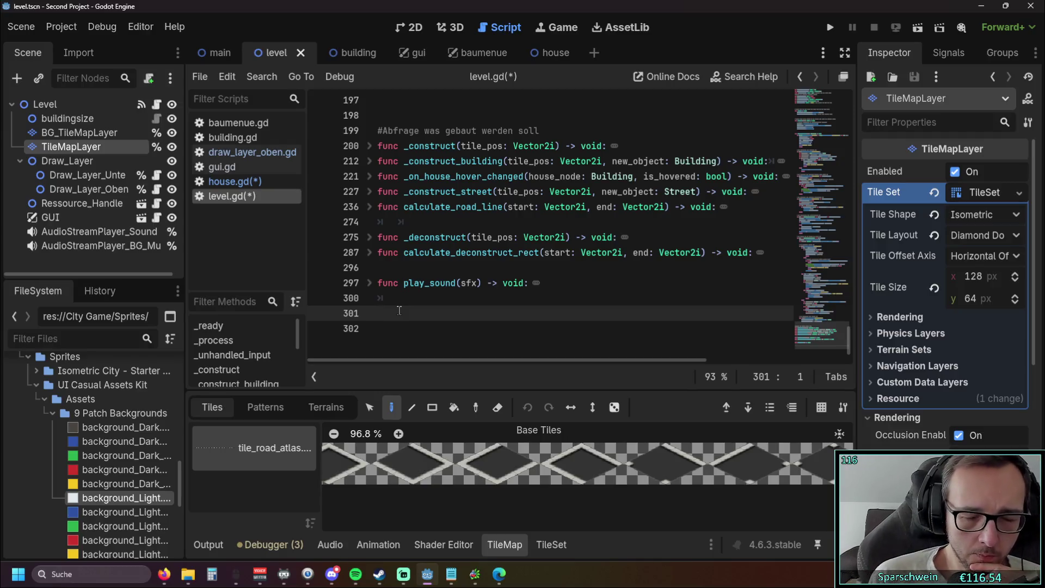
type("func")
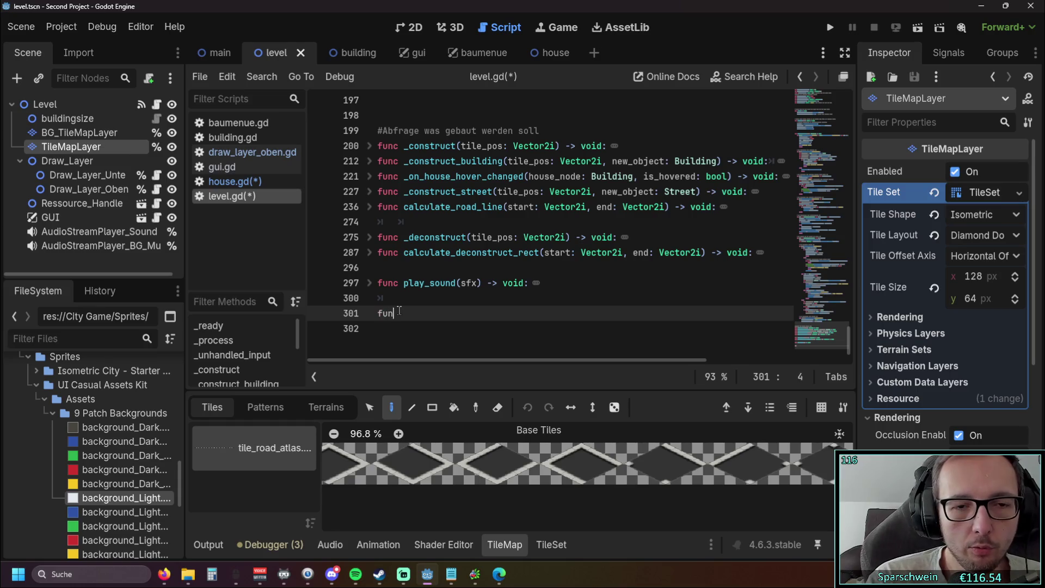
scroll(399, 310, "up", 1)
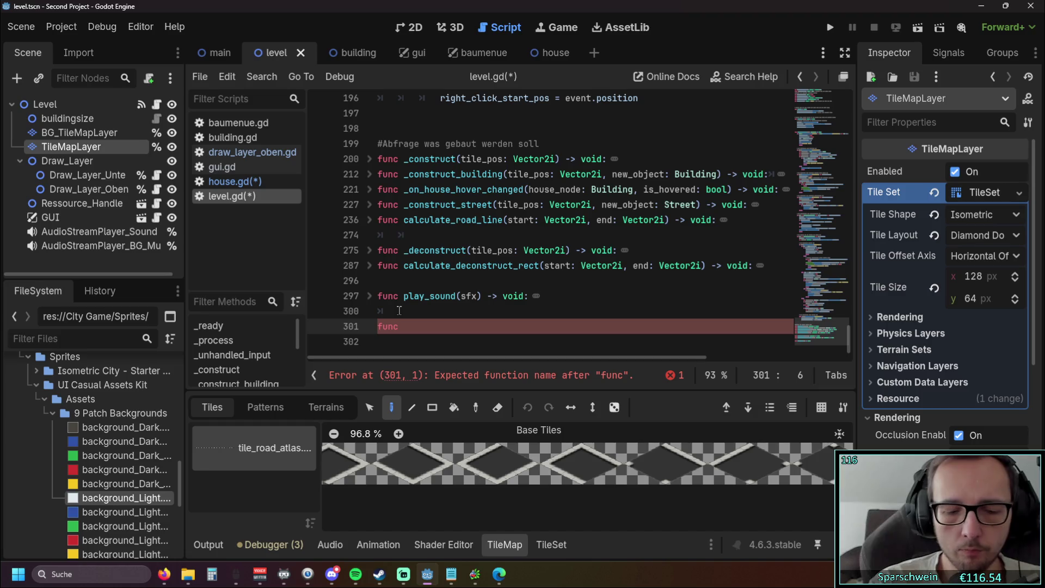
type("show ho")
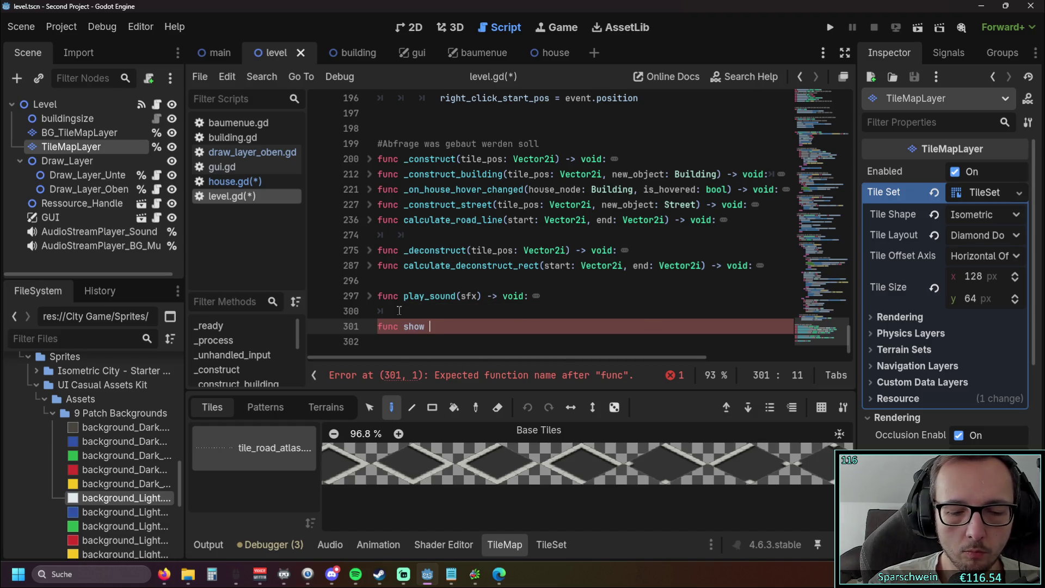
key("BackSpace")
key("BackSpace")
key("BackSpace")
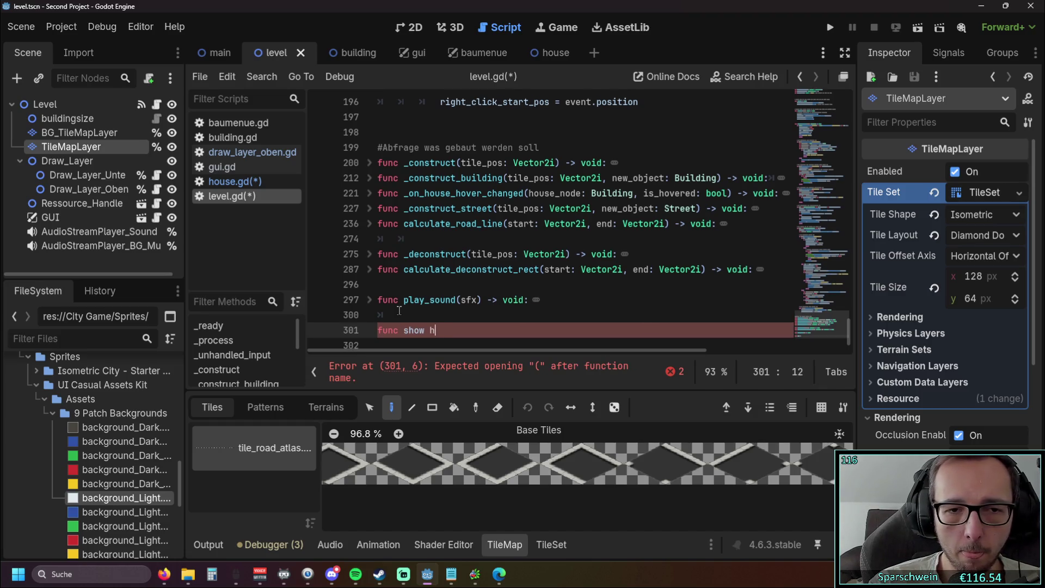
type("_hov")
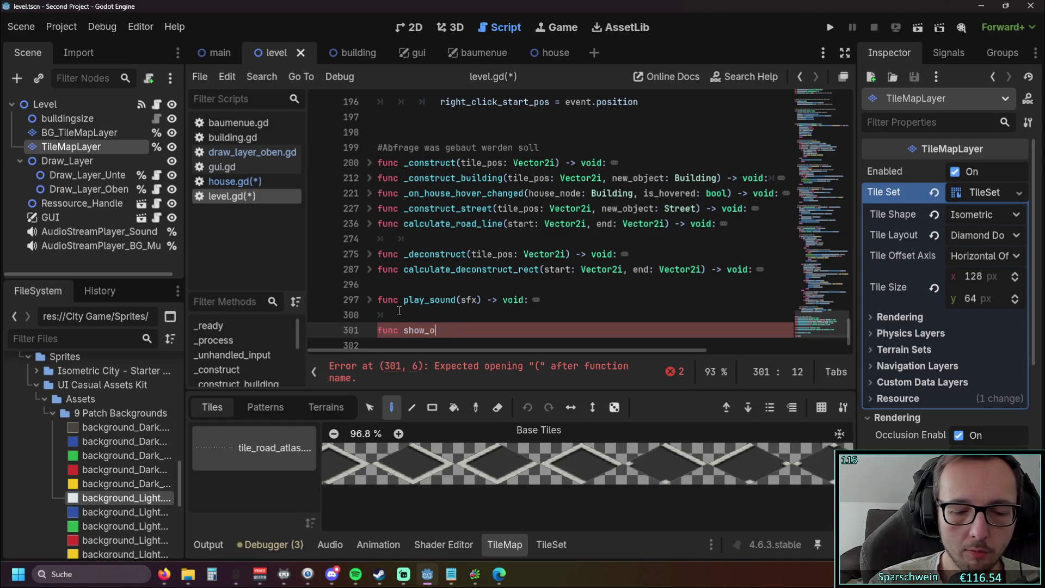
type("erinfo_from_building() ->")
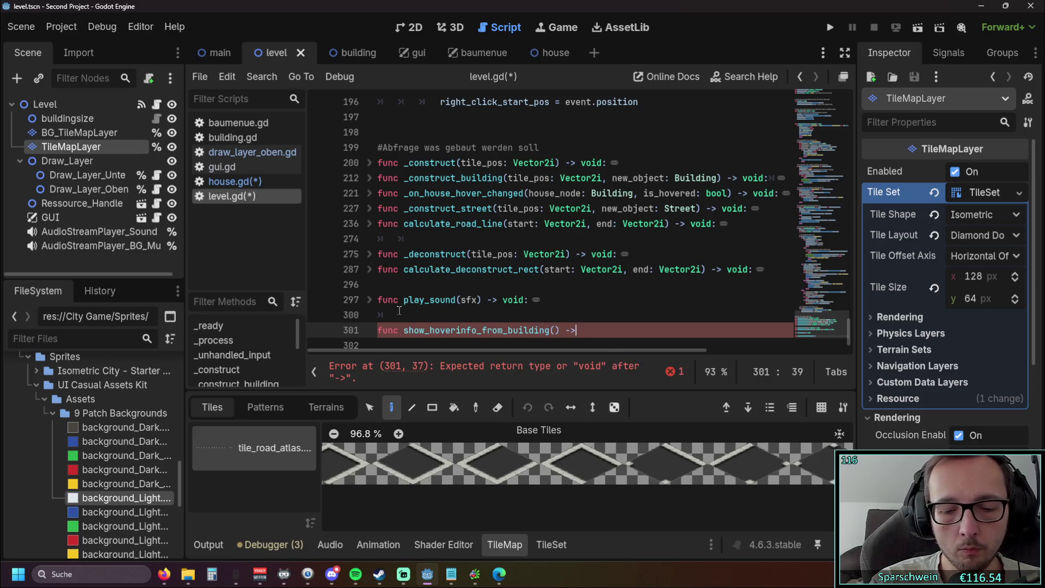
type(" void:")
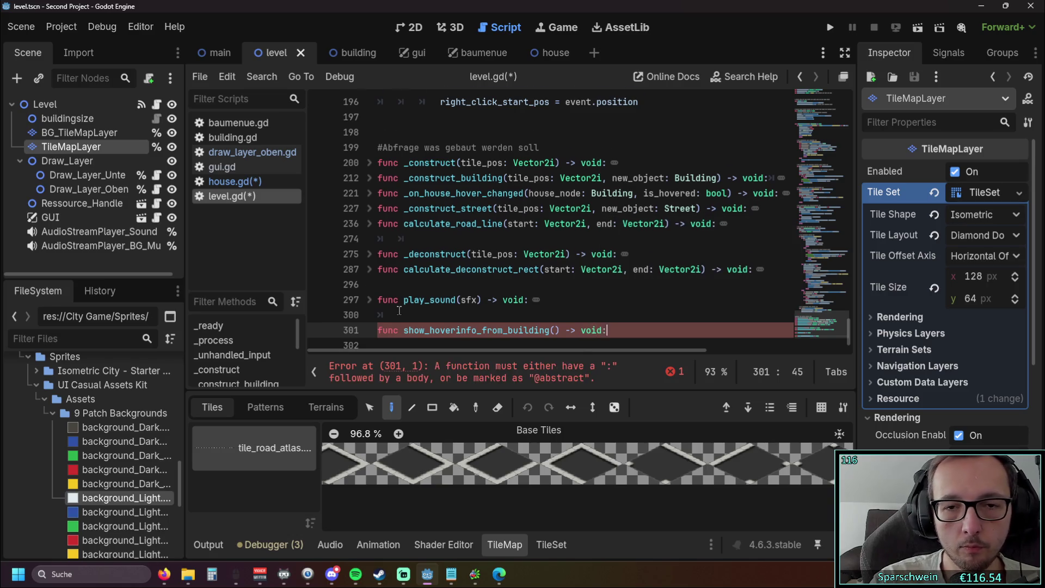
key("Return")
type("pass")
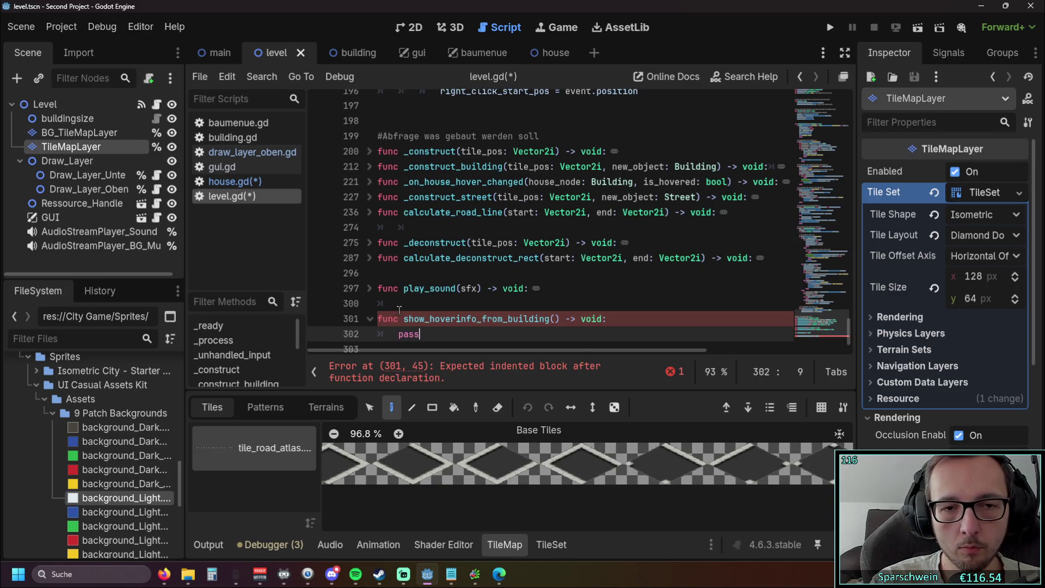
Rename it to show_hover_info_from_building and add empty lines in its body.
left_click(456, 314)
type("_")
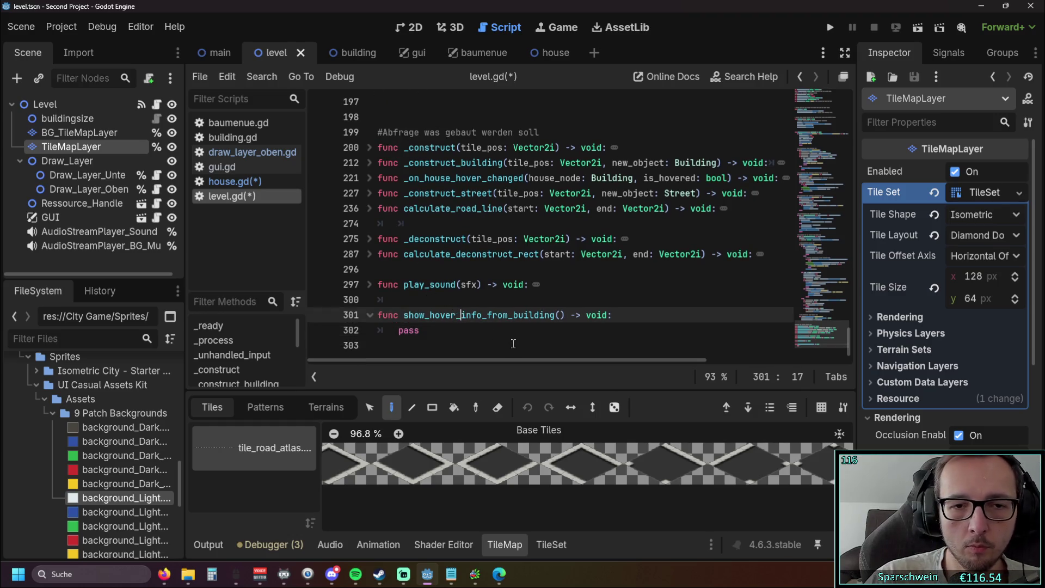
left_click(608, 314)
key("Return")
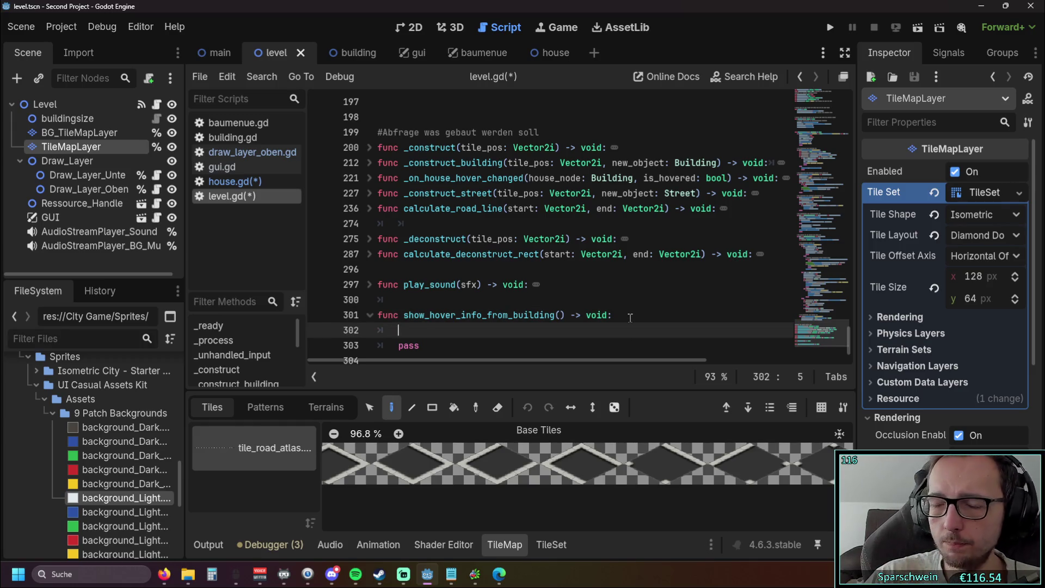
key("ctrl+Down")
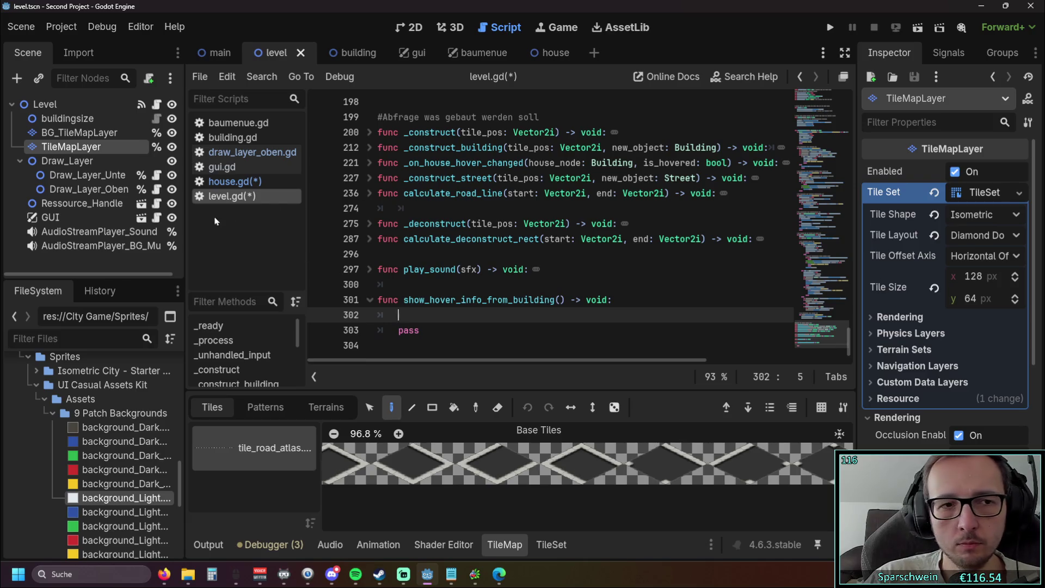
Copy house.gd's current_house lookup line and paste it into the new function.
left_click(231, 181)
scroll(568, 222, "up", 1)
left_click_drag(398, 193, 789, 195)
key("ctrl+c")
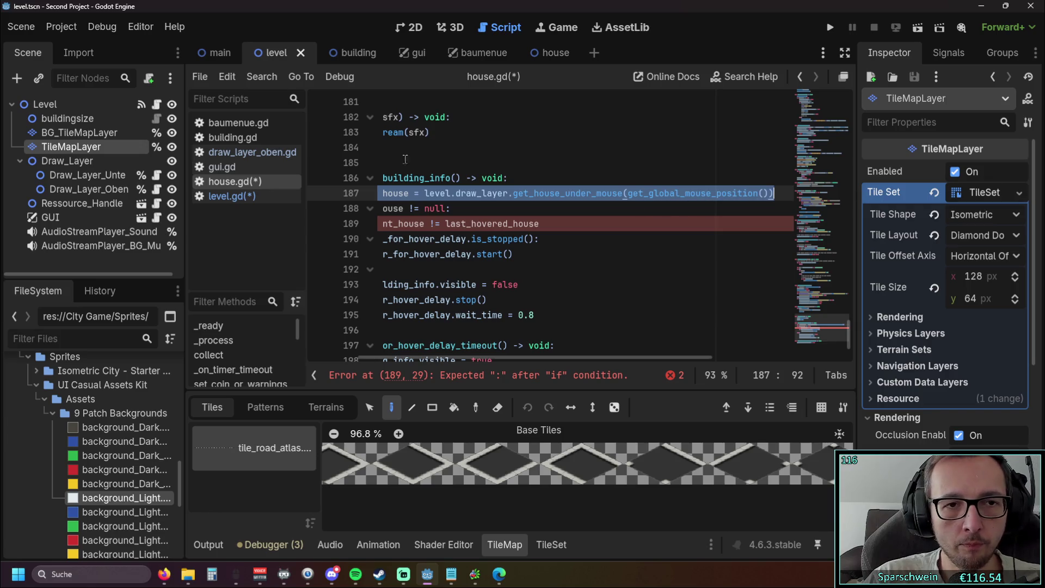
left_click(231, 196)
key("ctrl+v")
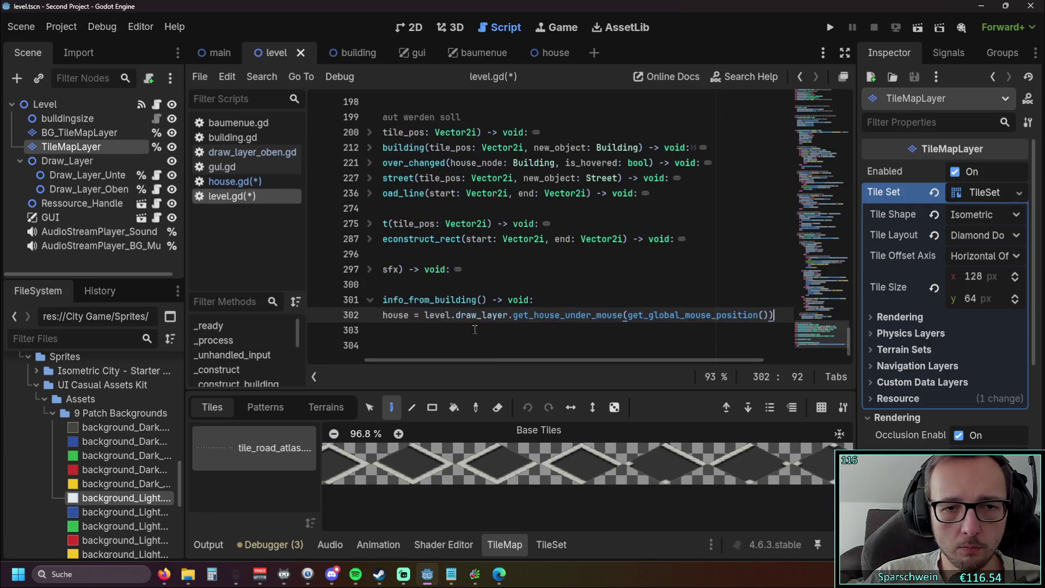
left_click_drag(465, 361, 304, 358)
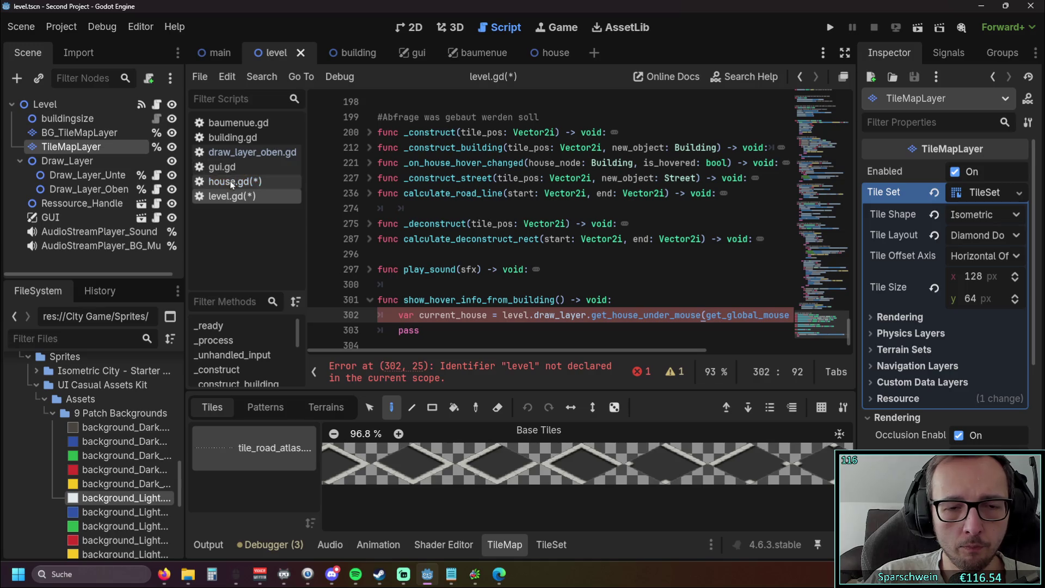
left_click(503, 328)
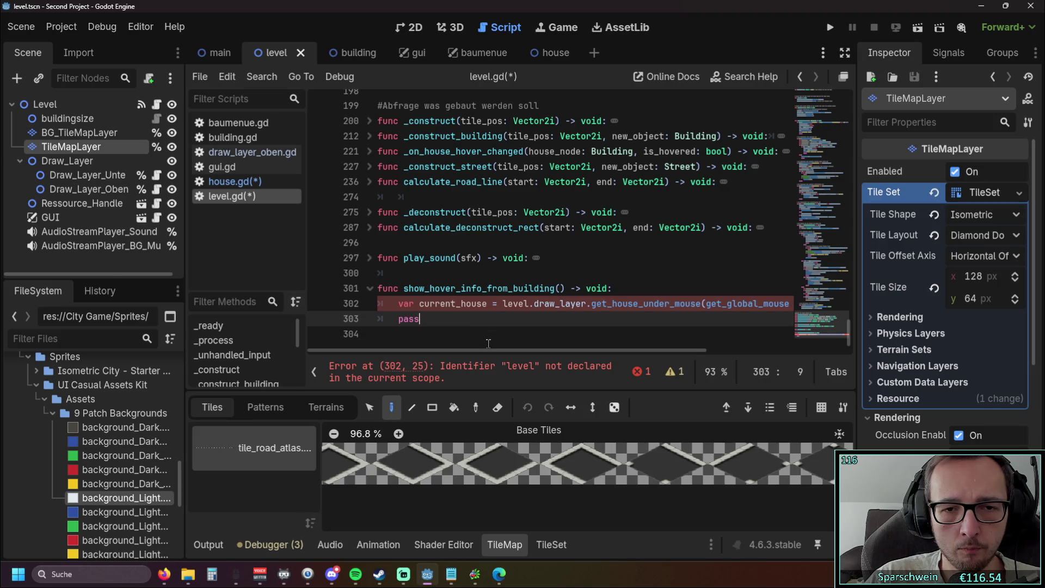
Change 'level.draw_layer' to 'draw_layer_oben' in the pasted line 302.
left_click_drag(502, 305, 533, 305)
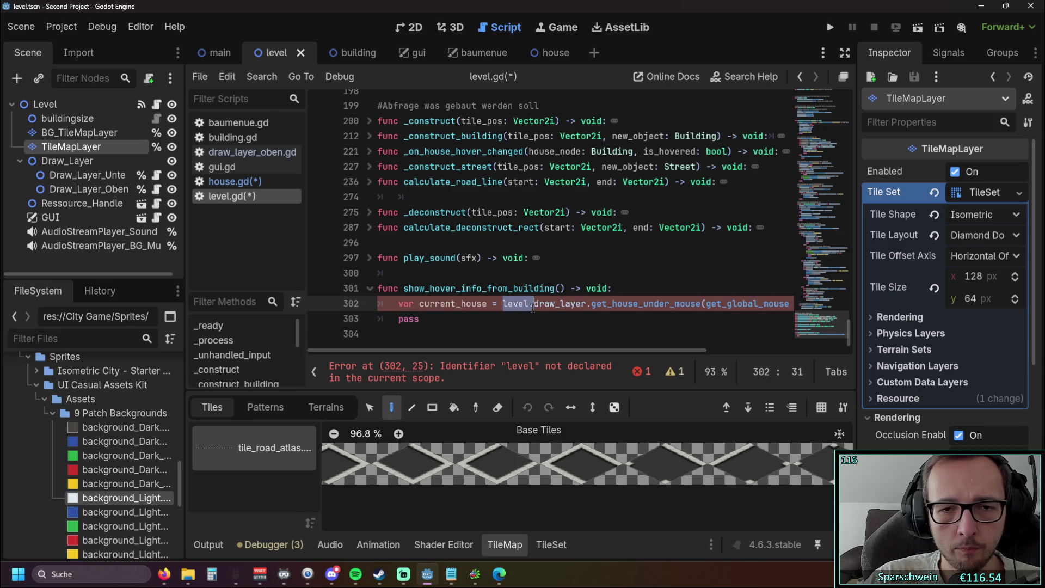
key("BackSpace")
key("ctrl+Right")
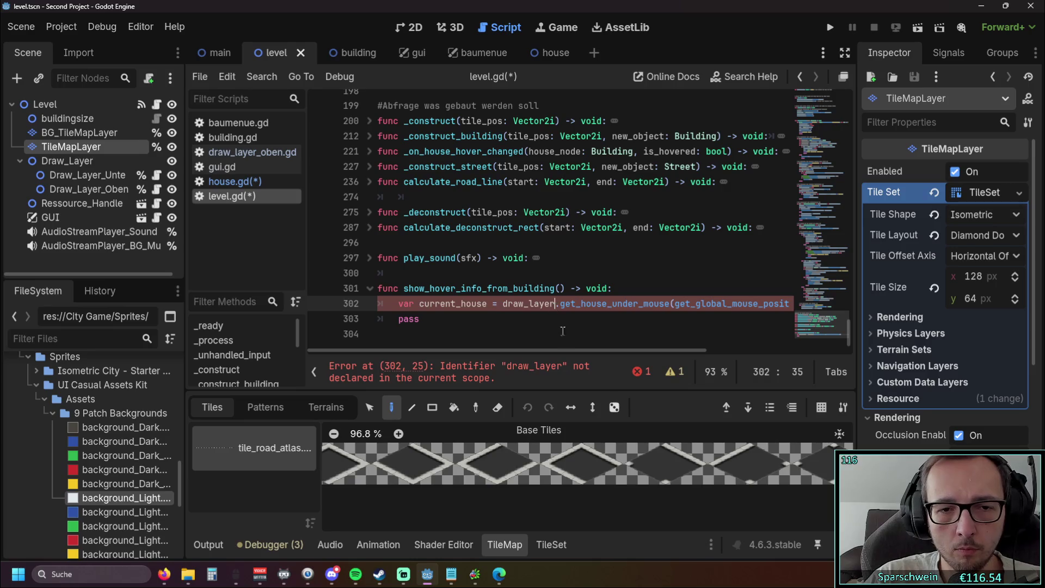
type("_oben")
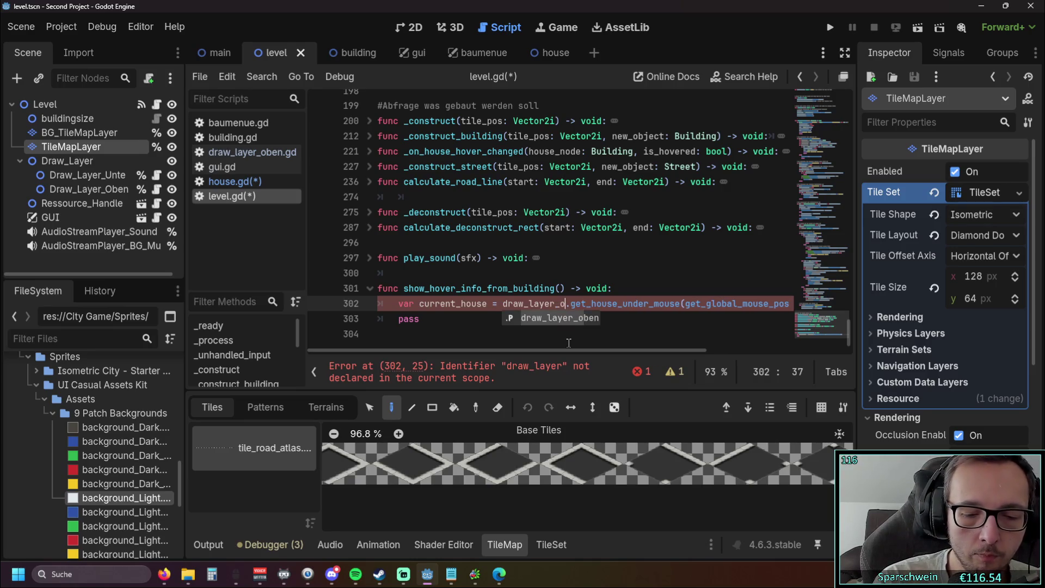
left_click(506, 333)
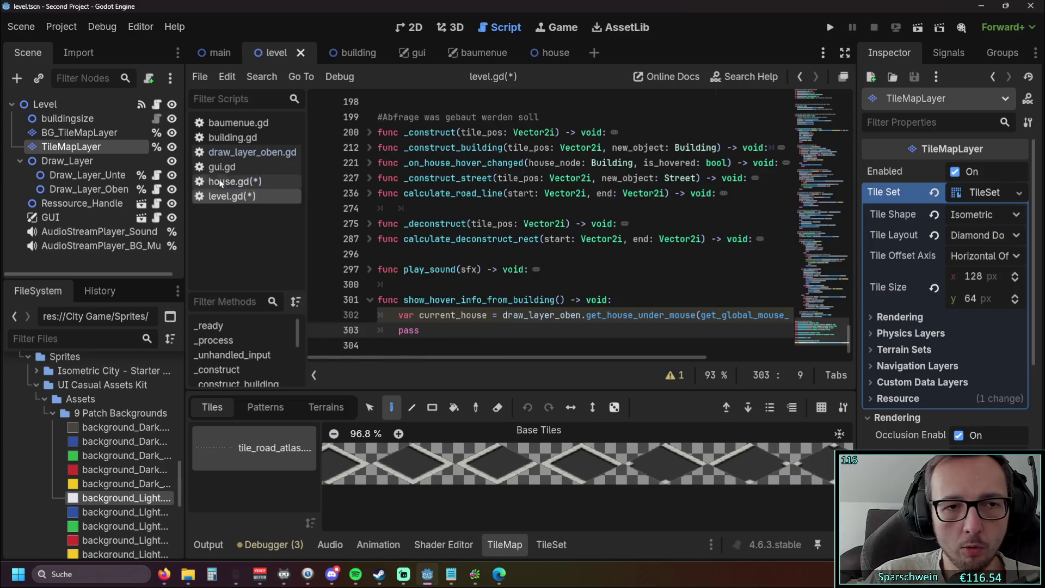
Select house.gd's null check and timer lines 188–191 for reference.
left_click(234, 182)
left_click_drag(485, 356, 381, 357)
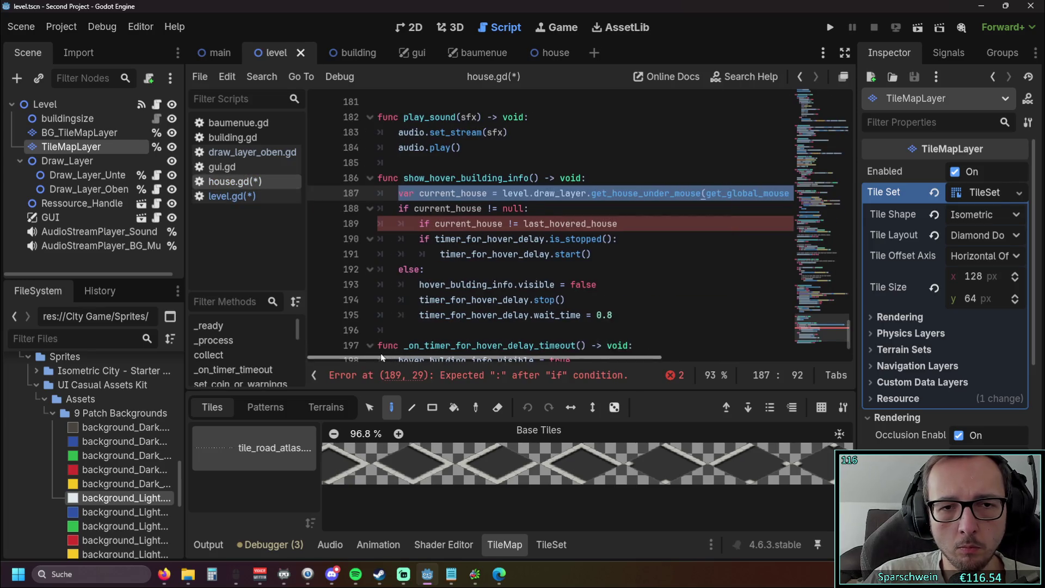
left_click(545, 269)
scroll(571, 245, "down", 1)
left_click_drag(610, 212, 349, 170)
key("ctrl+c")
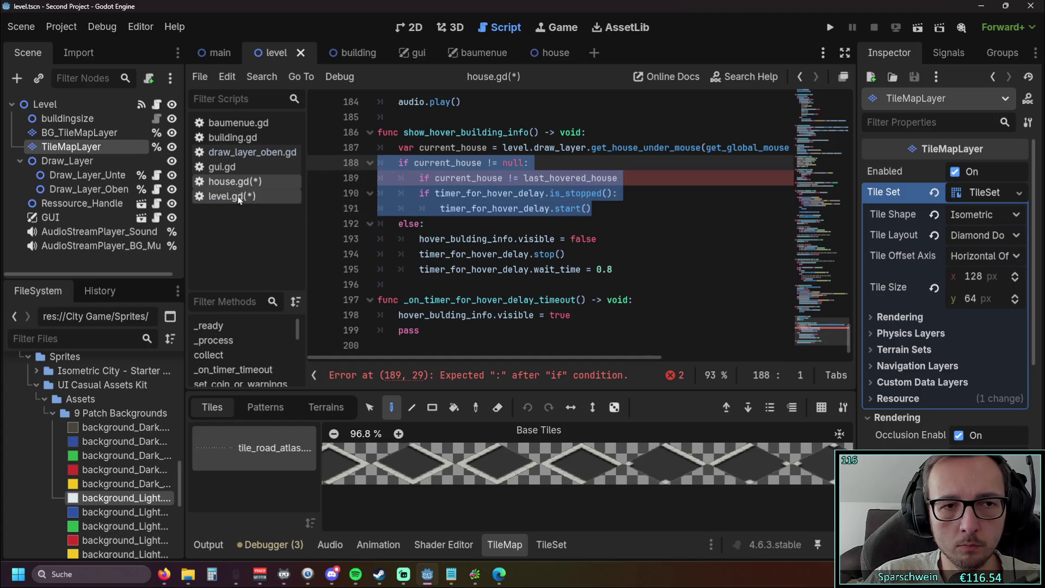
left_click(226, 196)
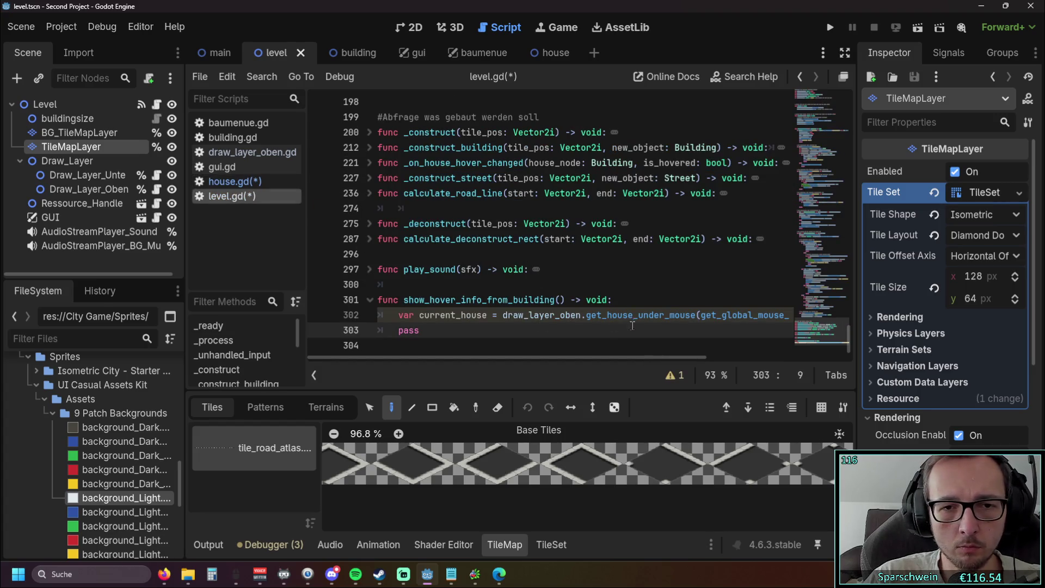
Paste the house.gd hover checks after line 302 in level.gd and fix indentation.
left_click_drag(459, 357, 596, 357)
left_click(676, 322)
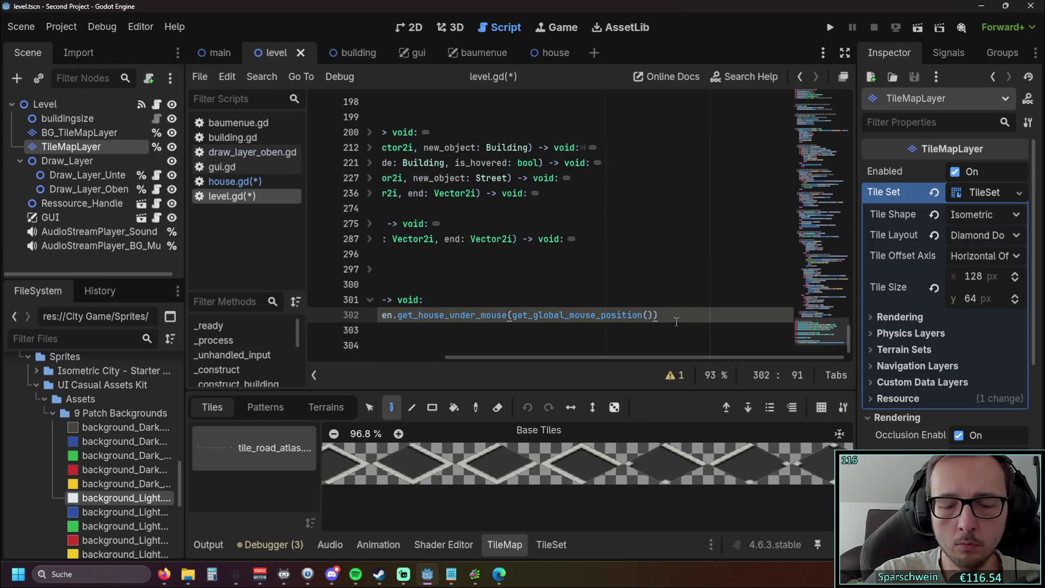
key("Return")
key("ctrl+v")
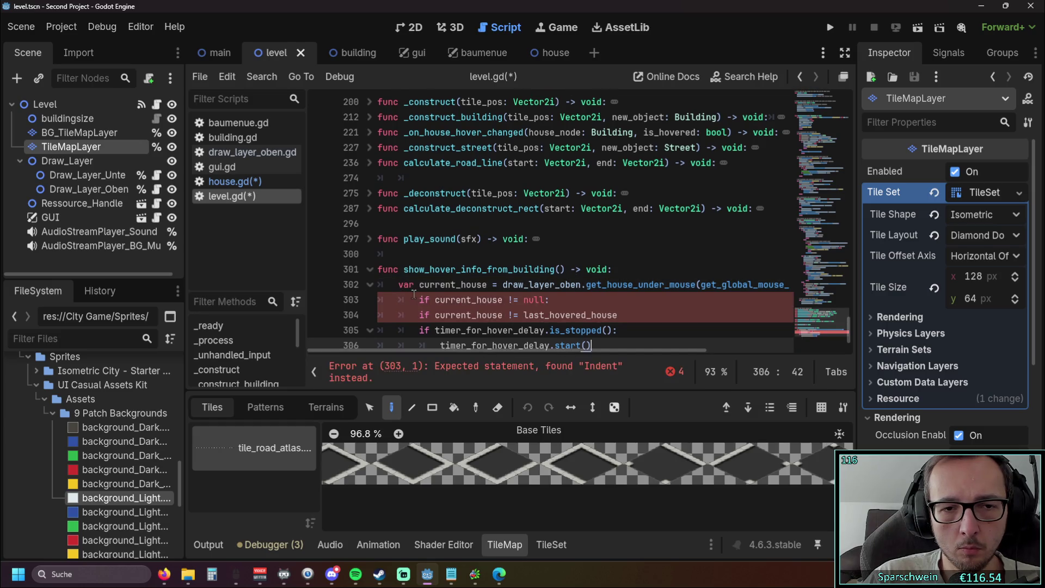
left_click(419, 300)
scroll(490, 272, "down", 1)
key("BackSpace")
Add the missing colon after the last_hovered_house check and open an indented block.
left_click(418, 288)
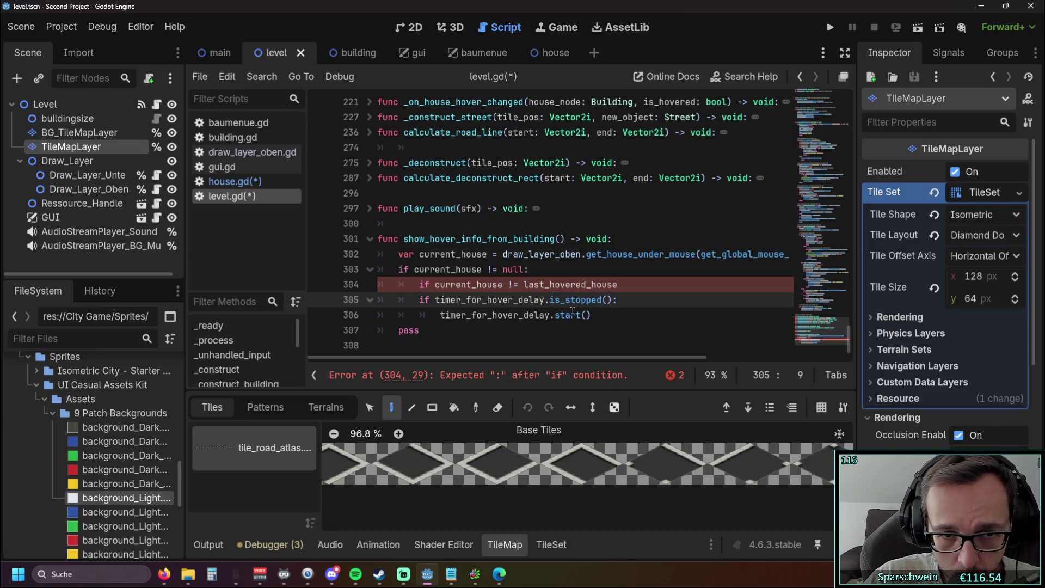
left_click(635, 289)
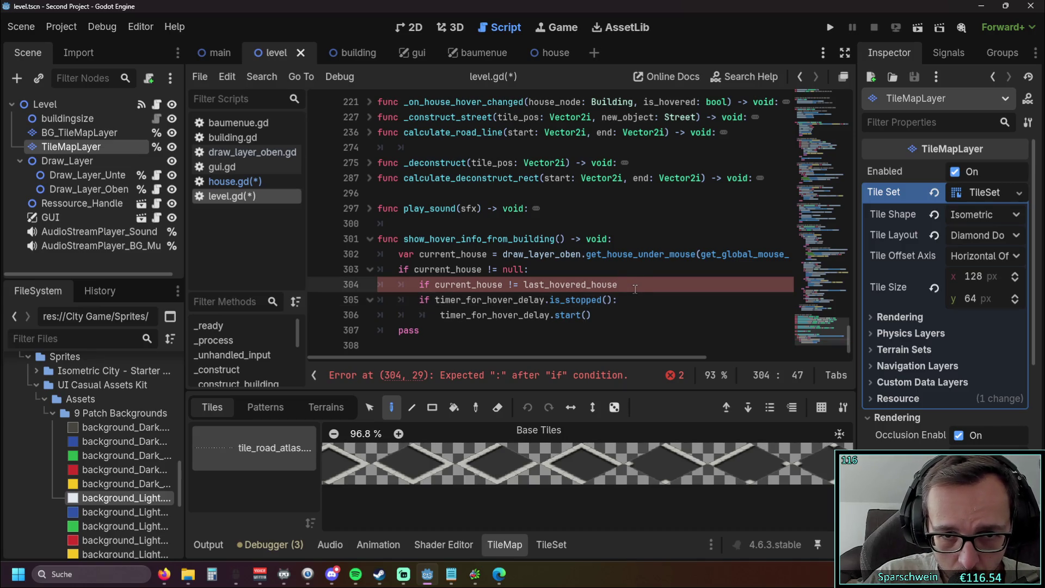
type(":")
key("Return")
scroll(635, 290, "down", 1)
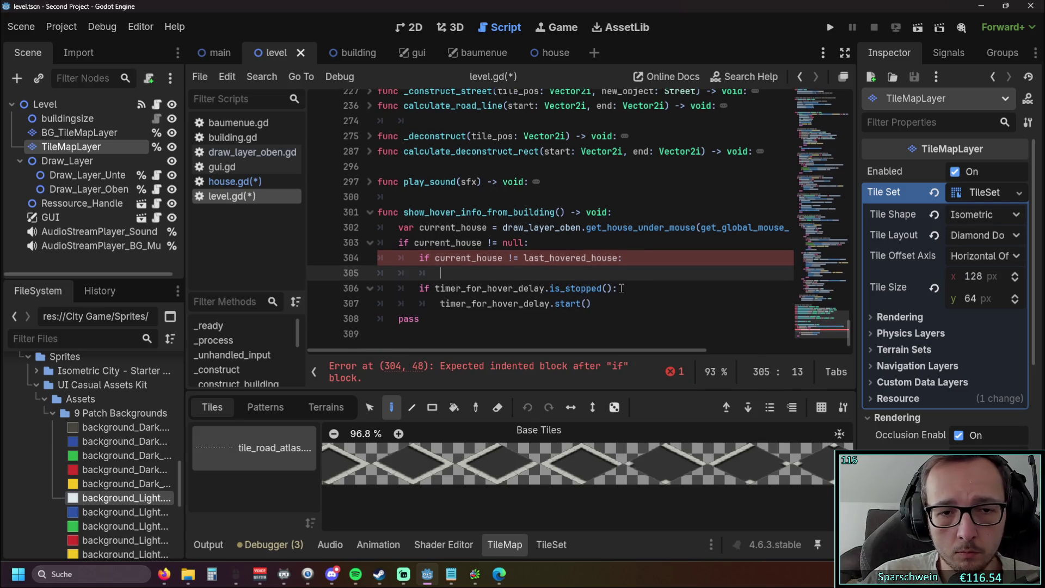
Compare with house.gd's hover code, then select the show_hover_info_from_building name in level.gd.
left_click(235, 181)
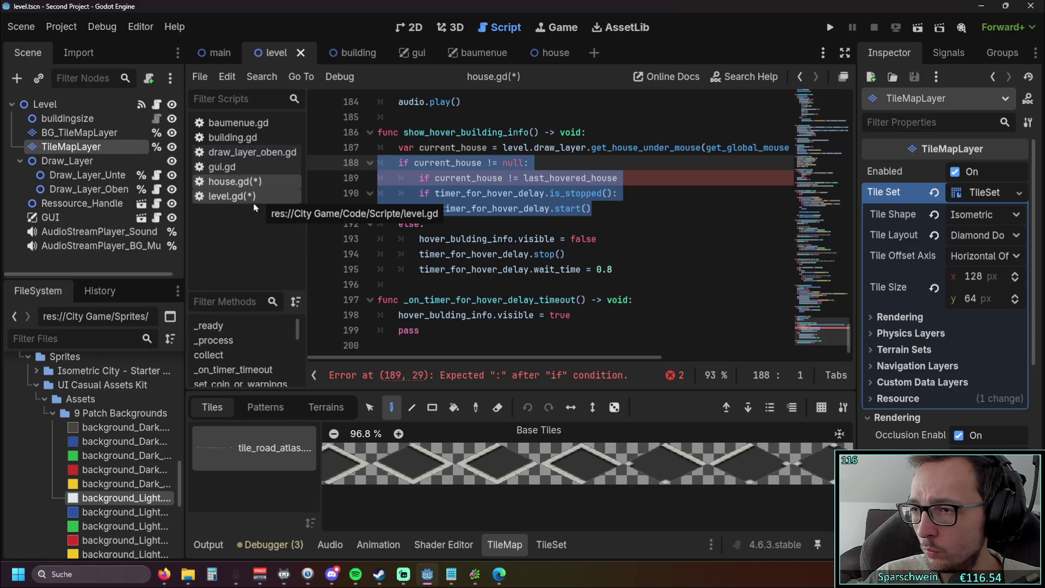
left_click(240, 196)
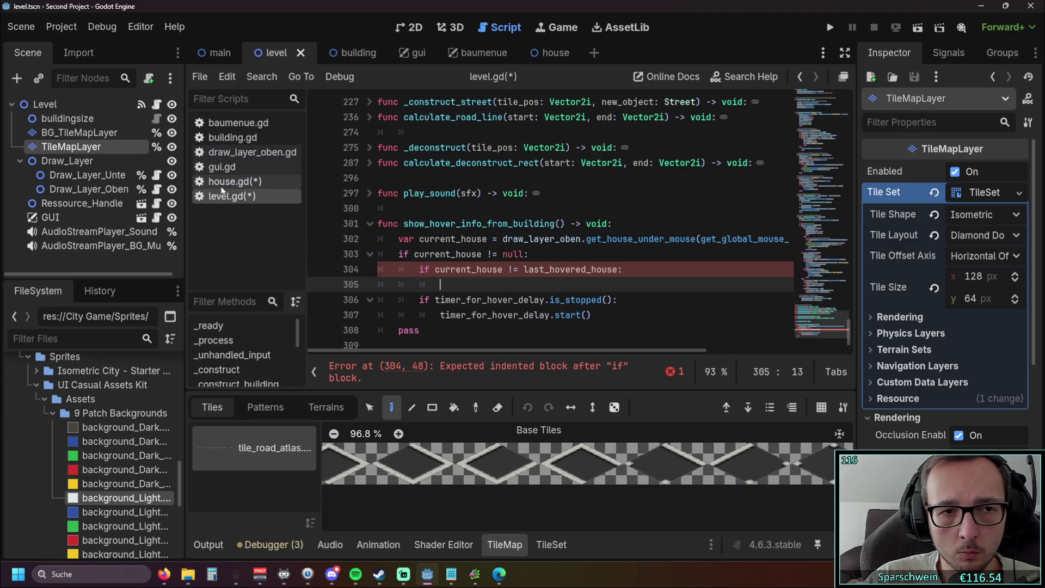
left_click(231, 182)
left_click(532, 209)
left_click(231, 195)
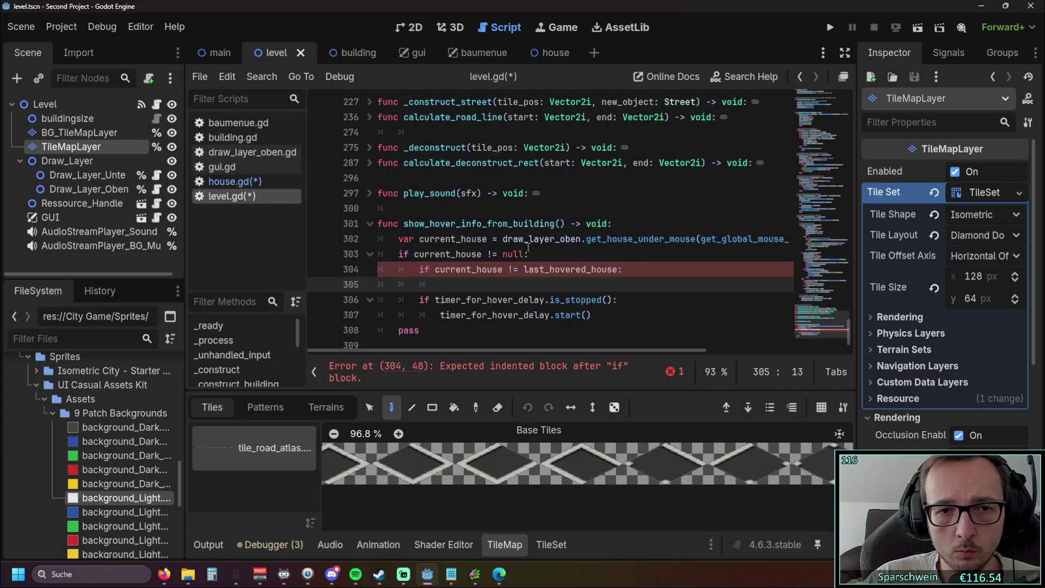
double_click(406, 223)
key("ctrl+c")
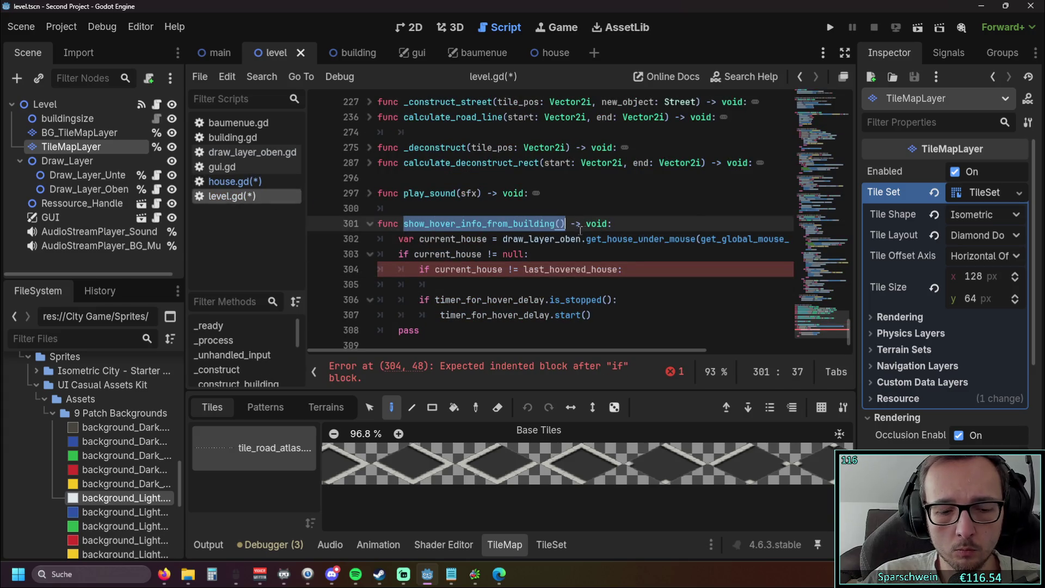
Add a show_hover_info_from_building() call at the end of _process, then return to house.gd.
key("Up")
mouse_move(847, 343)
left_mouse_down()
mouse_move(851, 142)
mouse_move(856, 184)
left_mouse_up()
left_click(574, 310)
key("ctrl+v")
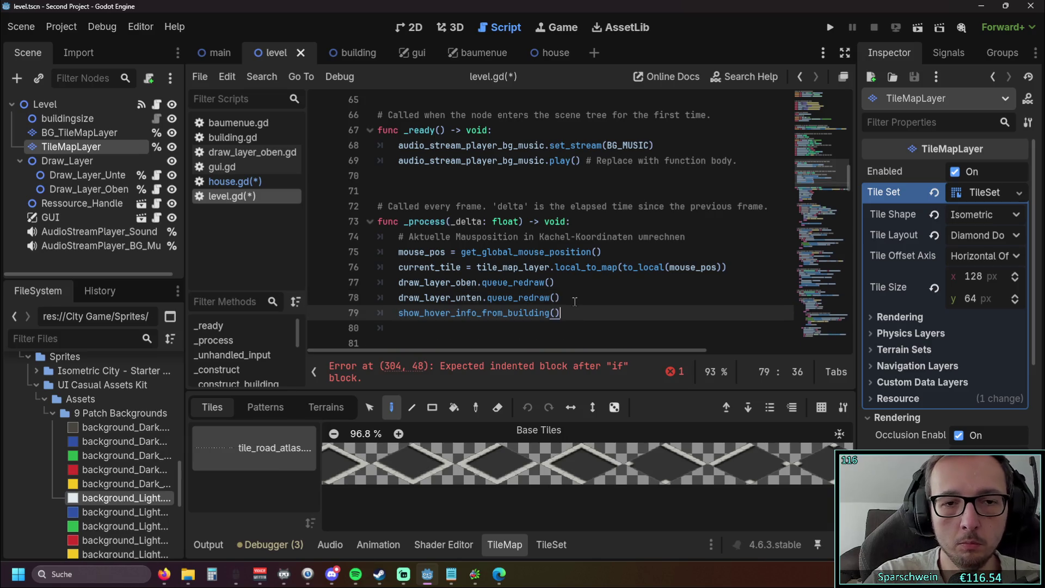
left_click_drag(849, 180, 857, 355)
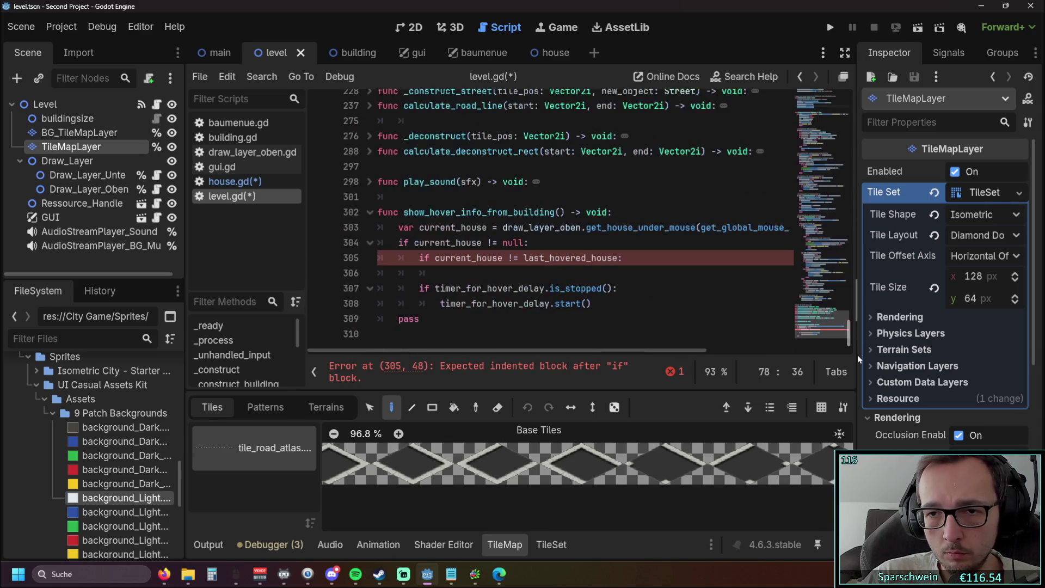
left_click(592, 275)
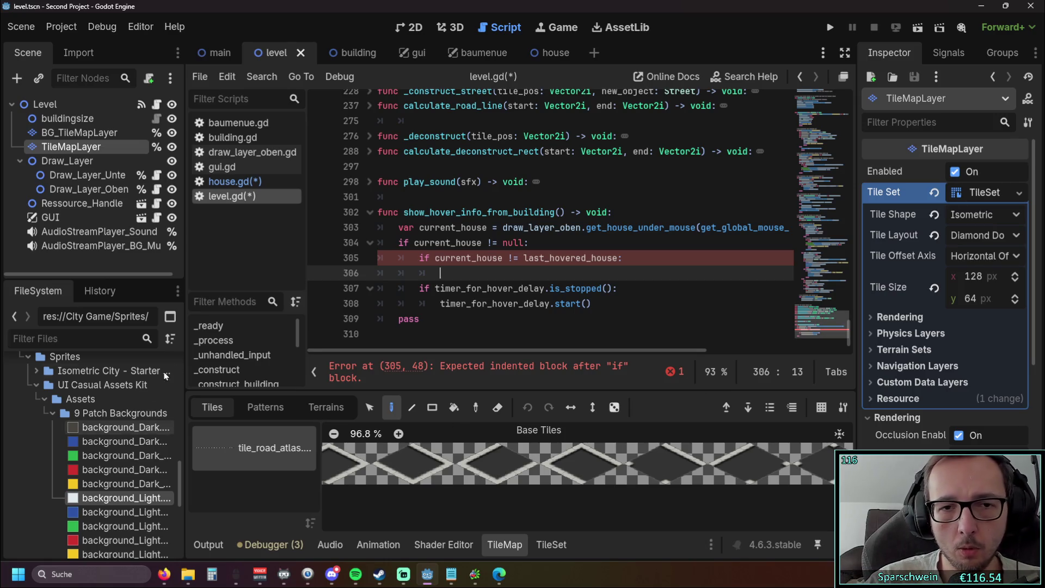
left_click(448, 319)
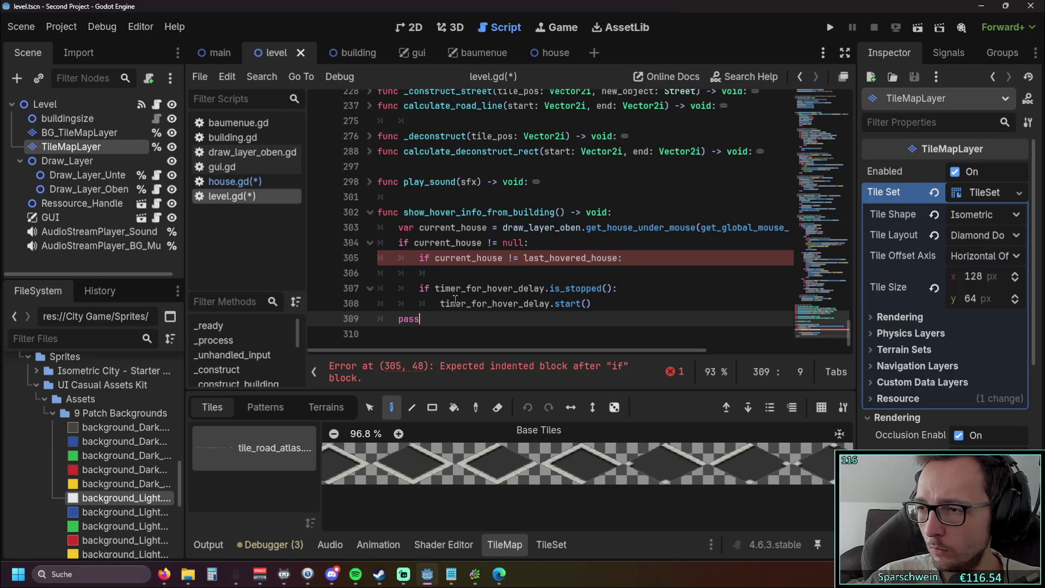
left_click(262, 183)
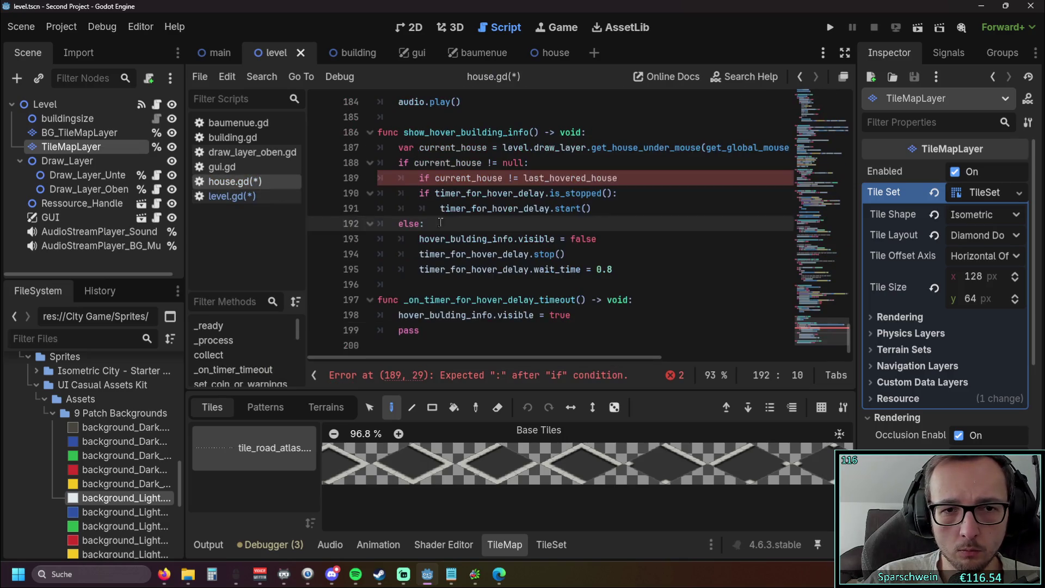
In level.gd, add 'last_hovered_house = current_house' on line 306 of the new hover function.
left_click(264, 197)
scroll(491, 228, "down", 1)
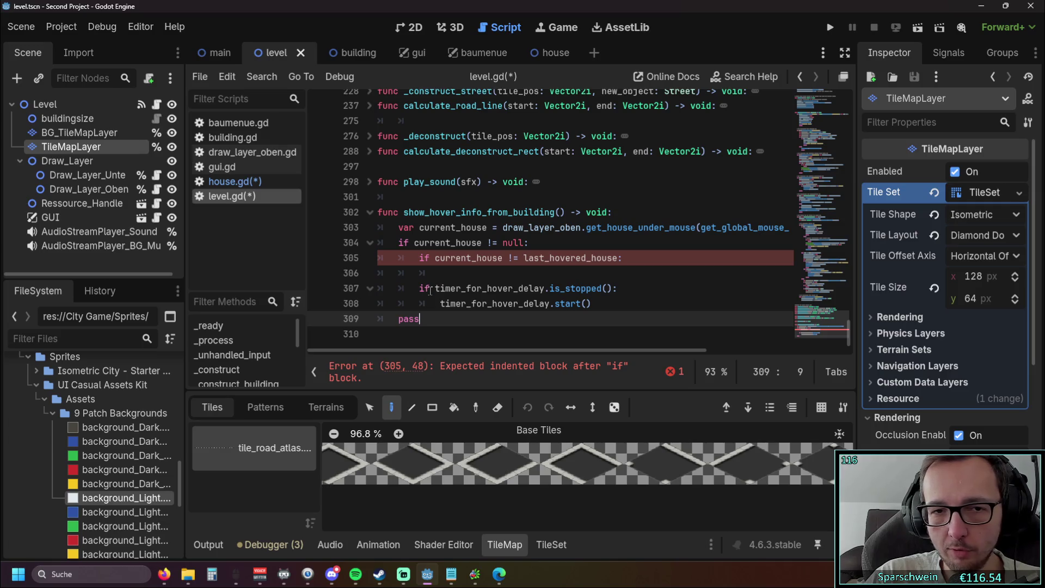
left_click(499, 255)
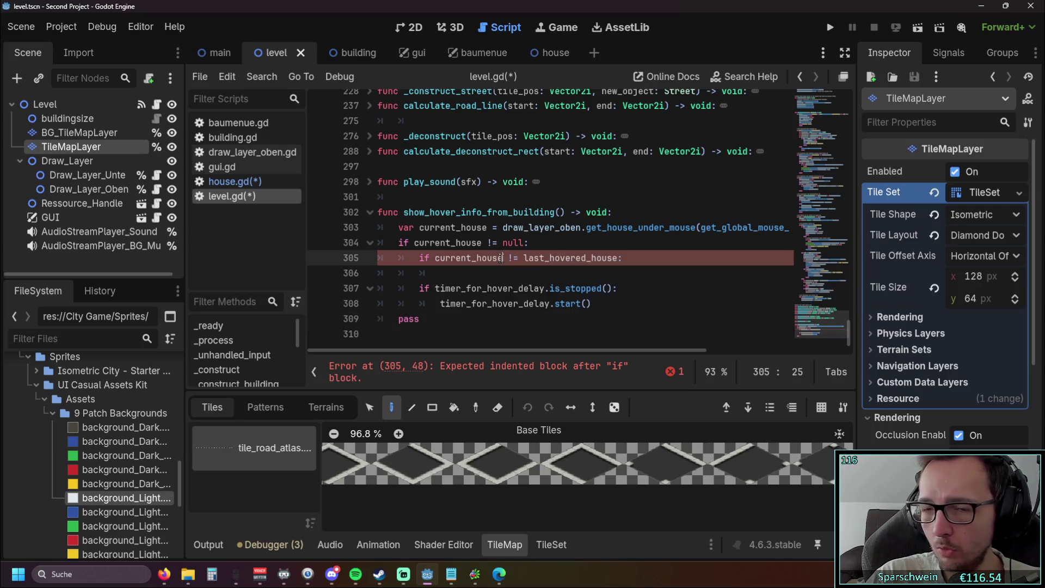
left_click(447, 272)
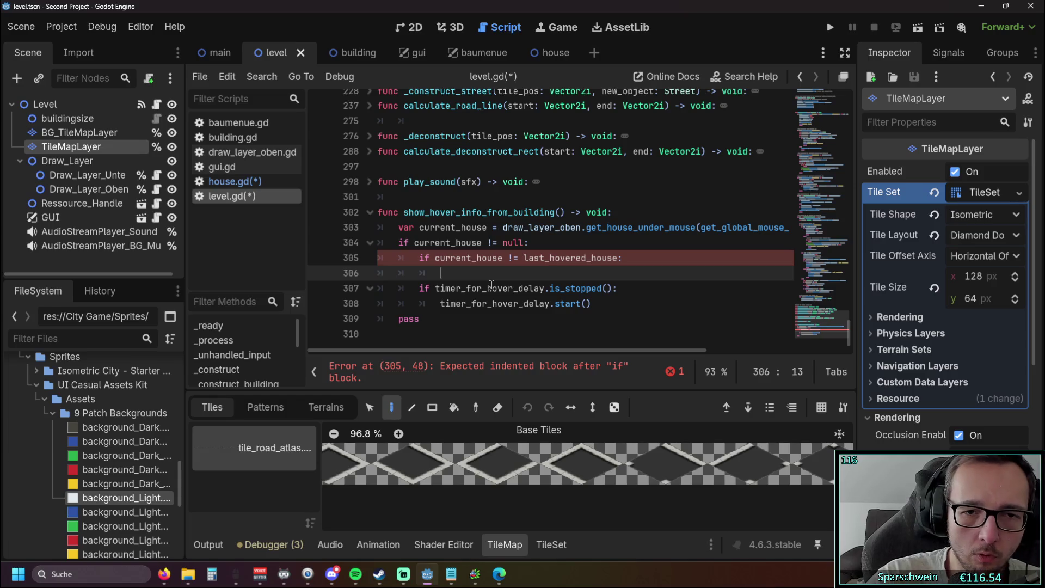
type("la")
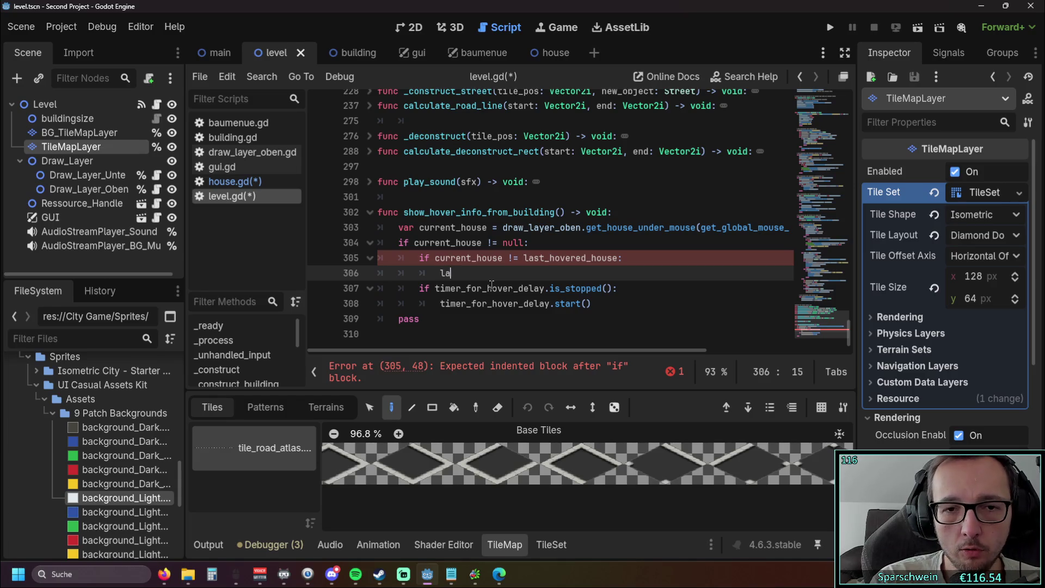
type("st")
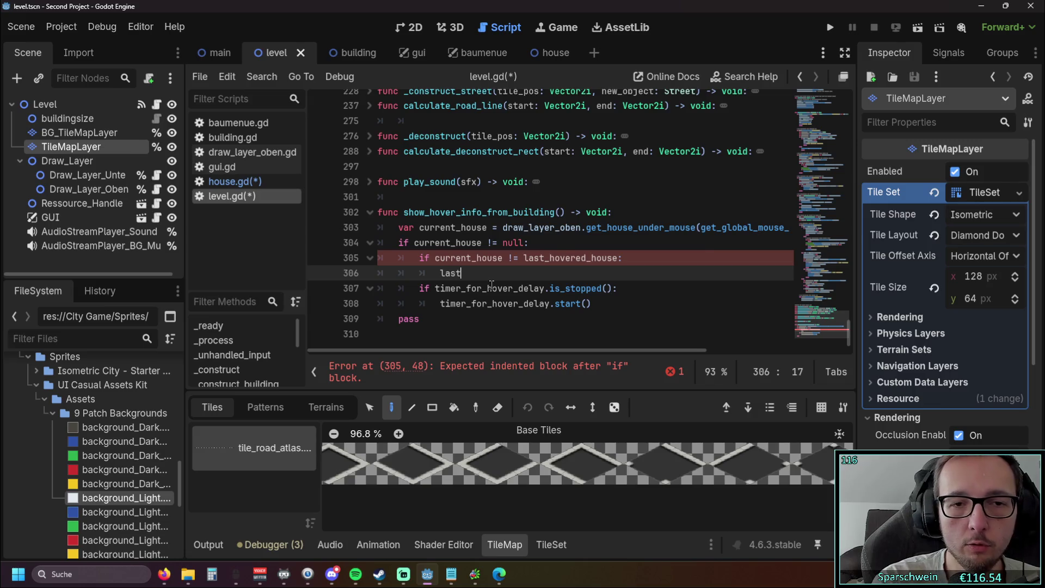
type("_ho")
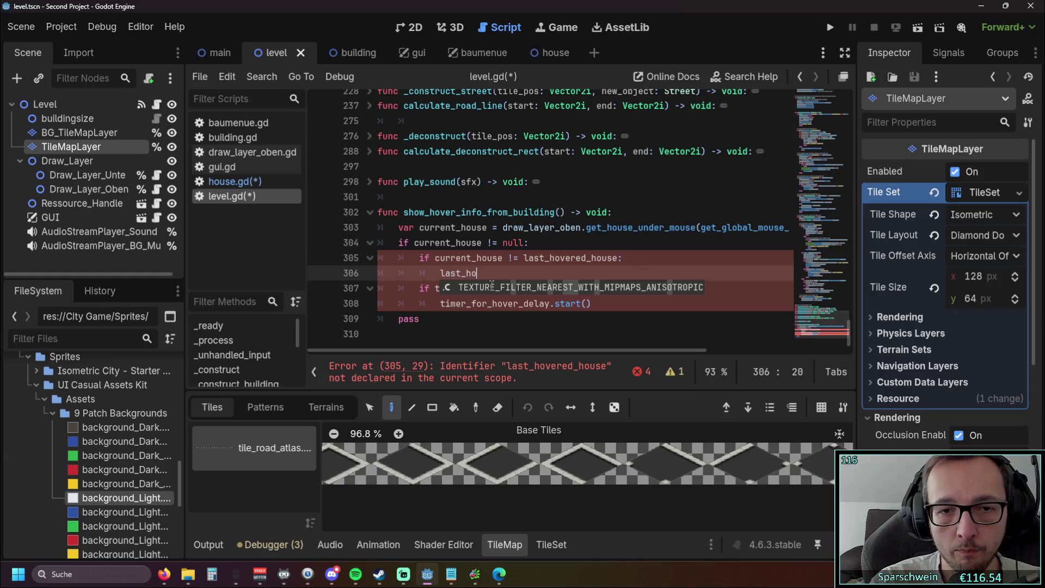
type("vered_j")
key("BackSpace")
type("house")
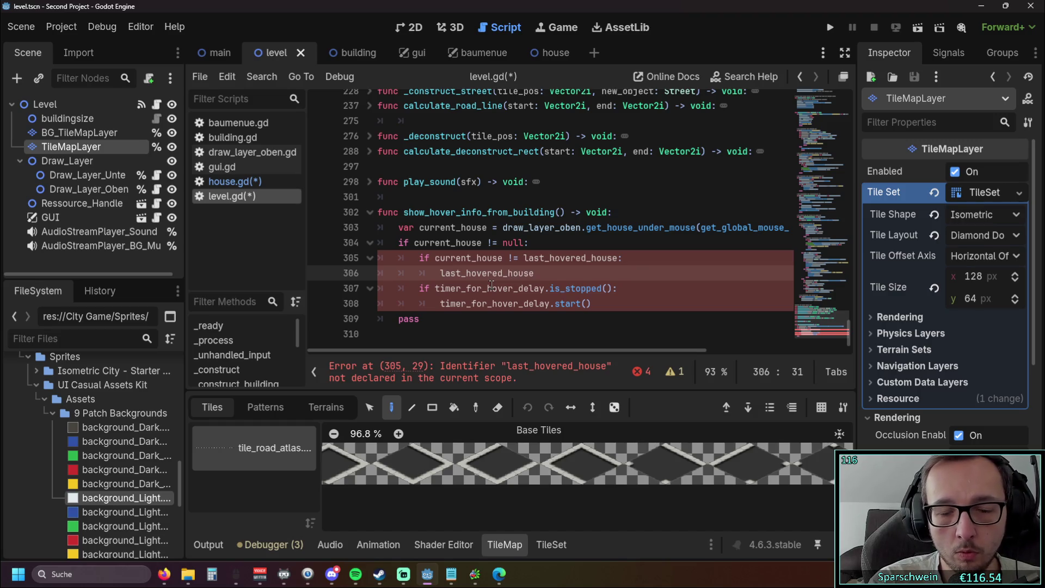
type(" = ")
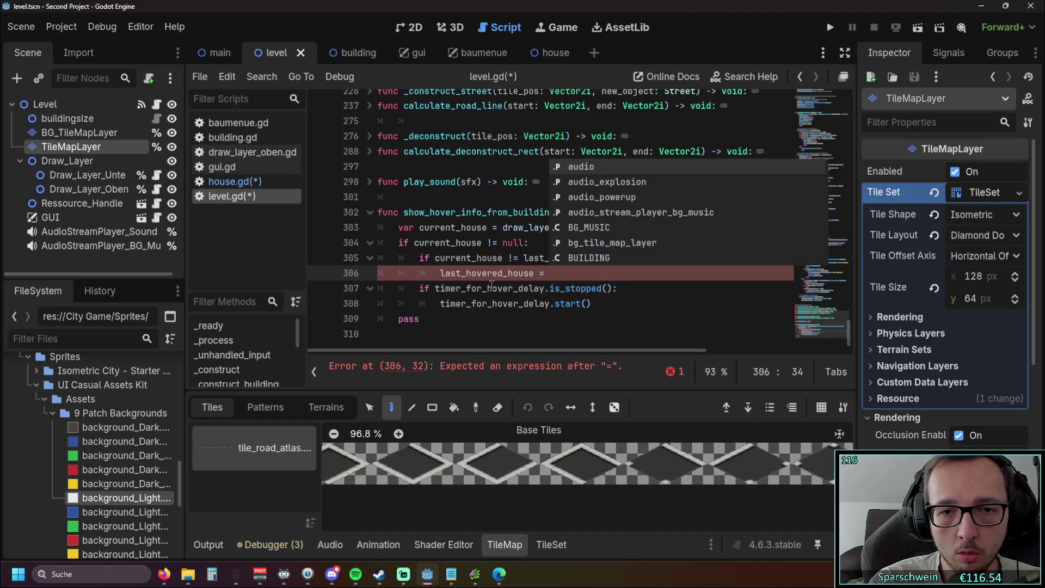
type("curr")
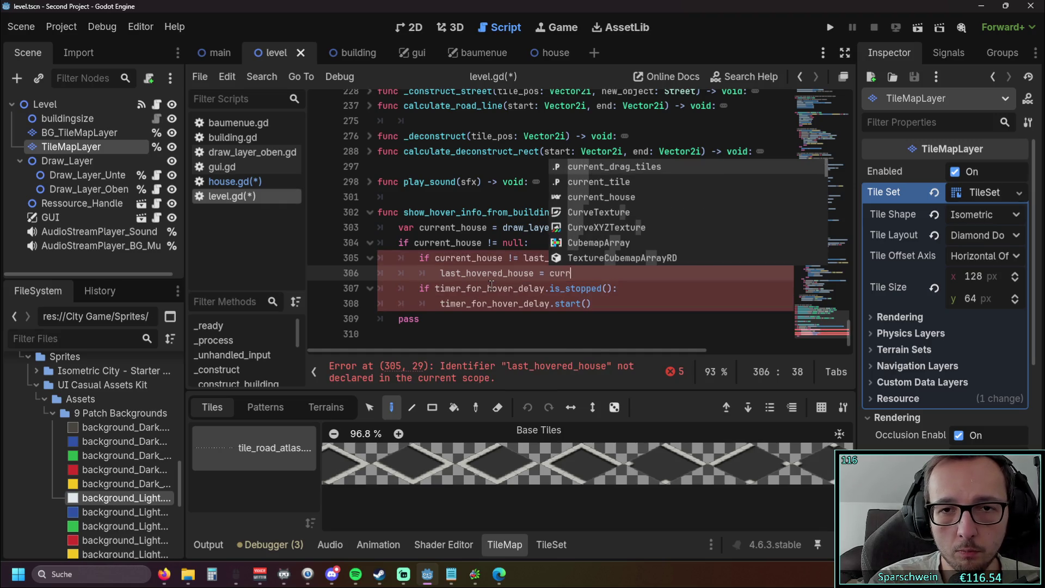
key("Down")
key("Down")
key("Return")
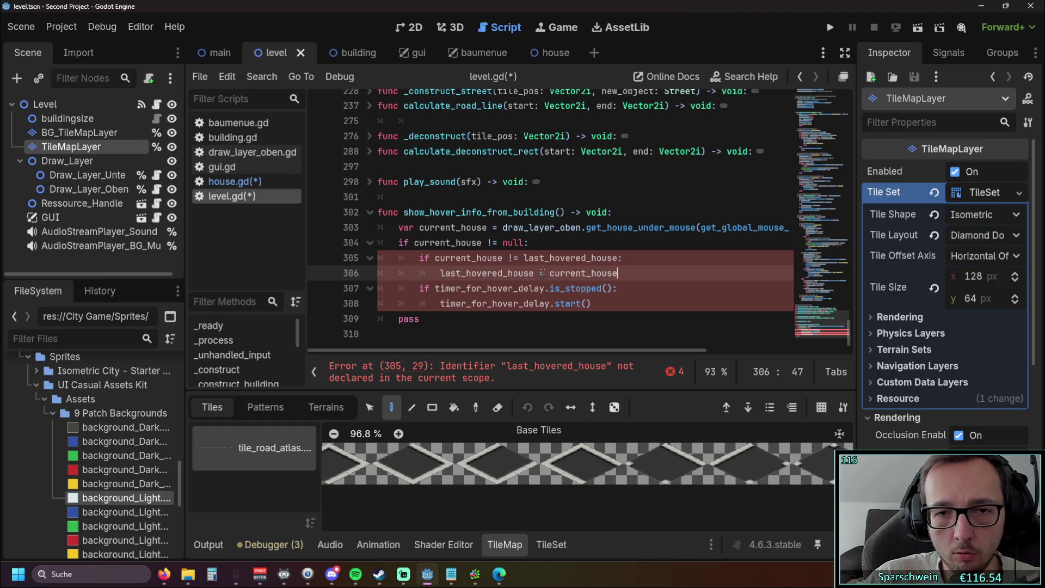
Inspect the undeclared last_hovered_house reference and scroll up to the function's start.
double_click(527, 258)
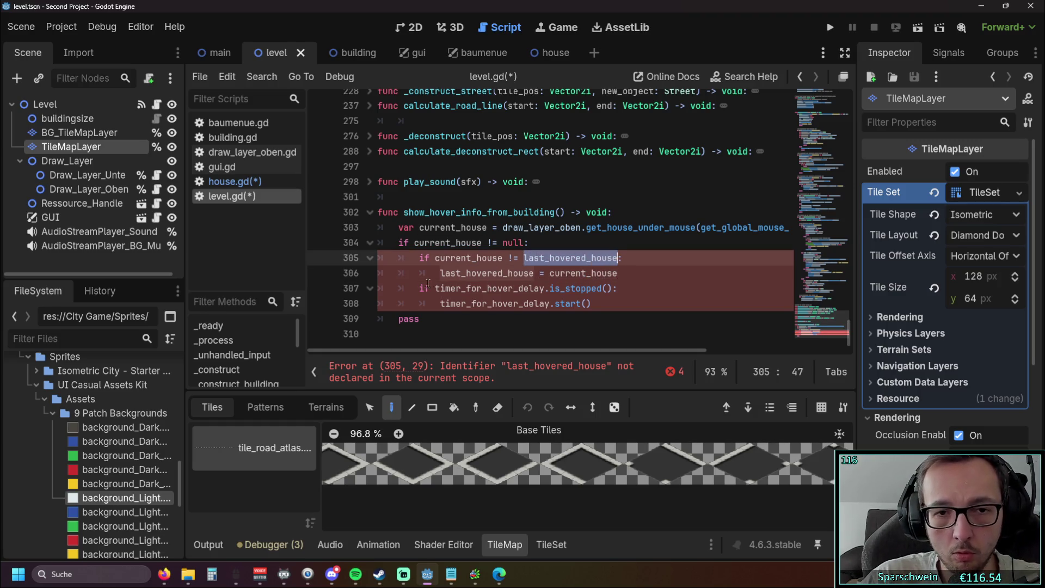
left_click(637, 249)
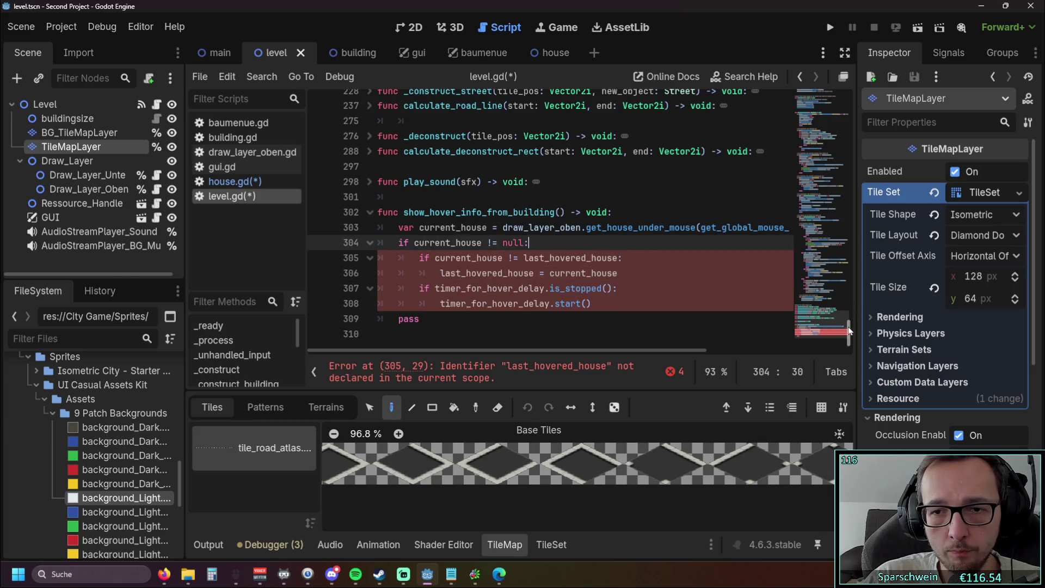
scroll(850, 329, "up", 15)
mouse_move(869, 163)
left_mouse_down()
mouse_move(865, 104)
mouse_move(877, 358)
left_mouse_up()
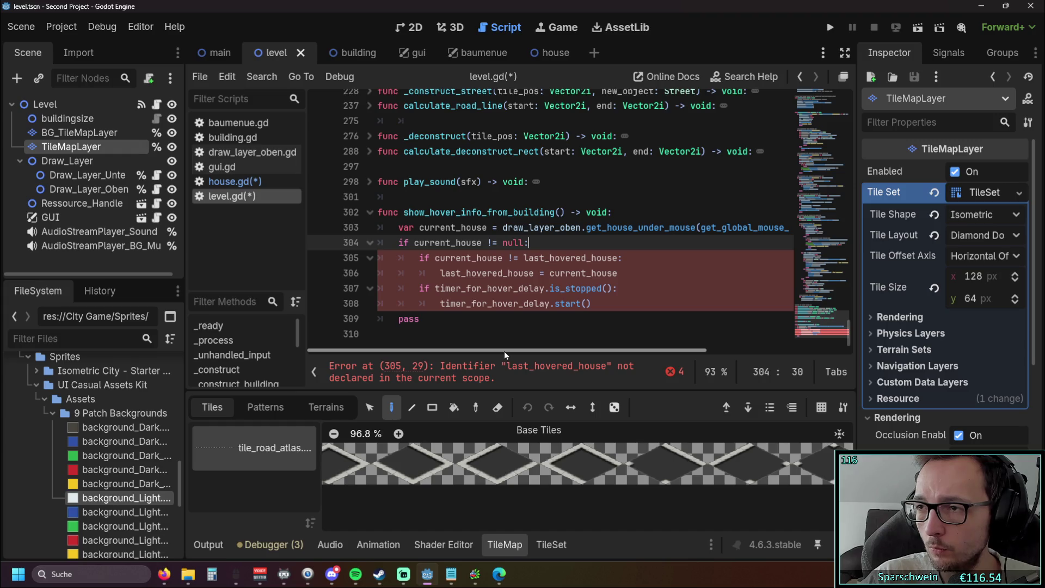
left_click(569, 196)
Declare 'var last_hovered_house = null' above show_hover_info_from_building.
key("Return")
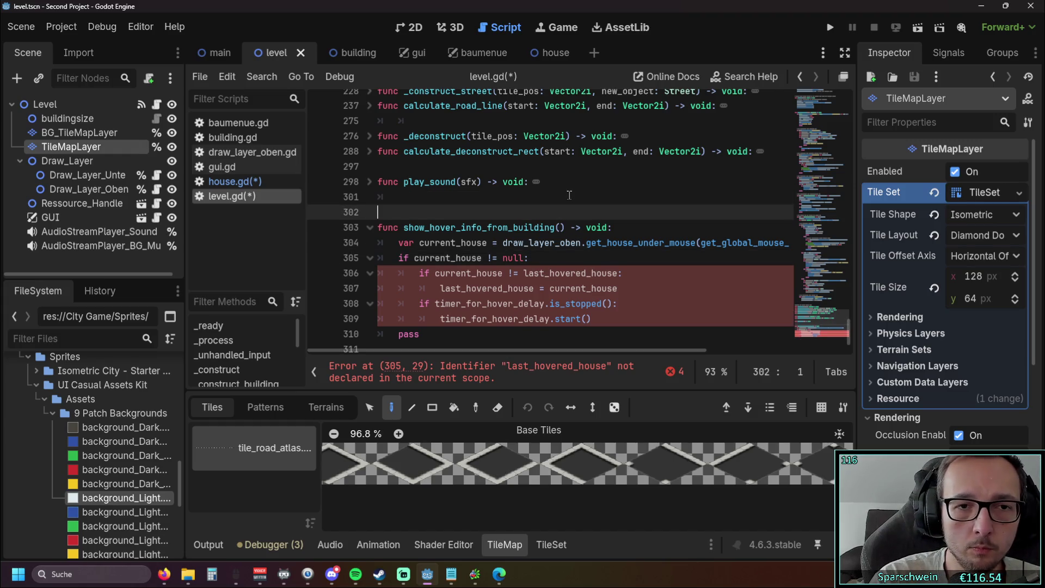
type("var last_hovered_house ")
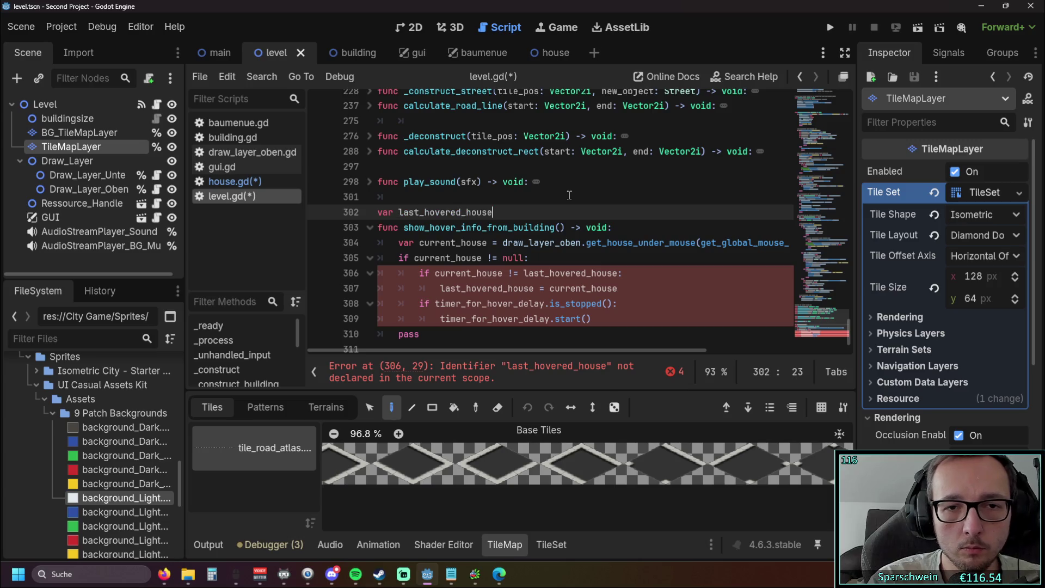
type("= null")
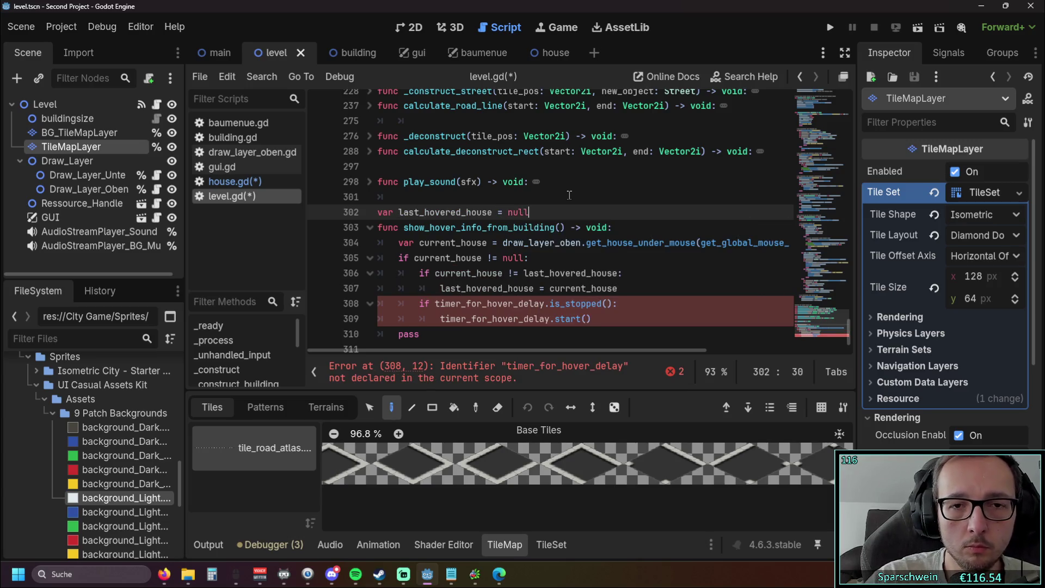
scroll(603, 198, "down", 1)
left_click(512, 319)
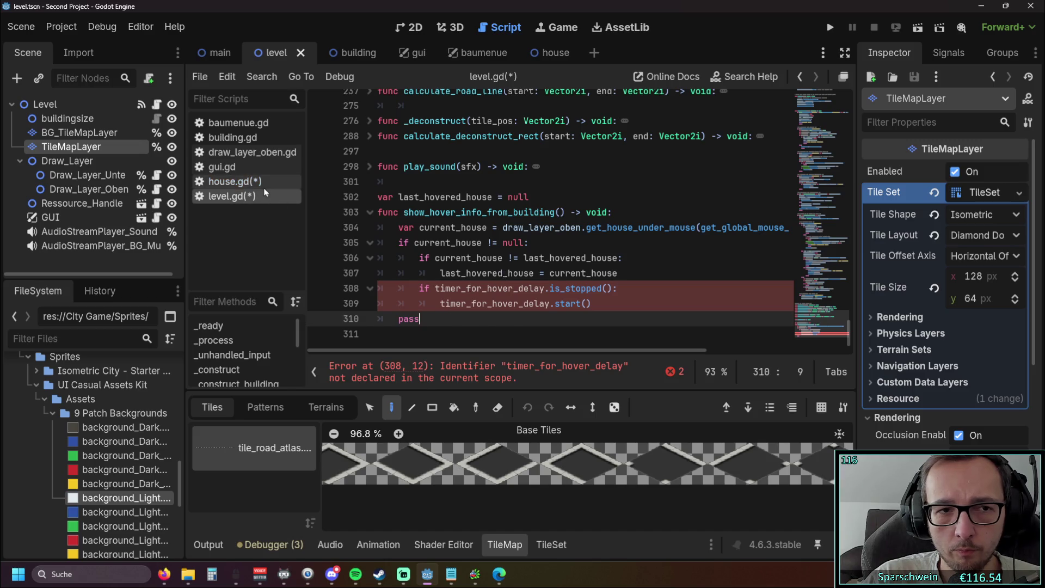
Copy the 'hover_bulding_info.visible = false' line from house.gd and paste it below the assignment in level.gd.
left_click(240, 181)
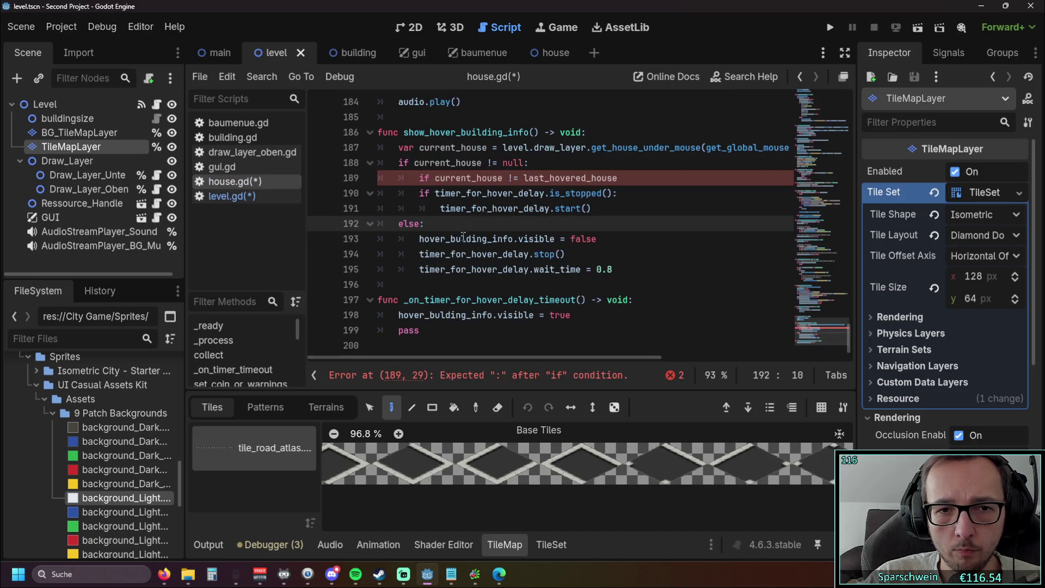
left_click(594, 240)
left_click_drag(597, 239, 418, 239)
key("ctrl+c")
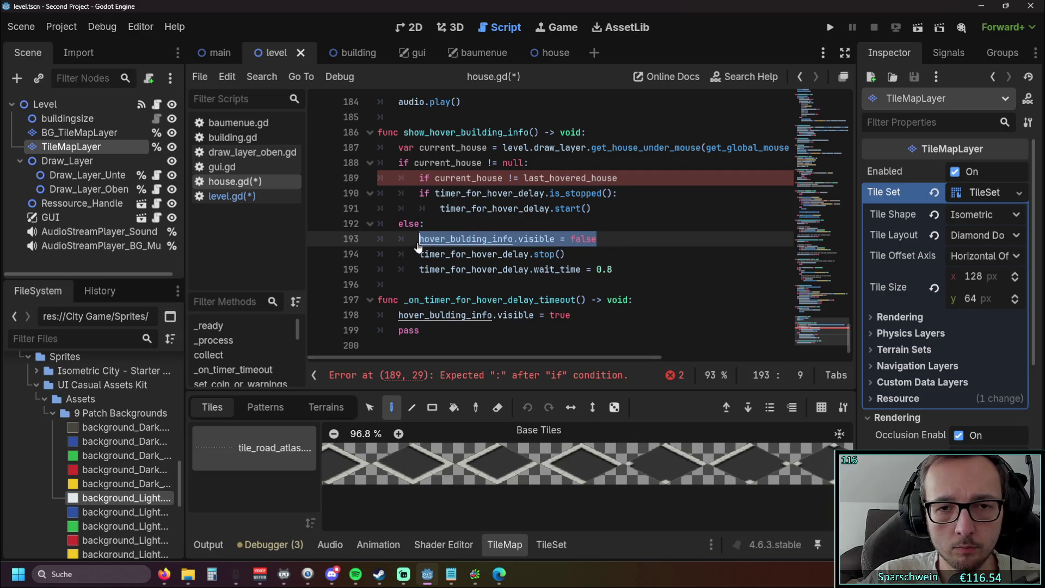
left_click(218, 195)
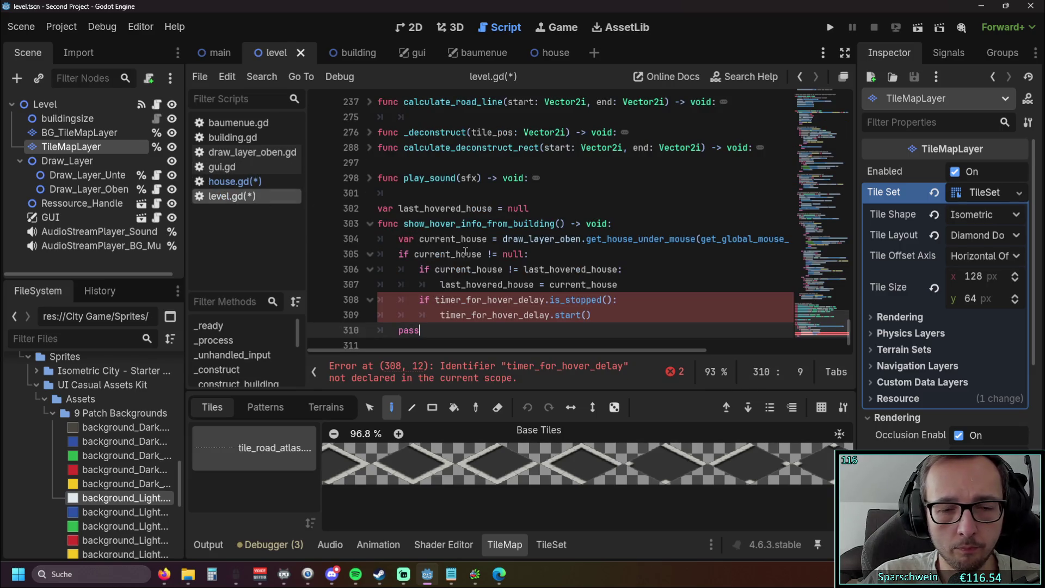
left_click(625, 284)
key("Return")
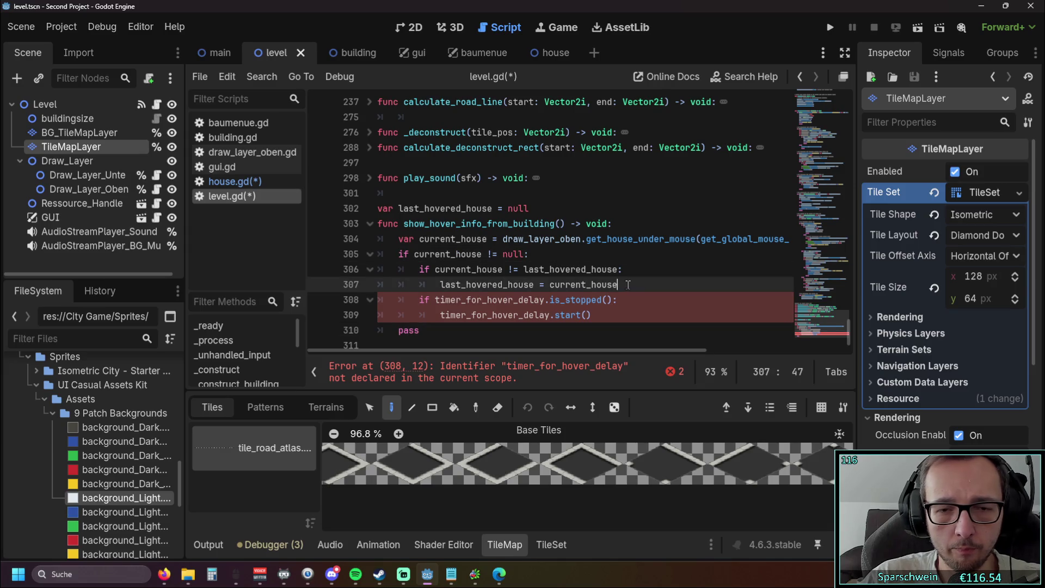
key("ctrl+v")
Rework the pasted line's prefix, trying 'house.' and then replacing it with 'H'.
key("Home")
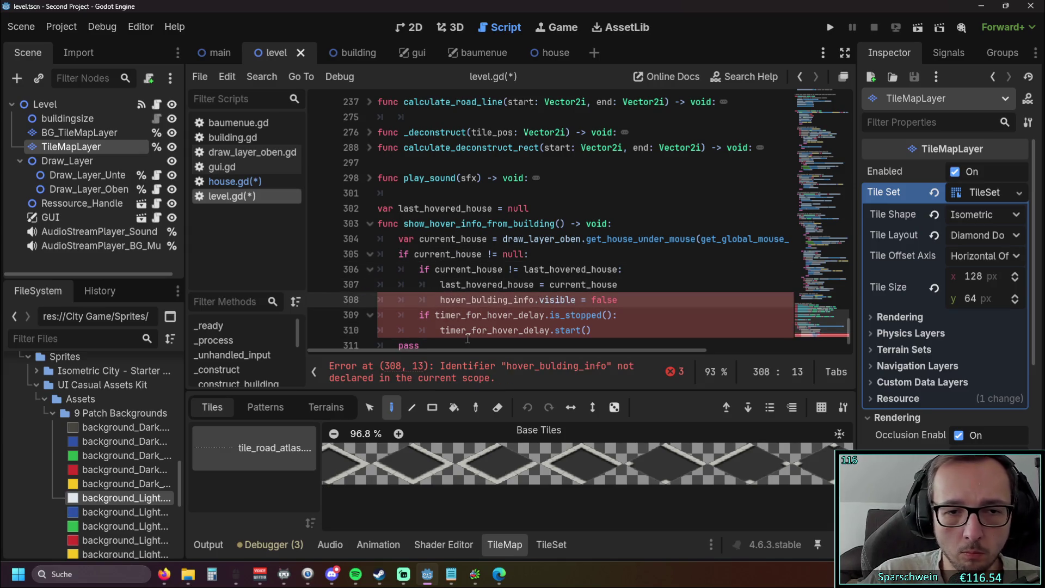
type("house.")
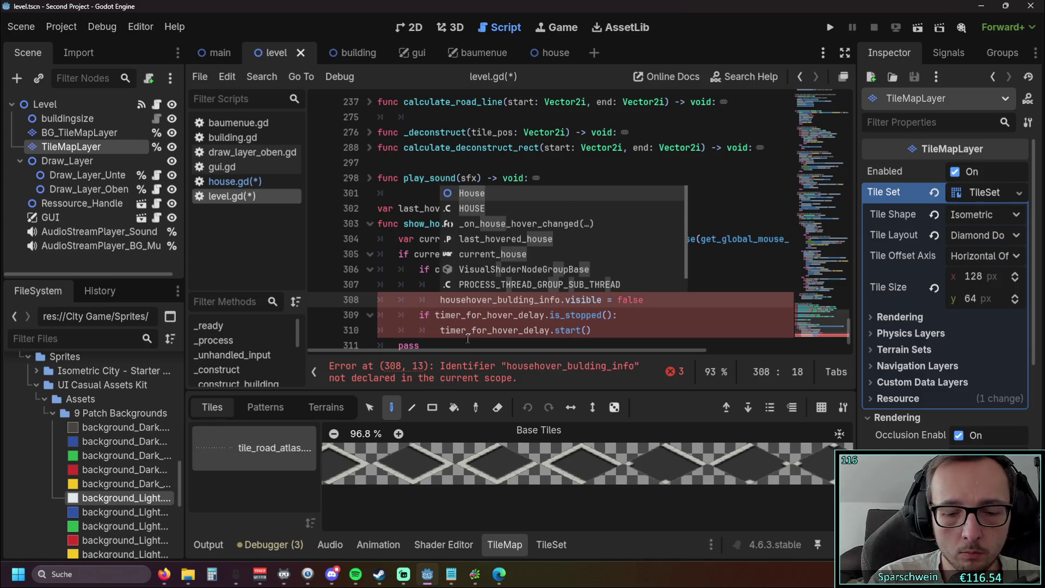
left_click(493, 329)
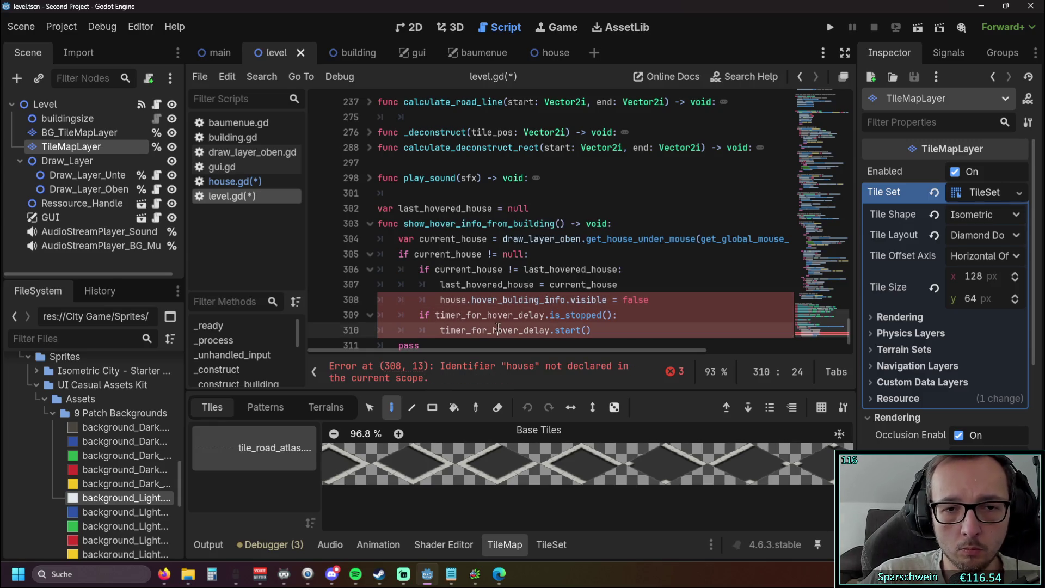
double_click(456, 299)
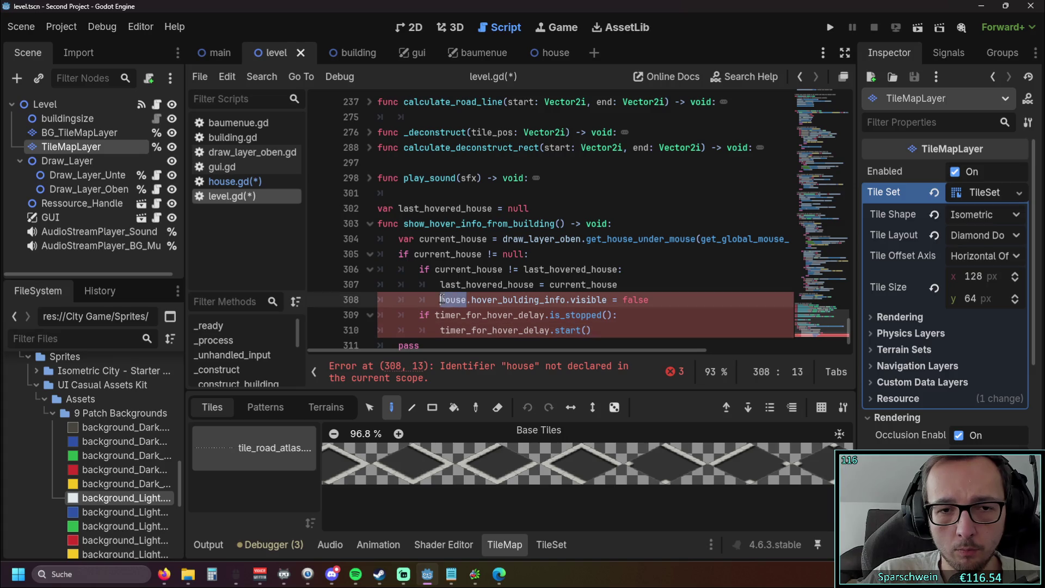
key("BackSpace")
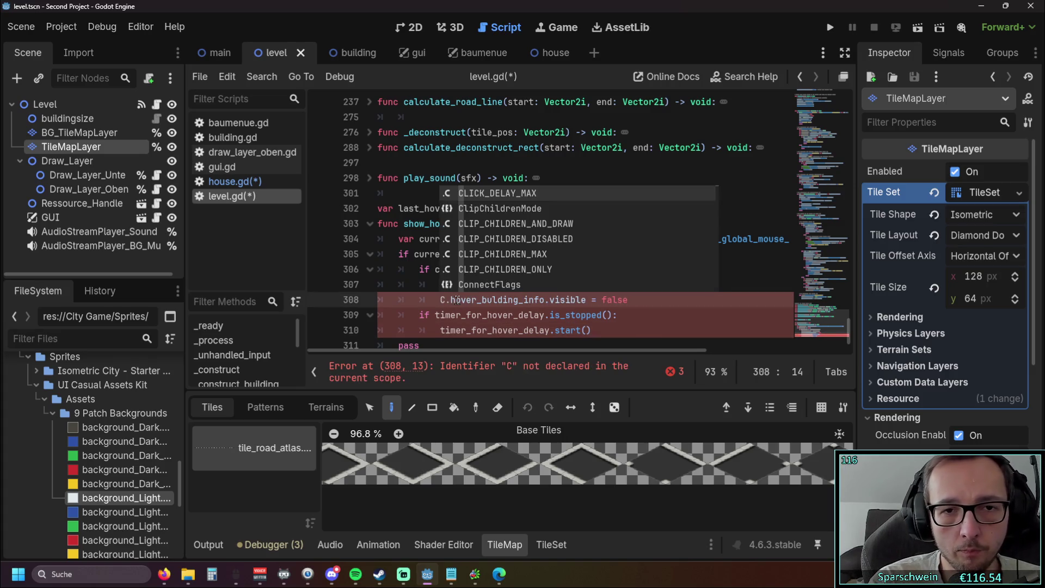
key("Escape")
type("H")
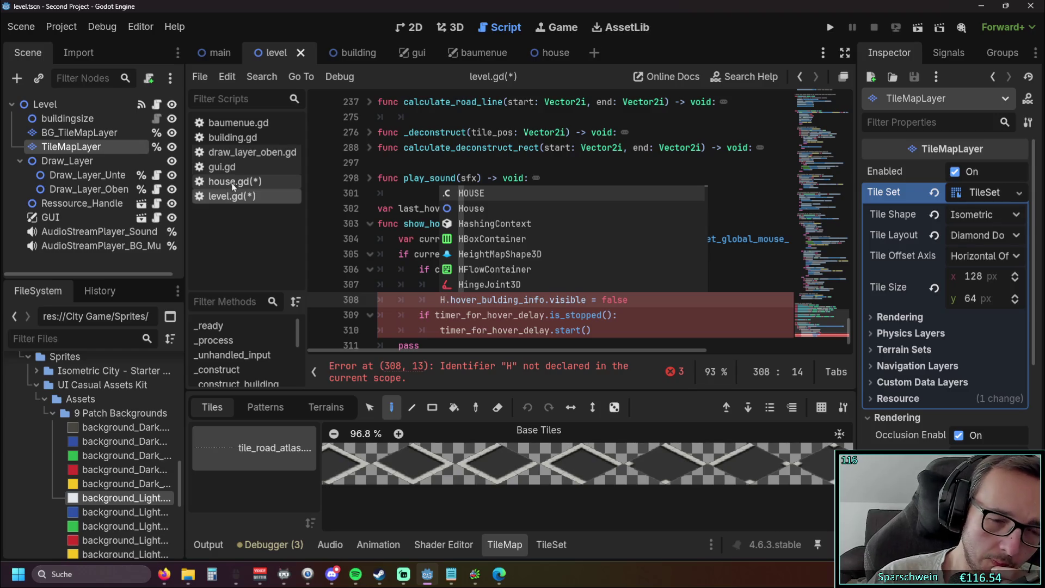
left_click(405, 270)
scroll(478, 269, "down", 1)
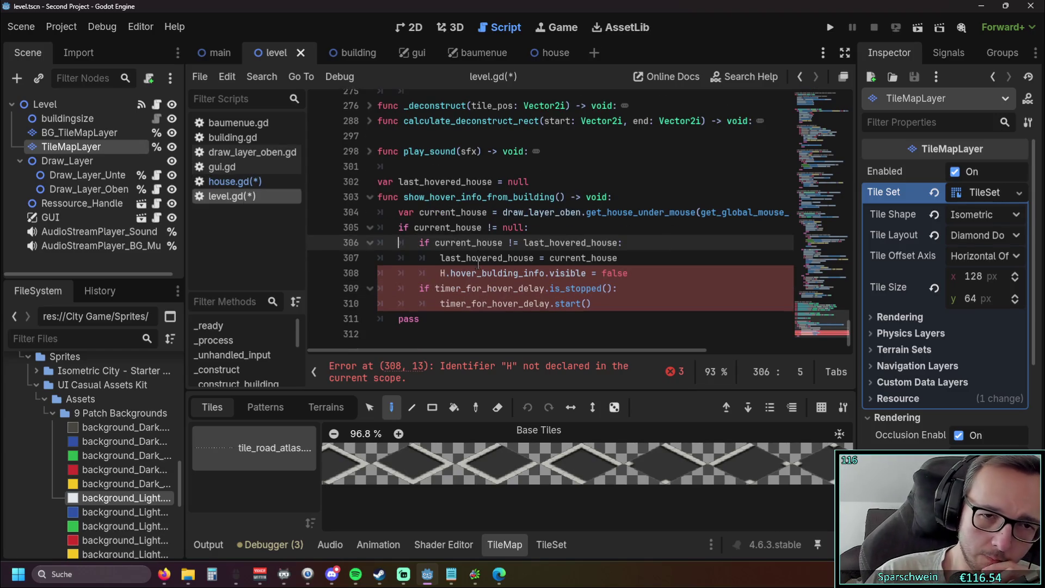
mouse_move(444, 350)
left_mouse_down()
mouse_move(518, 354)
mouse_move(399, 352)
left_mouse_up()
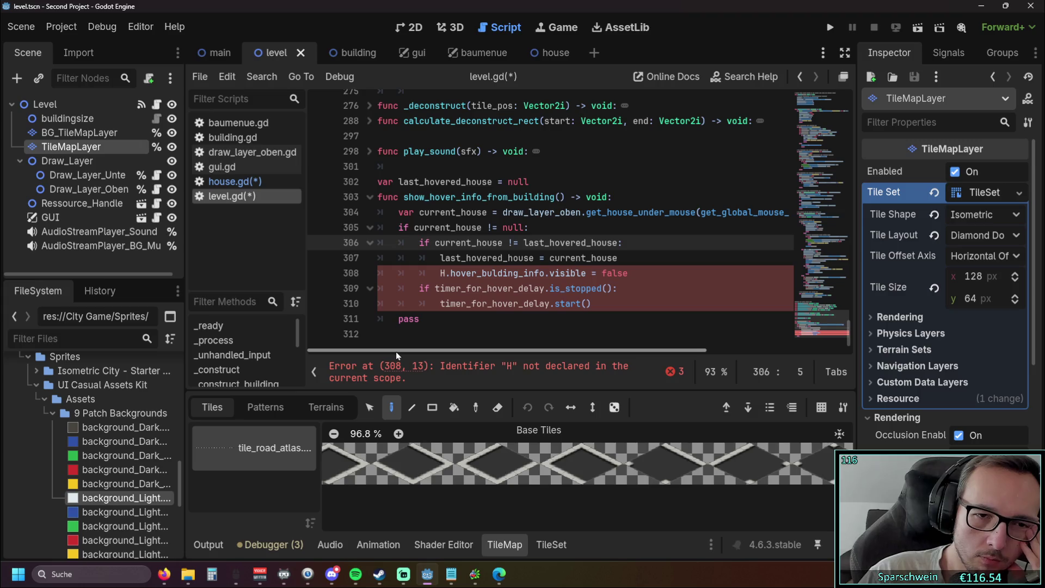
left_click(574, 243)
scroll(593, 255, "up", 20)
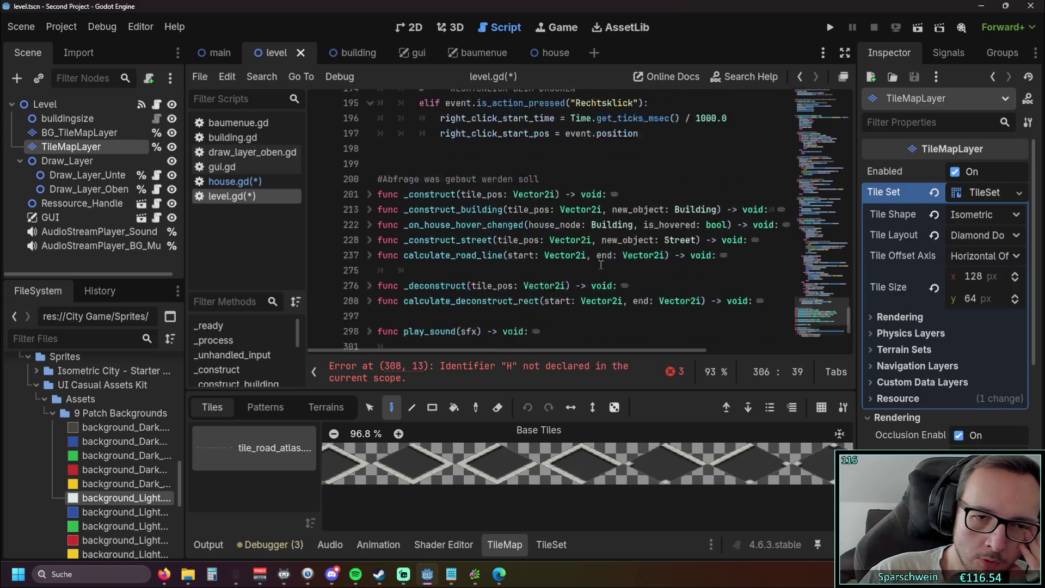
scroll(600, 262, "up", 3)
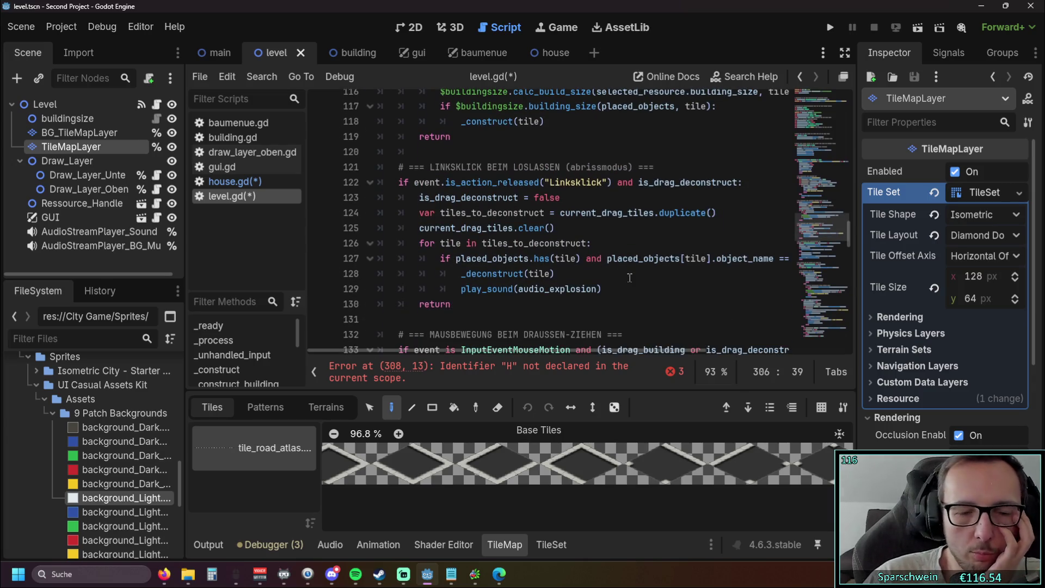
scroll(629, 277, "up", 3)
scroll(628, 277, "down", 1)
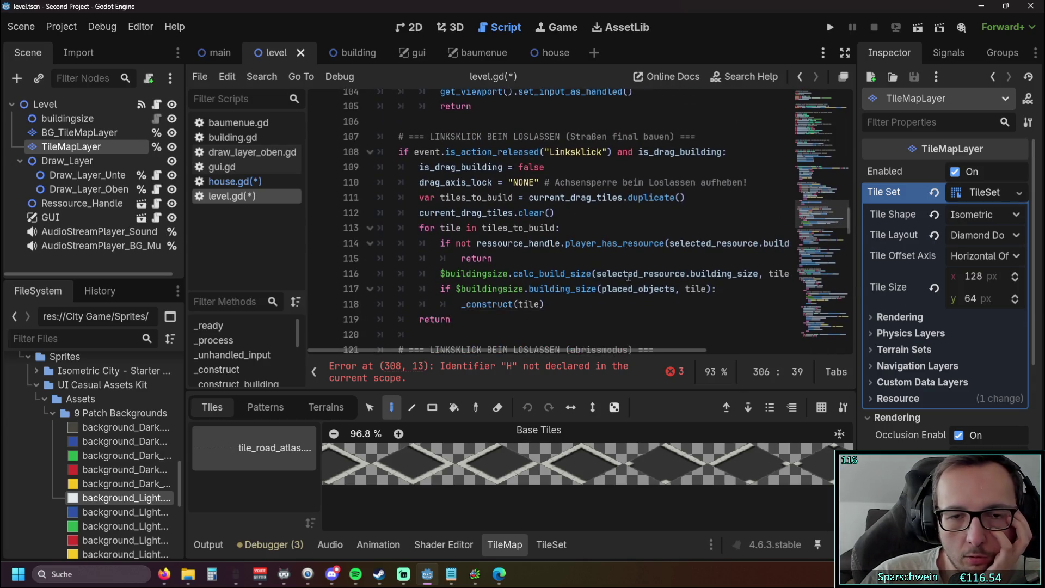
scroll(628, 276, "down", 2)
scroll(544, 294, "up", 1)
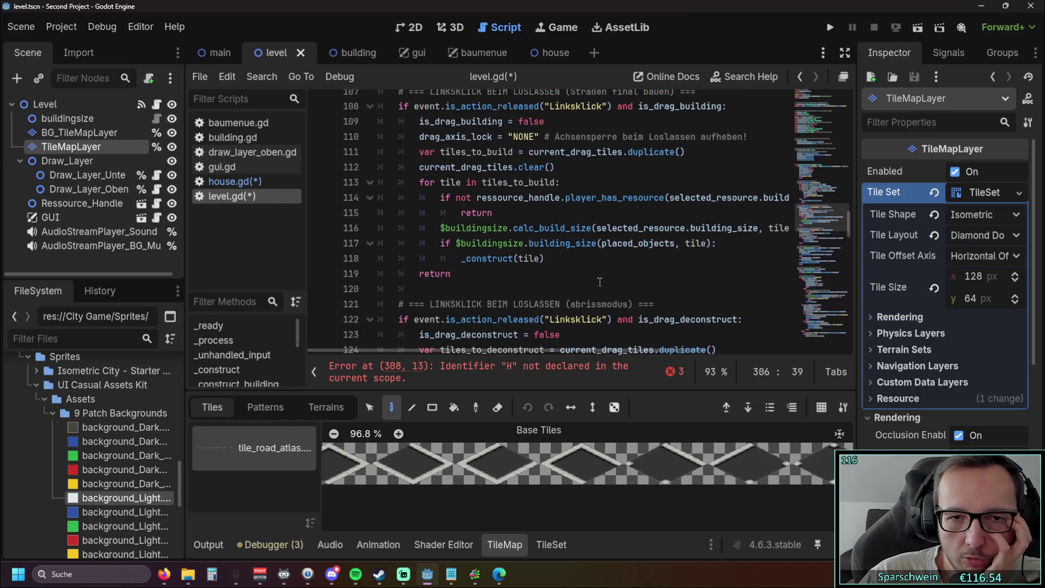
left_click(522, 289)
mouse_move(502, 348)
left_mouse_down()
mouse_move(568, 349)
mouse_move(516, 347)
left_mouse_up()
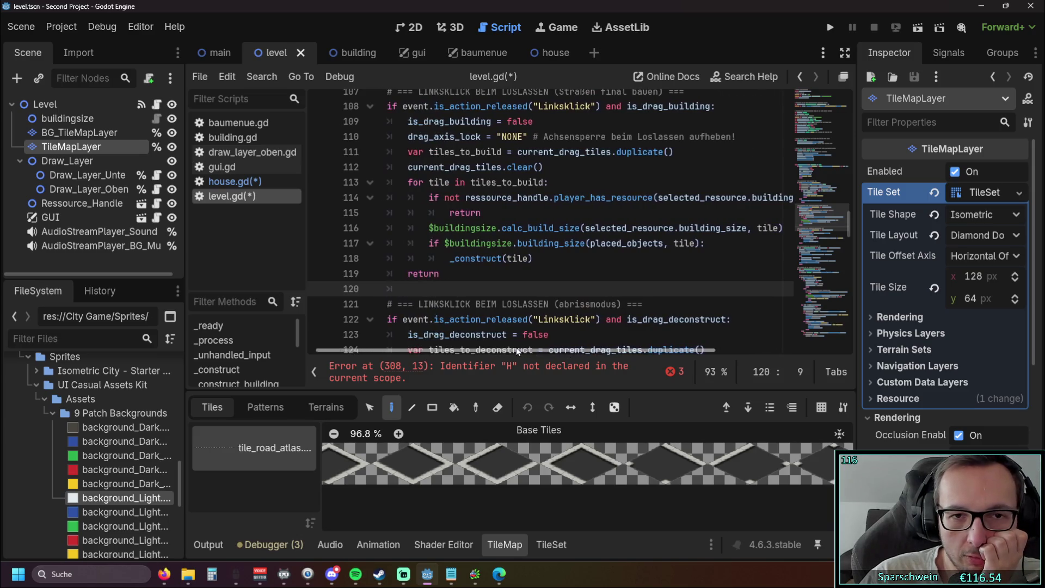
scroll(544, 321, "up", 1)
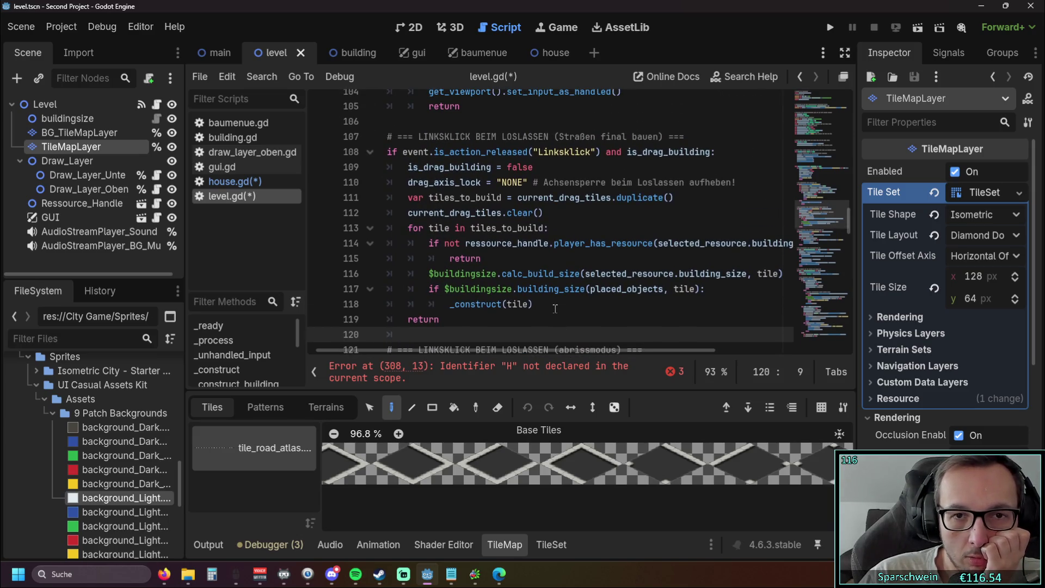
scroll(550, 308, "down", 5)
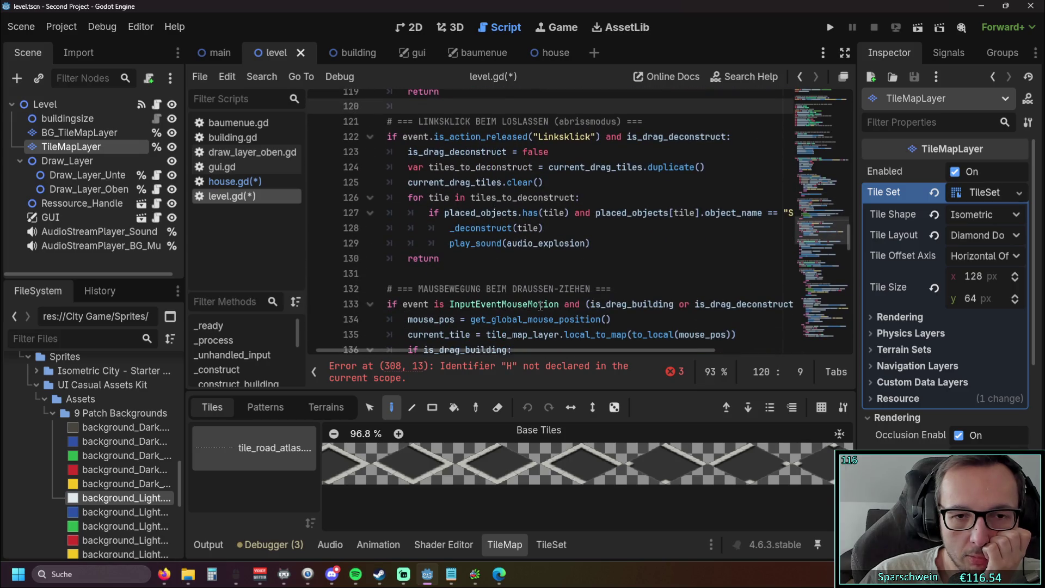
scroll(540, 306, "down", 1)
scroll(593, 296, "down", 2)
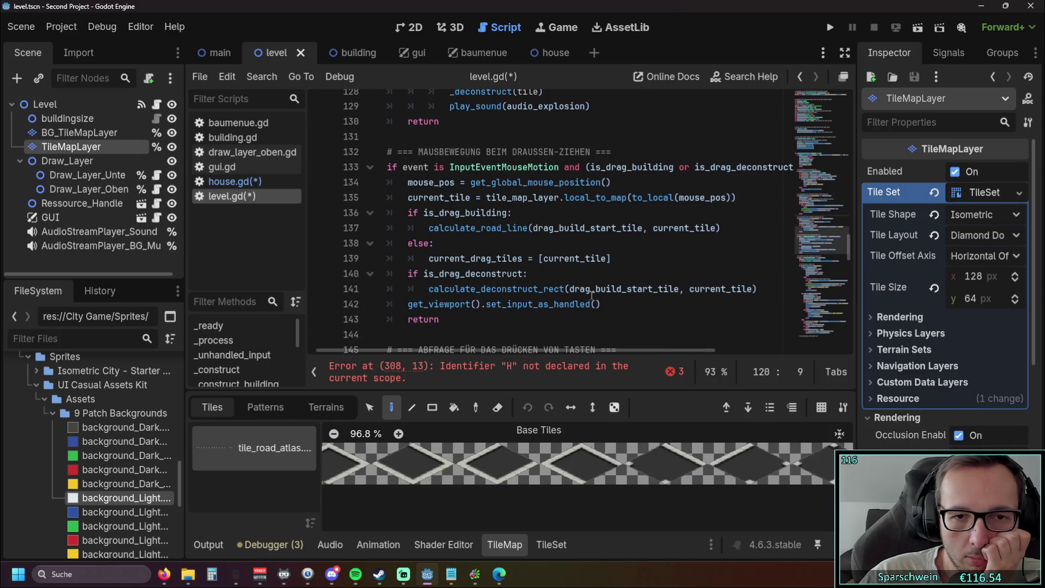
scroll(496, 300, "up", 4)
scroll(496, 300, "up", 3)
Scroll through house.gd to review its _ready, _process and collect functions.
left_click(234, 182)
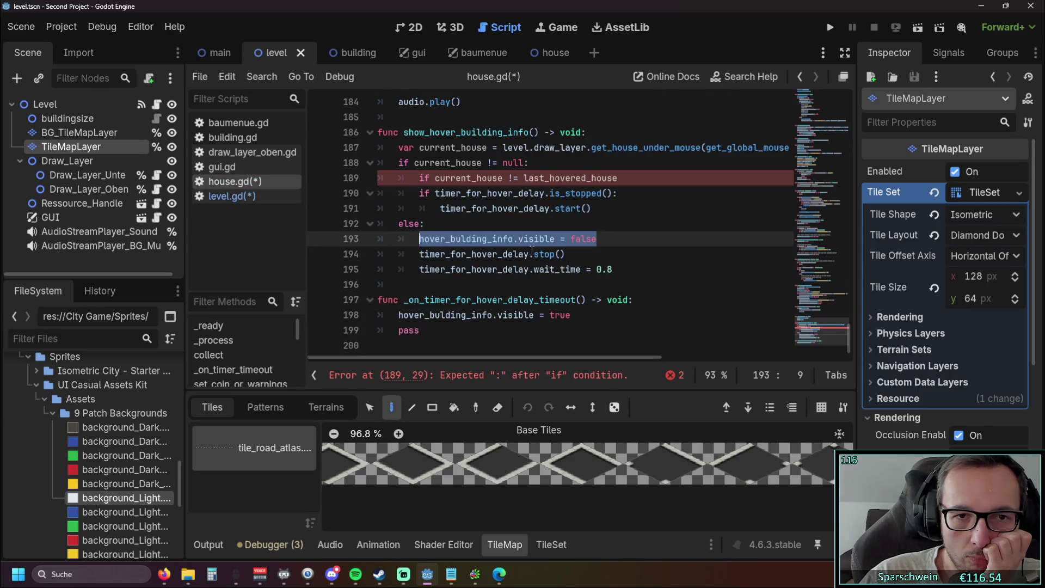
scroll(531, 249, "up", 20)
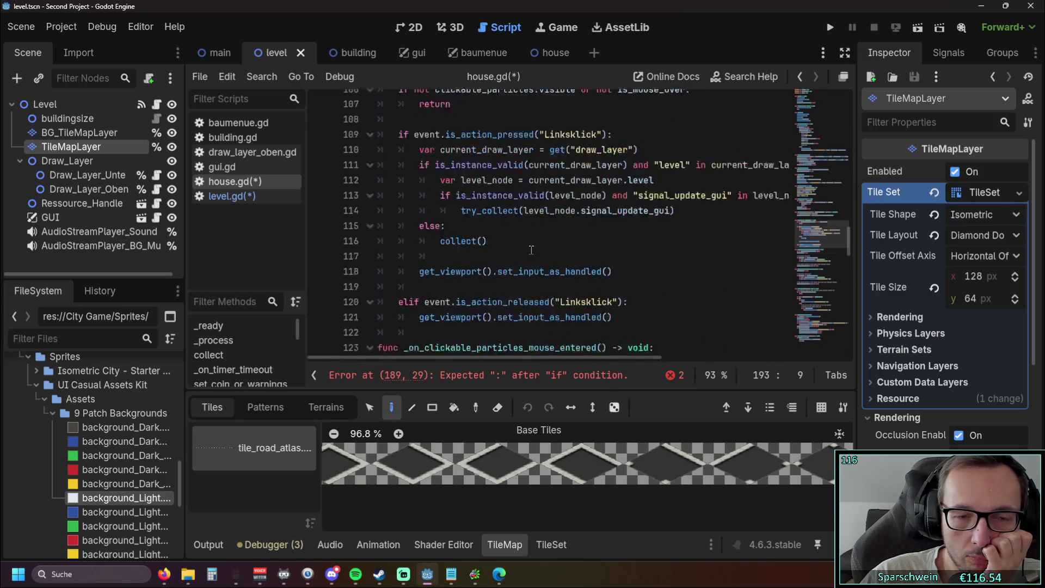
scroll(531, 249, "up", 4)
scroll(444, 311, "up", 3)
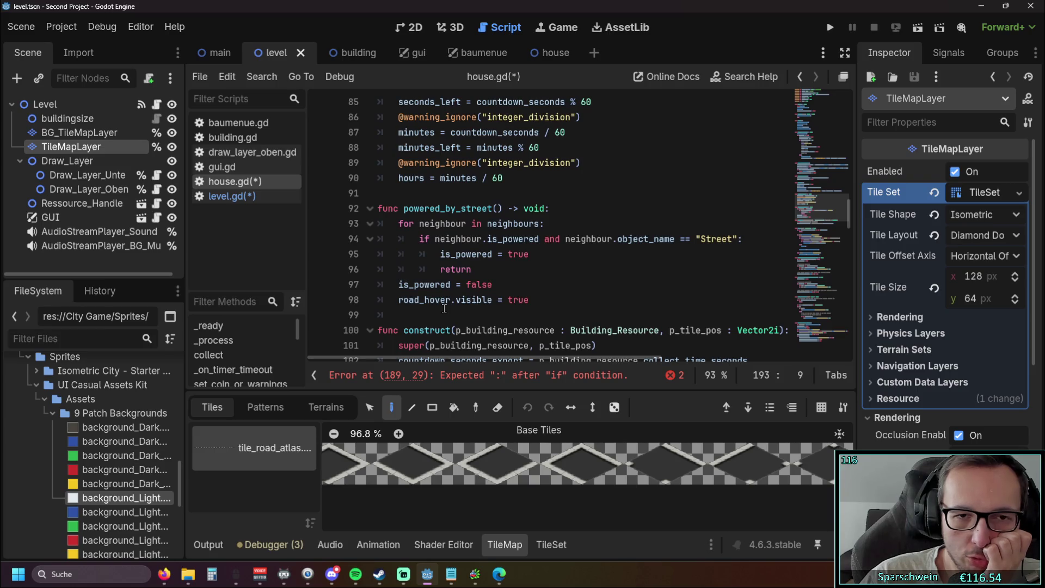
scroll(563, 279, "down", 6)
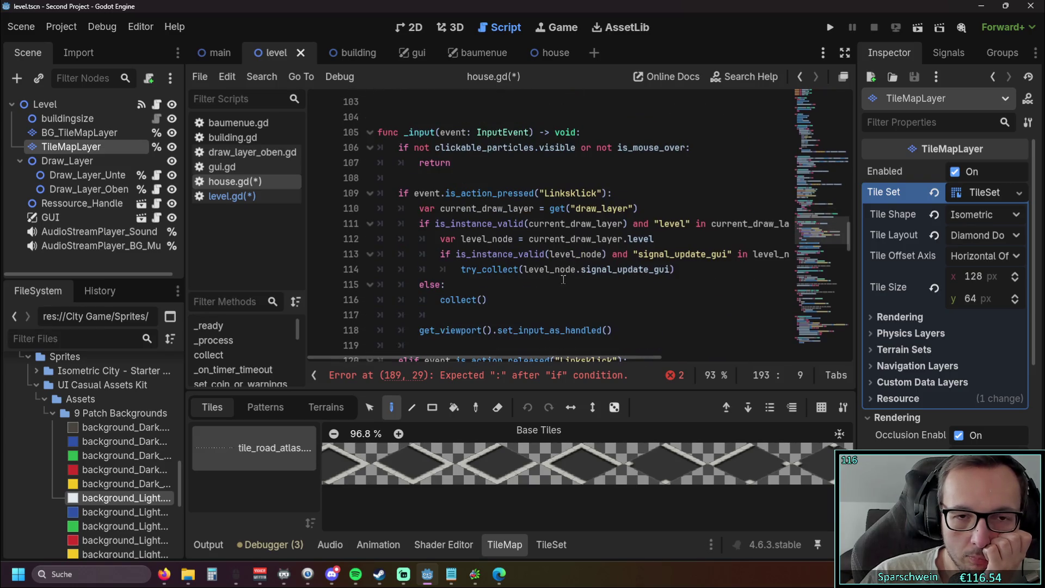
scroll(568, 277, "down", 1)
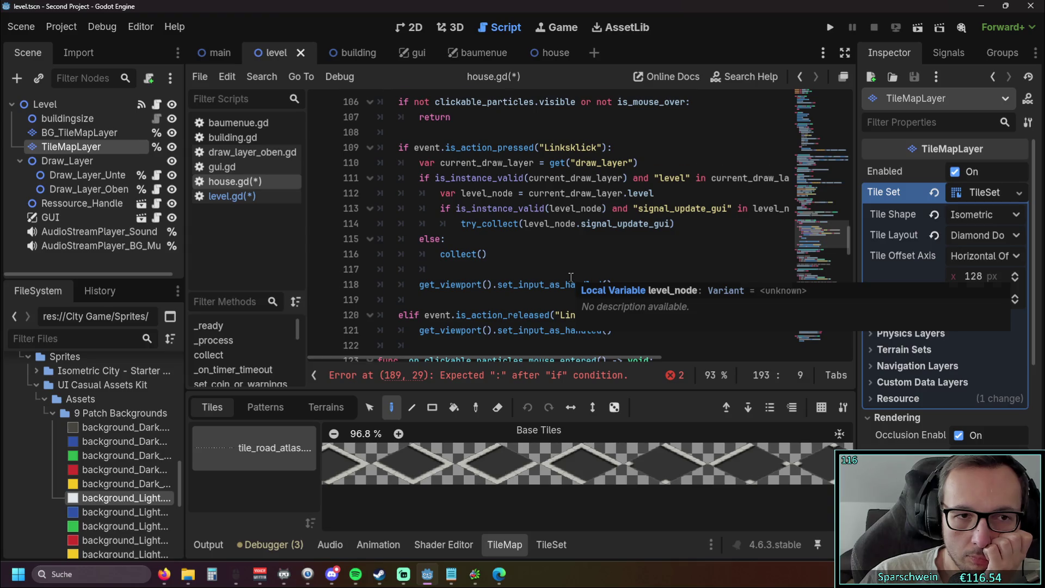
scroll(572, 277, "down", 20)
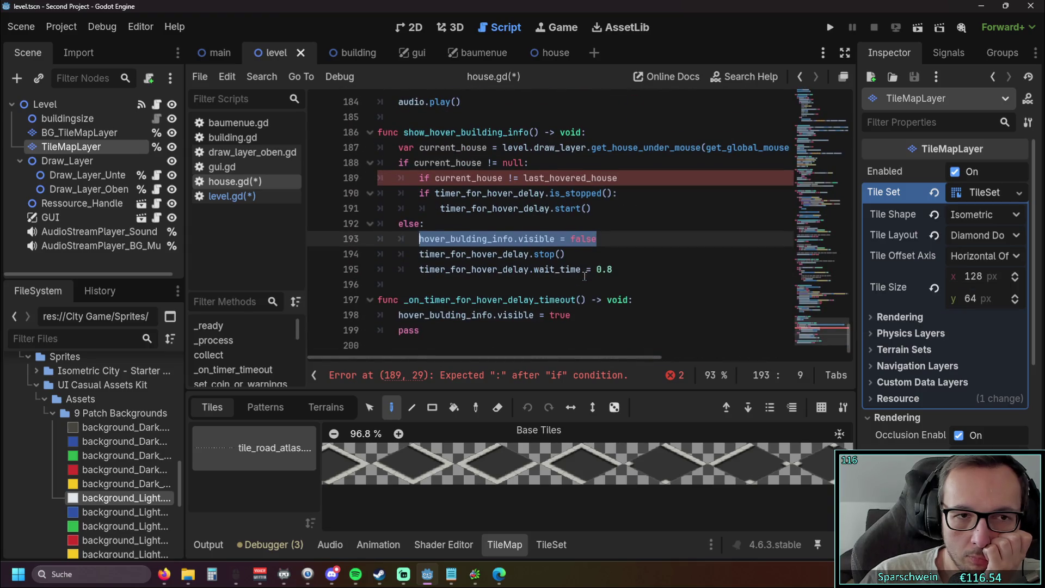
scroll(584, 276, "up", 18)
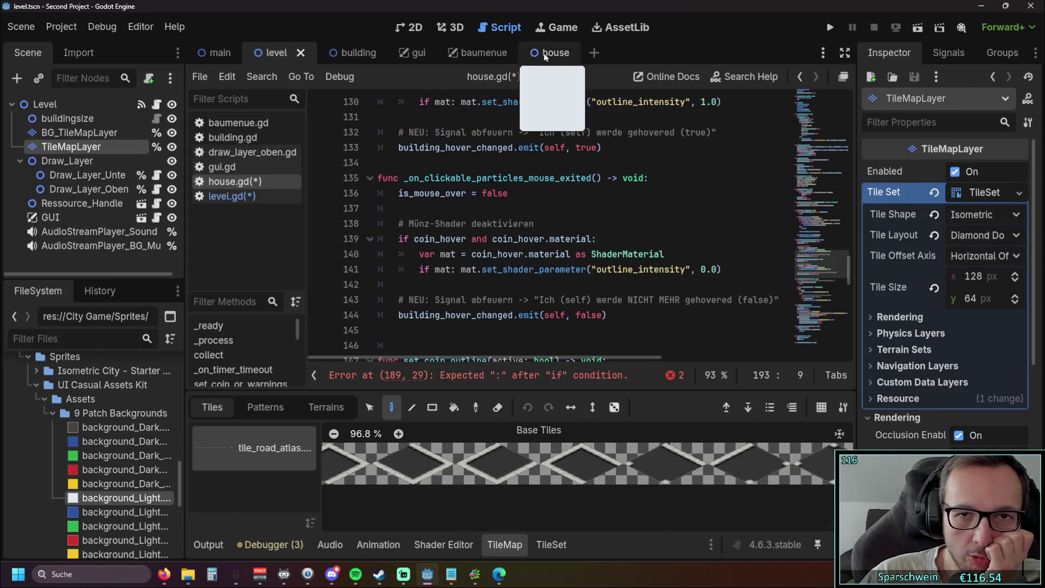
Open the house scene and inspect the set_coin_or_warnings call around lines 40–44 of house.gd.
left_click(544, 56)
mouse_move(185, 223)
left_mouse_down()
mouse_move(218, 225)
mouse_move(185, 225)
left_mouse_up()
scroll(530, 277, "up", 18)
scroll(530, 278, "up", 5)
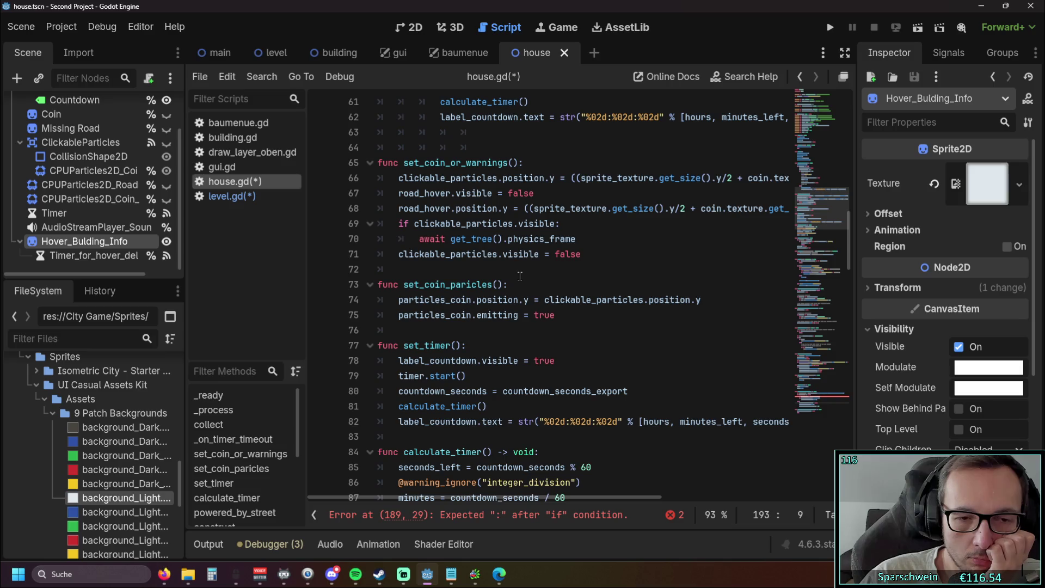
scroll(517, 276, "down", 2)
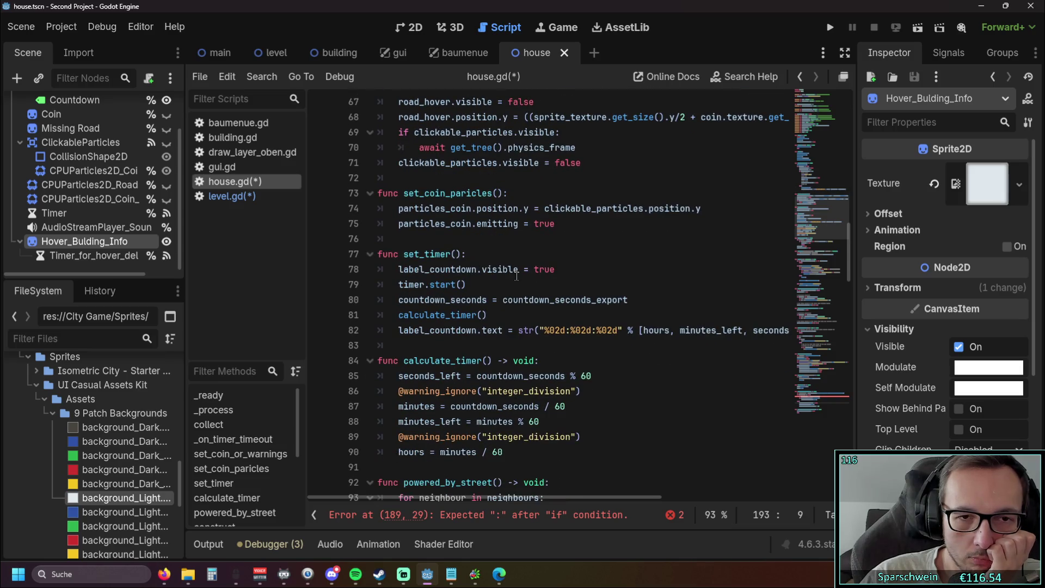
scroll(512, 276, "up", 11)
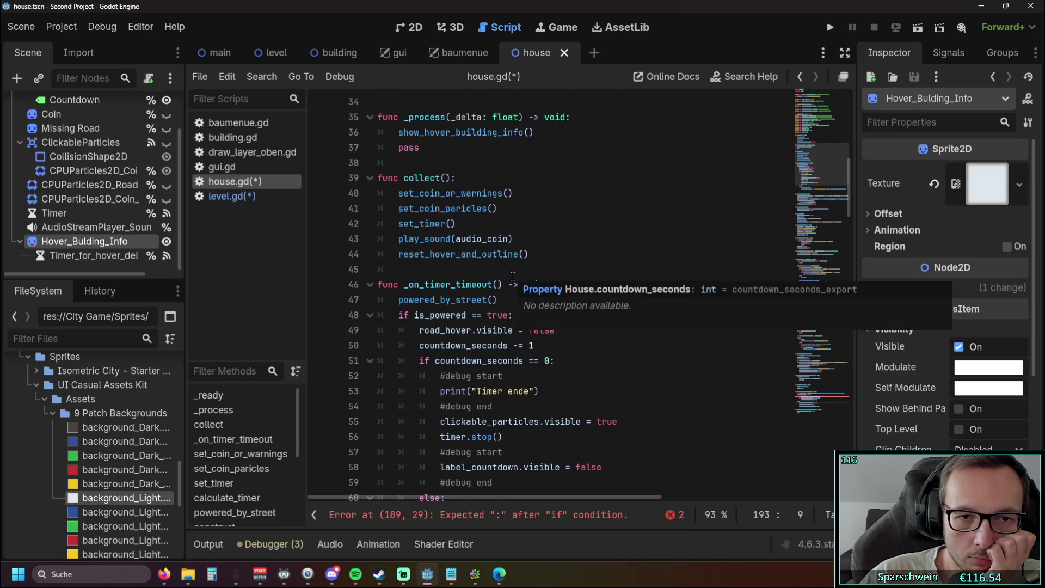
left_click_drag(514, 193, 397, 194)
left_click(584, 249)
scroll(583, 249, "up", 2)
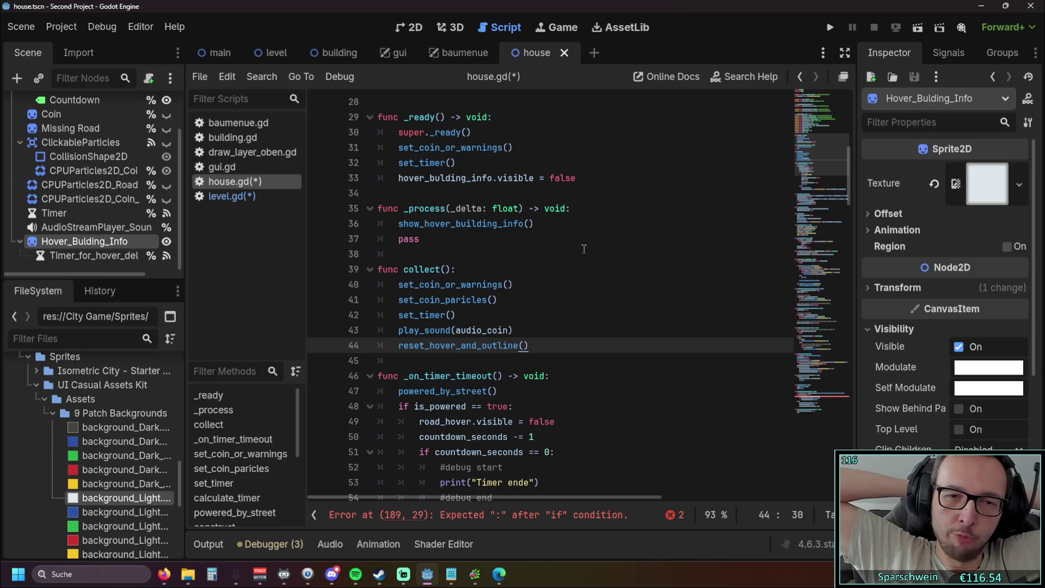
scroll(584, 249, "up", 3)
scroll(583, 248, "down", 4)
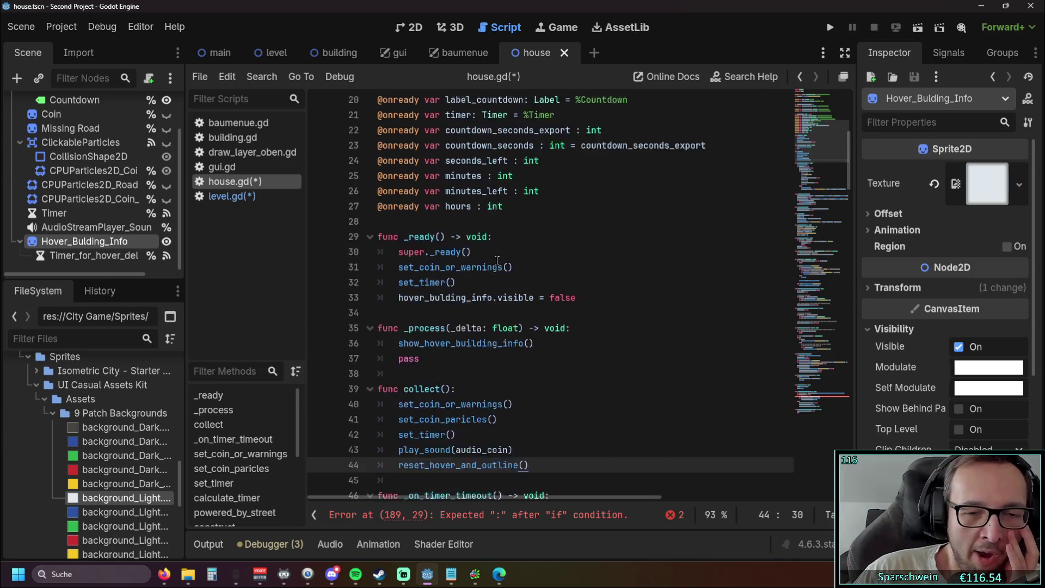
left_click(213, 195)
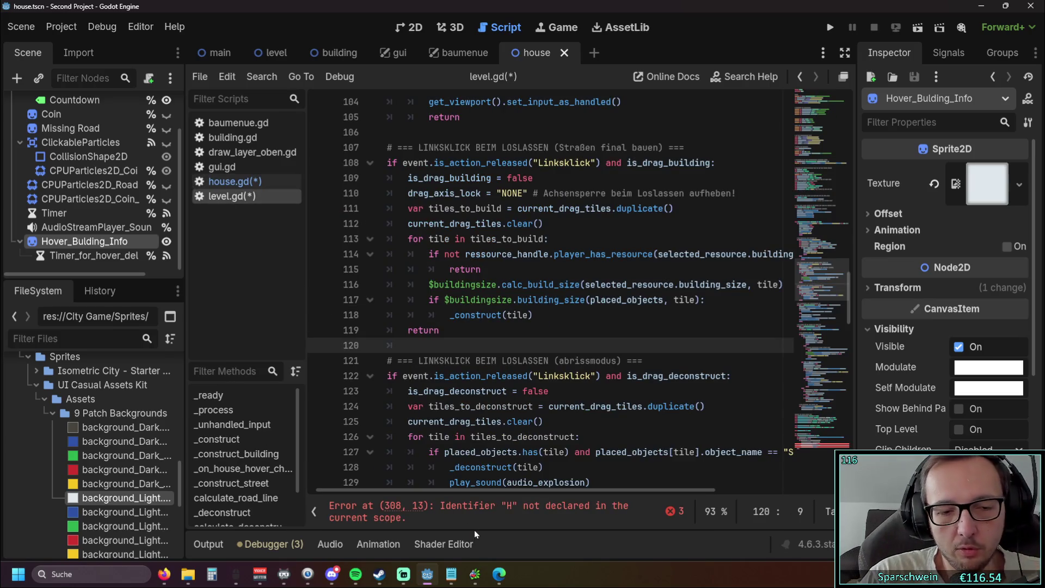
Search for 'coll' and step through the house.gd matches to try_collect on line 176.
key("ctrl+f")
type("coll")
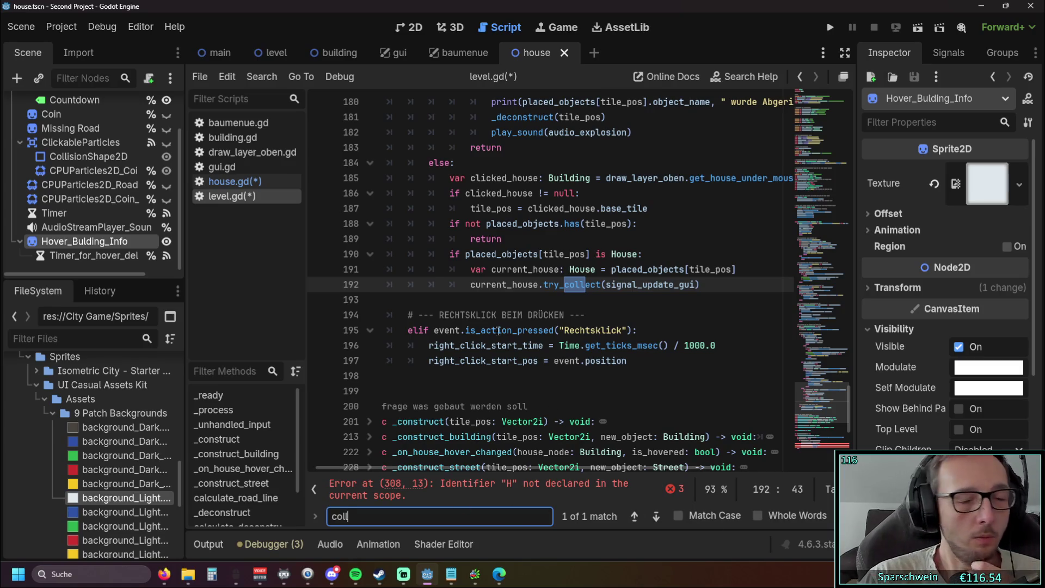
left_click(246, 184)
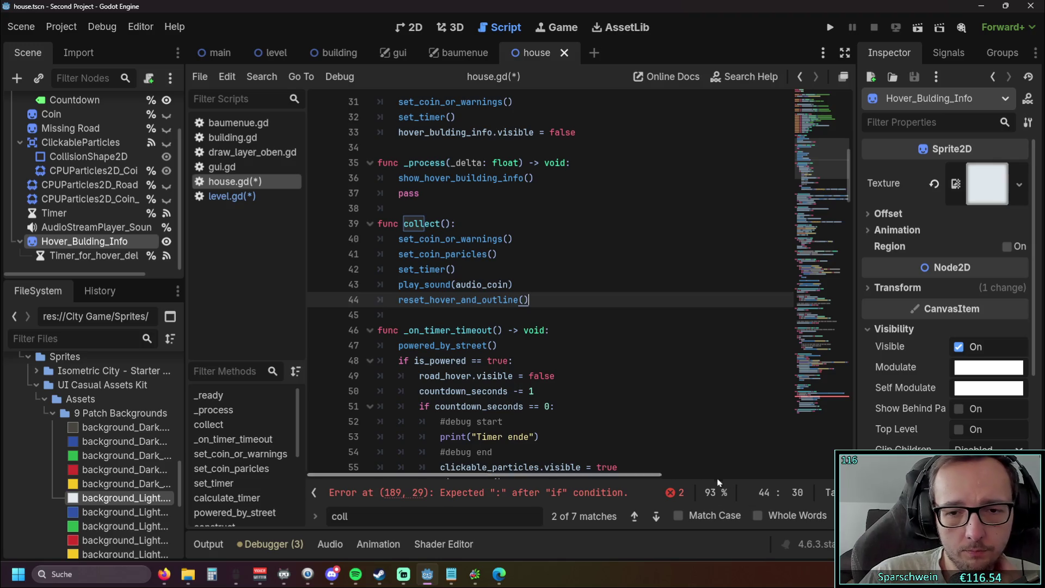
left_click(634, 517)
left_click(655, 517)
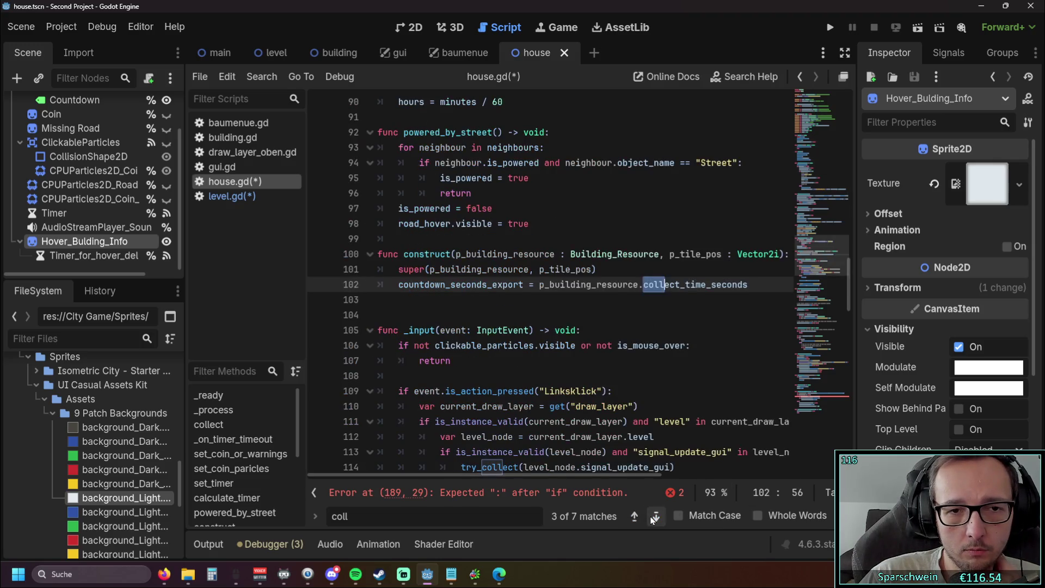
left_click(655, 517)
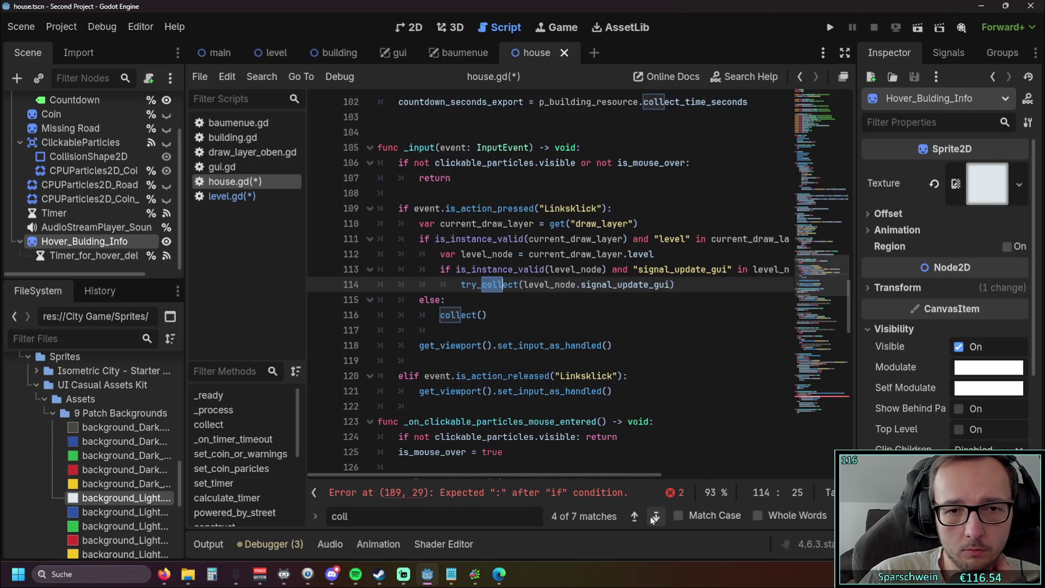
left_click(523, 329)
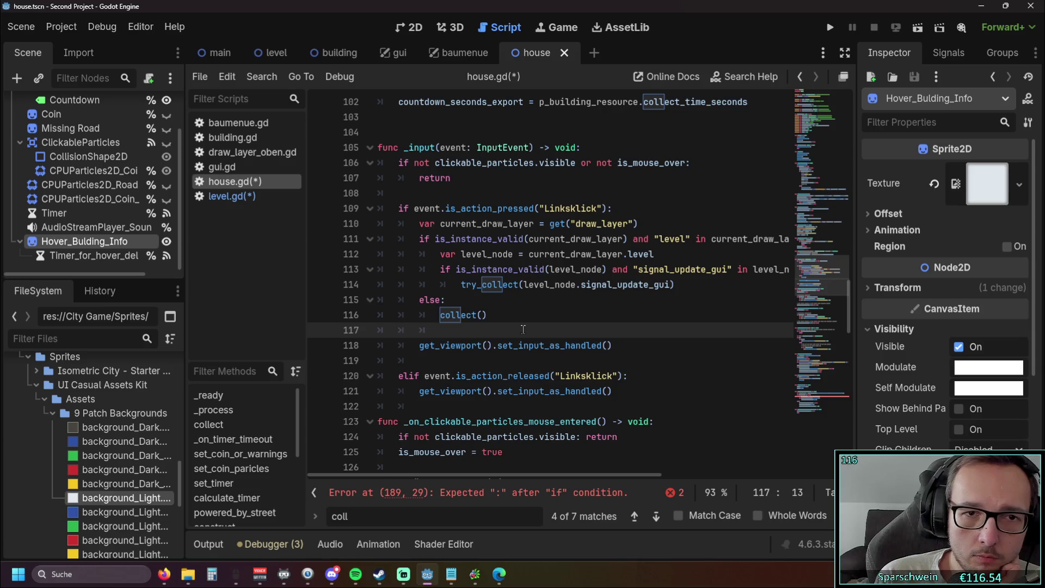
left_click(656, 517)
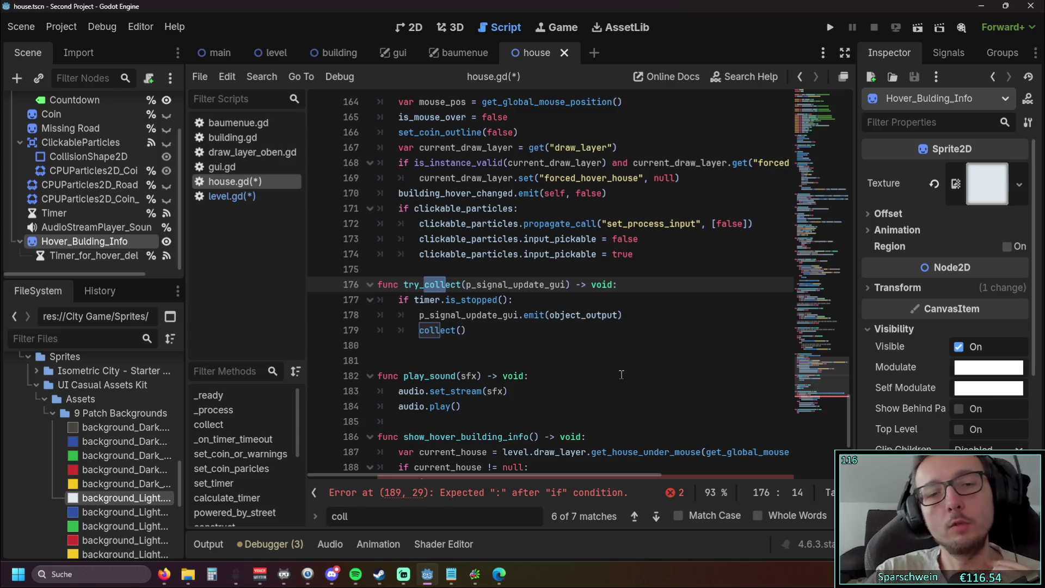
Compare with level.gd's if current_house block and timer_for_hover_delay call on lines 305–312.
left_click(615, 361)
scroll(451, 325, "up", 5)
scroll(450, 325, "down", 5)
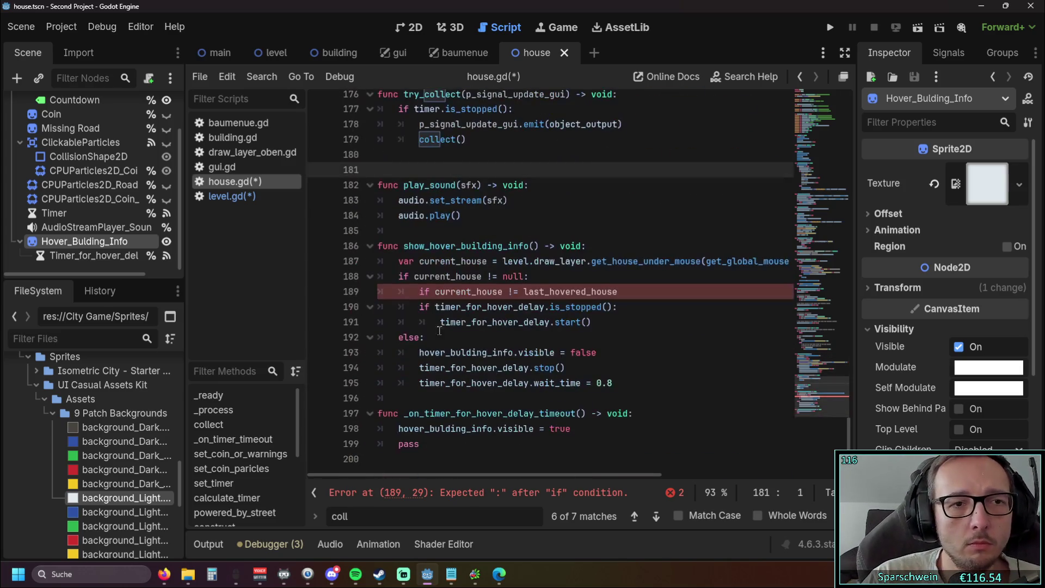
left_click(231, 196)
scroll(473, 335, "down", 3)
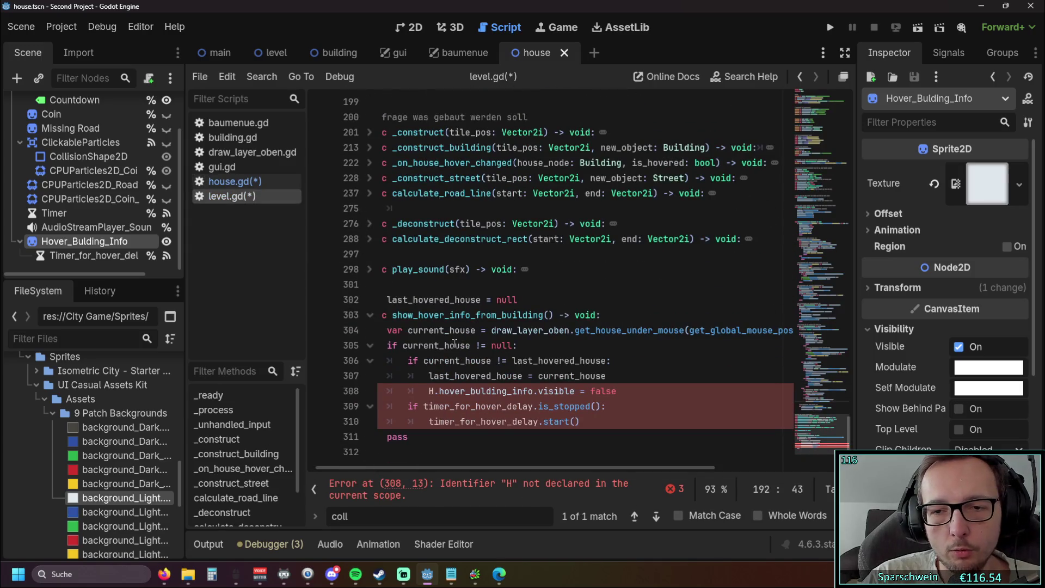
mouse_move(453, 438)
left_mouse_down()
mouse_move(413, 422)
mouse_move(386, 345)
left_mouse_up()
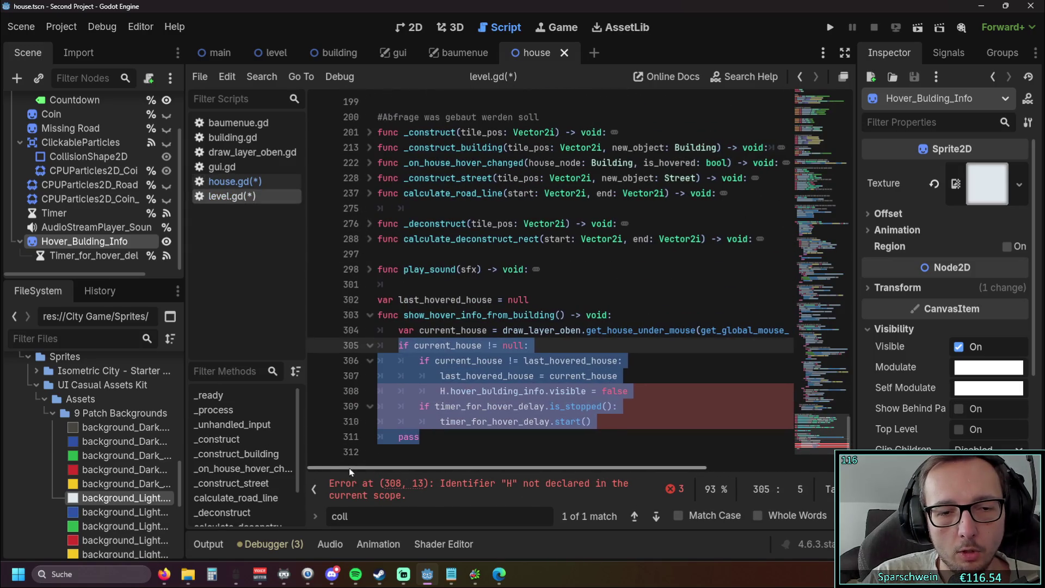
left_click(453, 455)
mouse_move(456, 467)
left_mouse_down()
mouse_move(639, 486)
mouse_move(479, 471)
left_mouse_up()
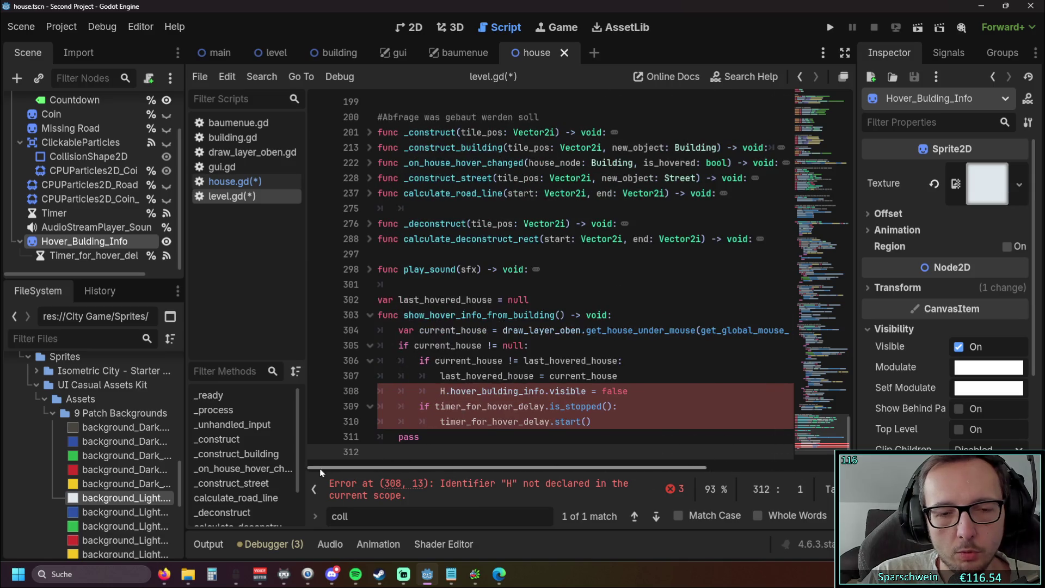
double_click(442, 428)
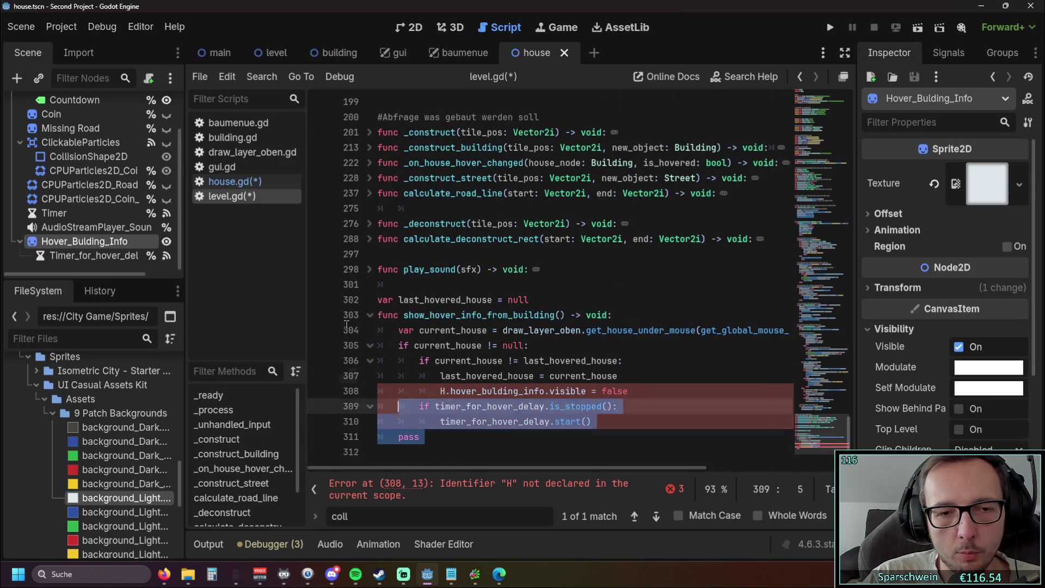
left_click(636, 392)
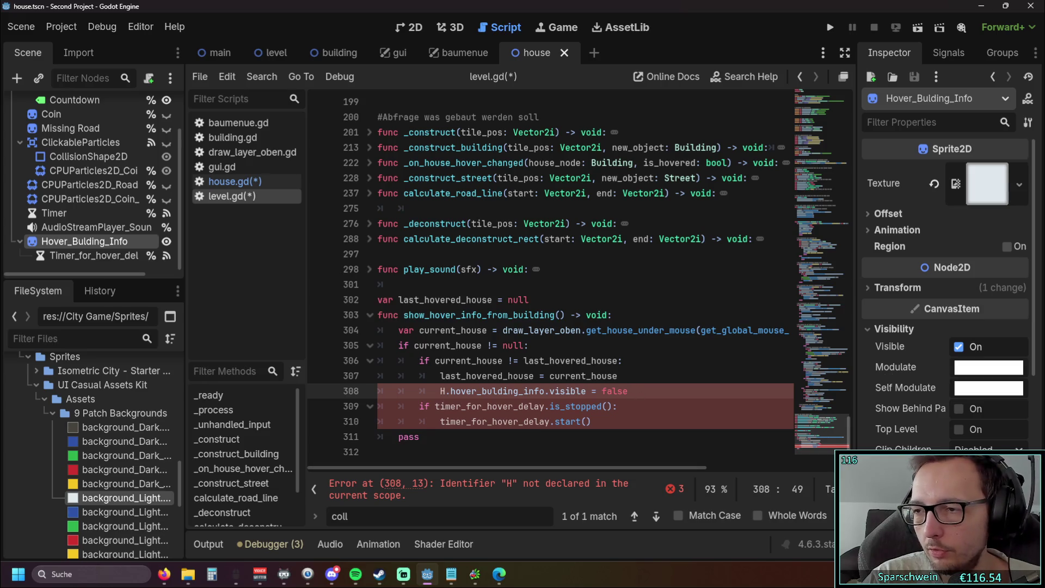
left_click(450, 451)
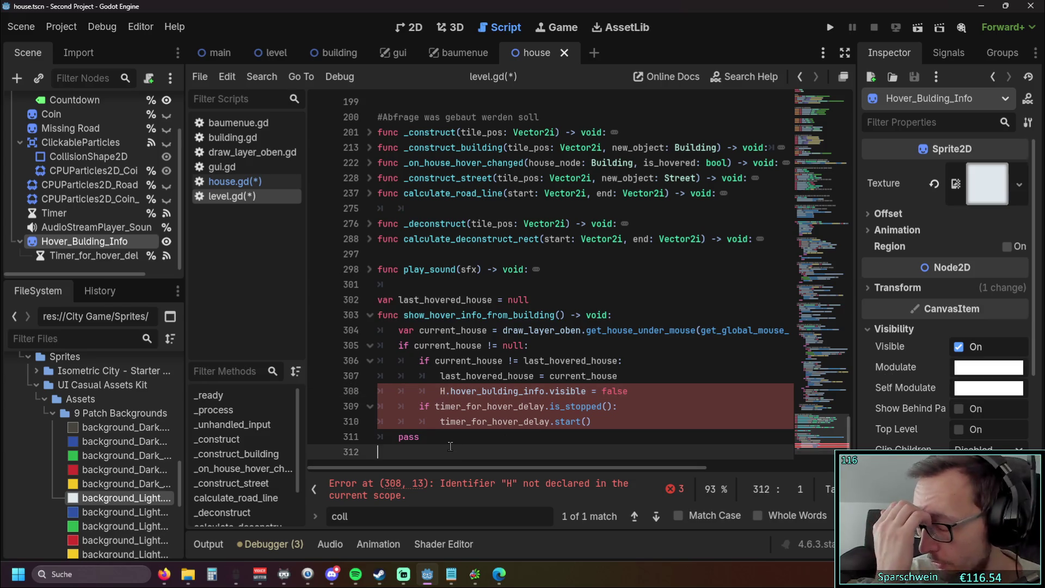
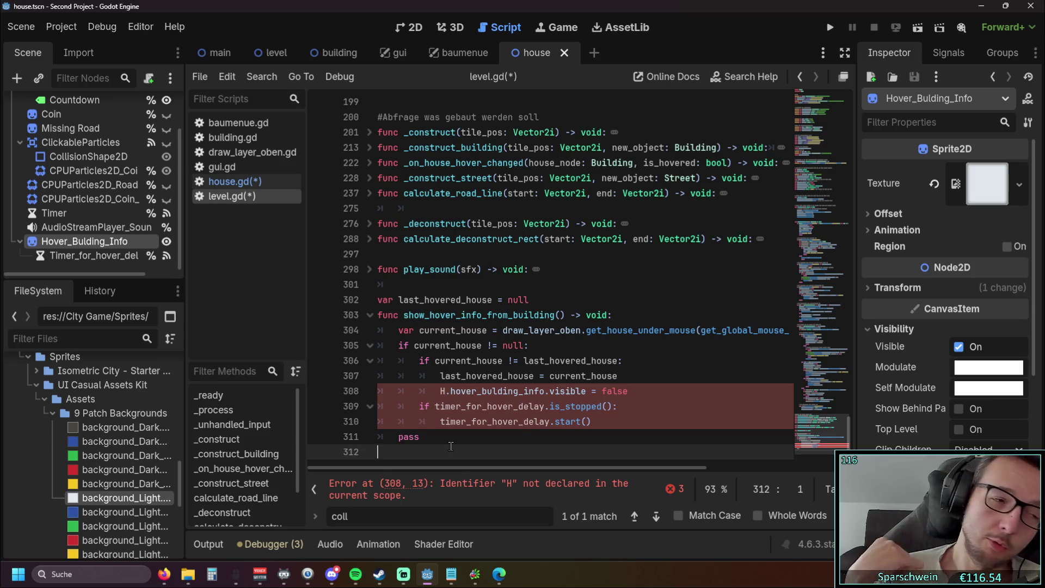
Comment out the old show_hover_info_from_building function (lines 302–311) in level.gd with Ctrl+K.
left_click(234, 181)
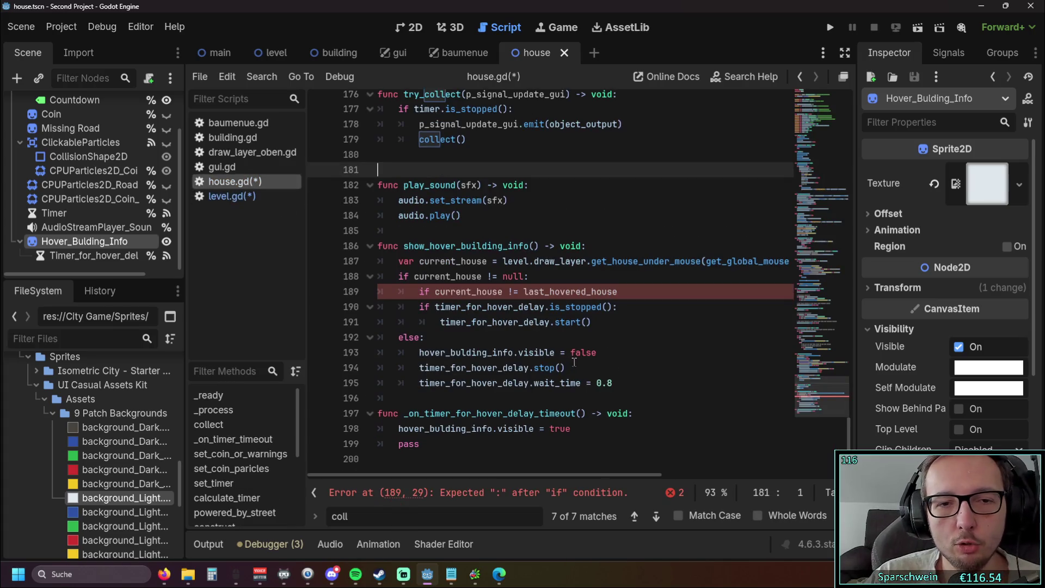
left_click(525, 353)
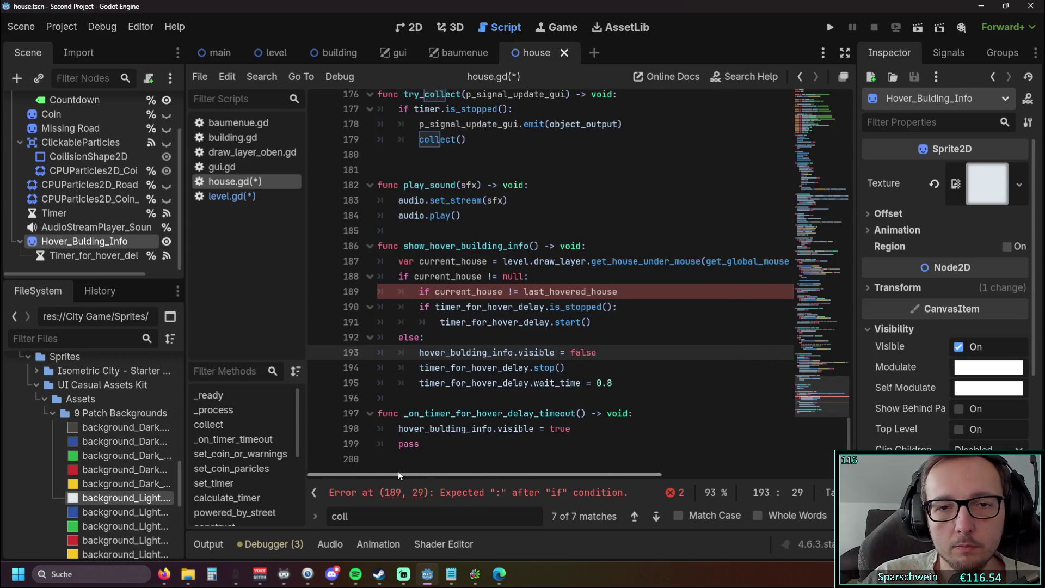
scroll(398, 471, "right", 3)
scroll(397, 471, "left", 3)
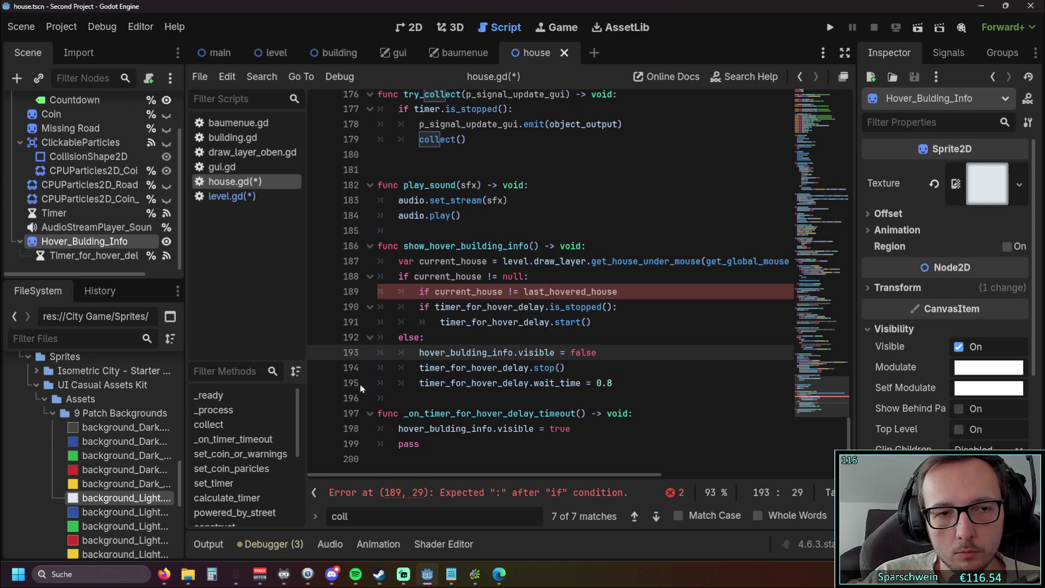
left_click(225, 196)
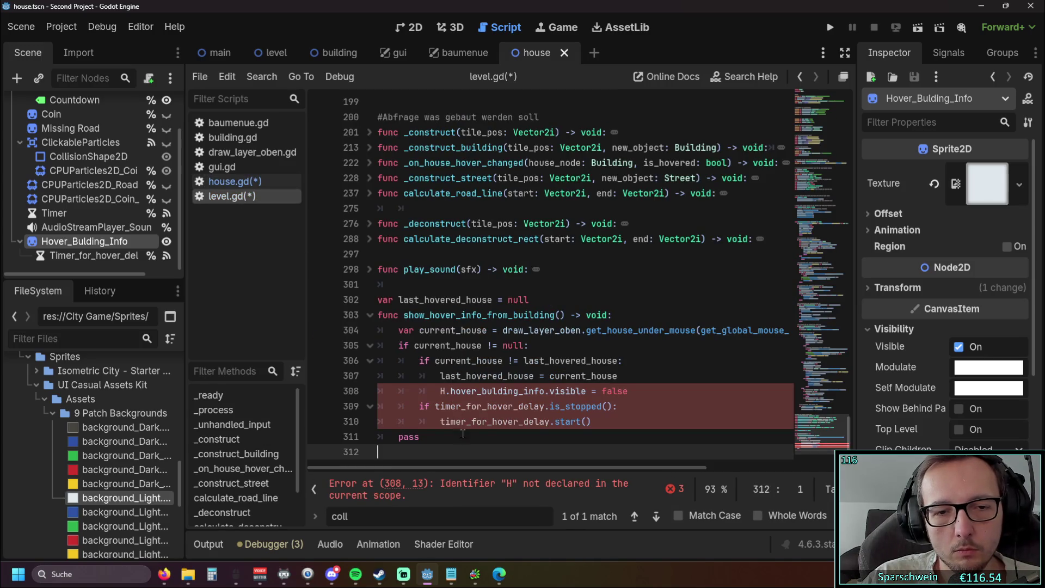
left_click_drag(450, 437, 340, 306)
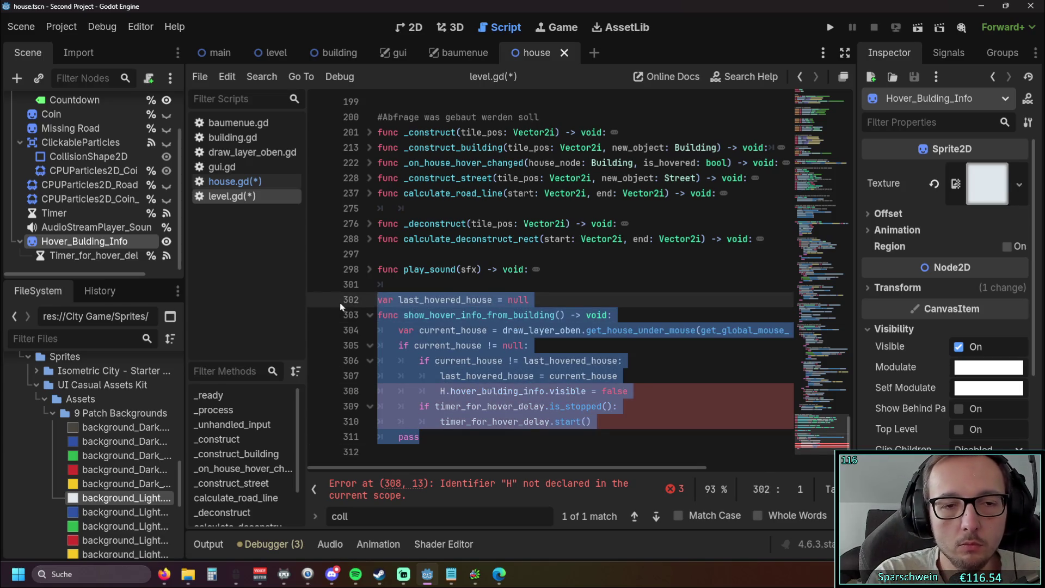
key("ctrl+k")
In house.gd, delete the incomplete last_hovered_house check line from the hover function.
left_click(342, 308)
left_click(261, 181)
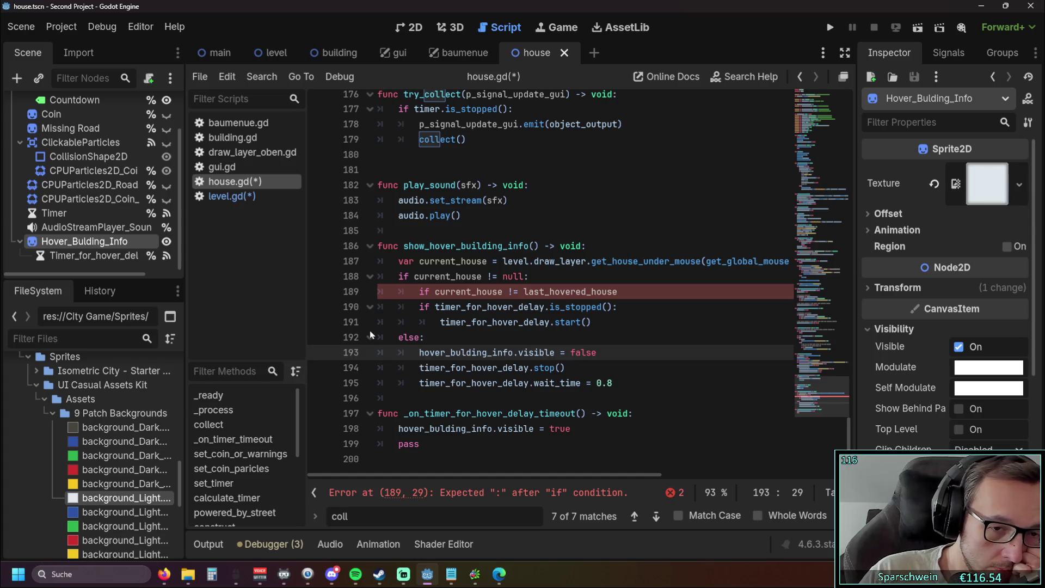
left_click(408, 296)
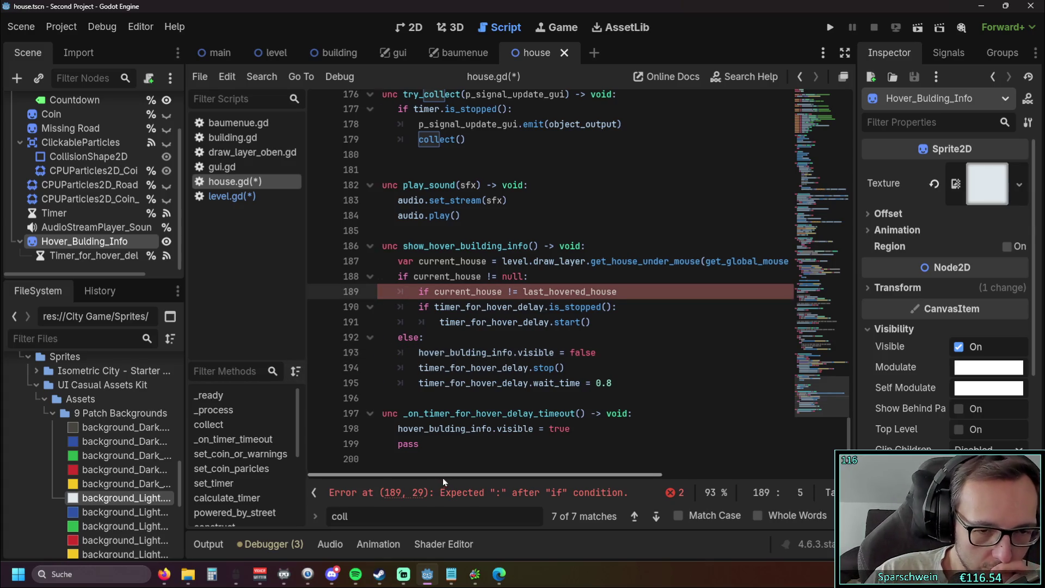
left_click(491, 323)
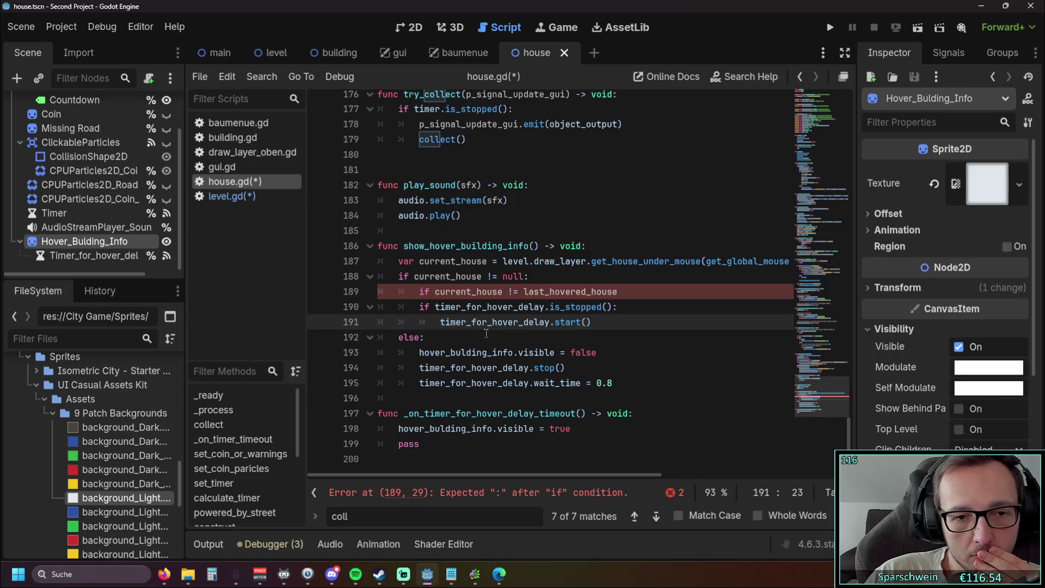
left_click_drag(626, 292, 372, 301)
key("BackSpace")
key("BackSpace")
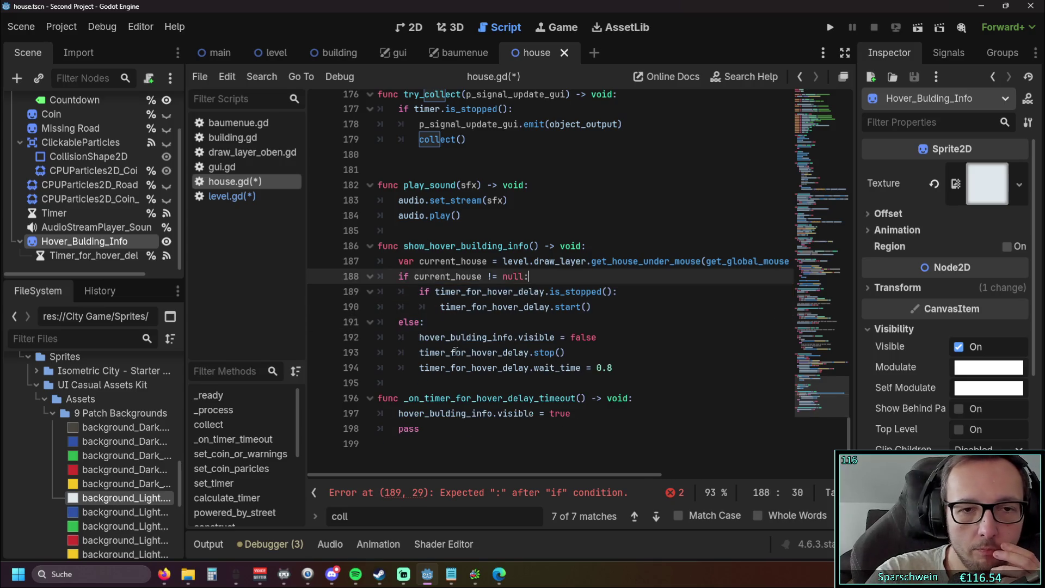
left_click(503, 320)
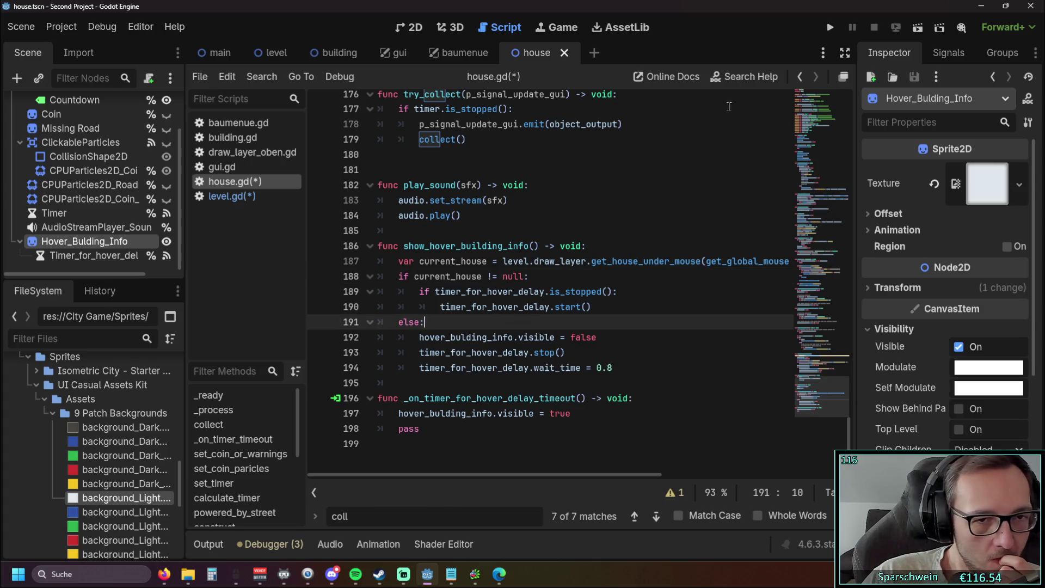
Run the game, then comment out the failing call on line 79 of level.gd with #.
left_click(830, 27)
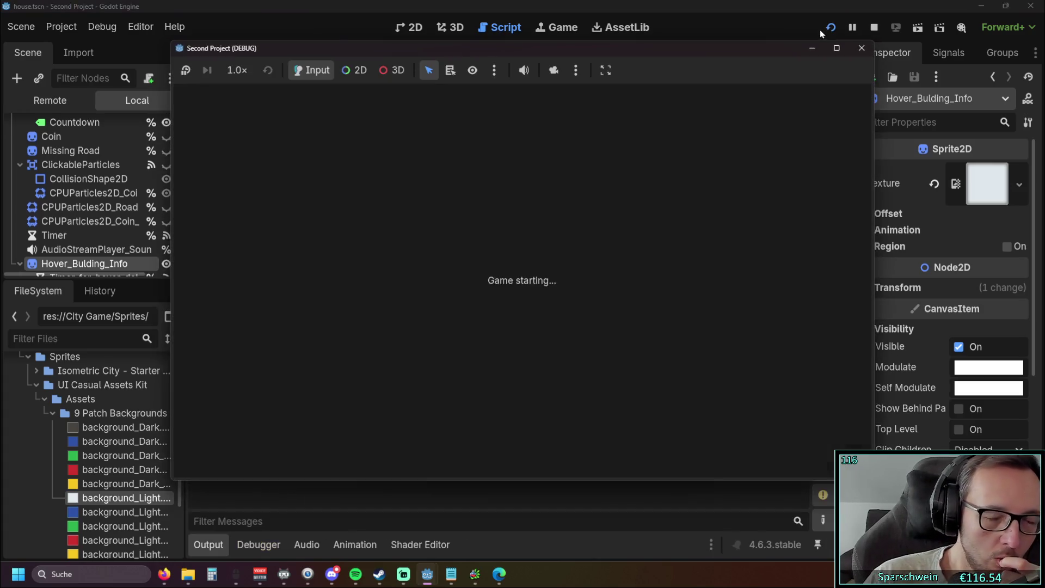
scroll(462, 269, "down", 1)
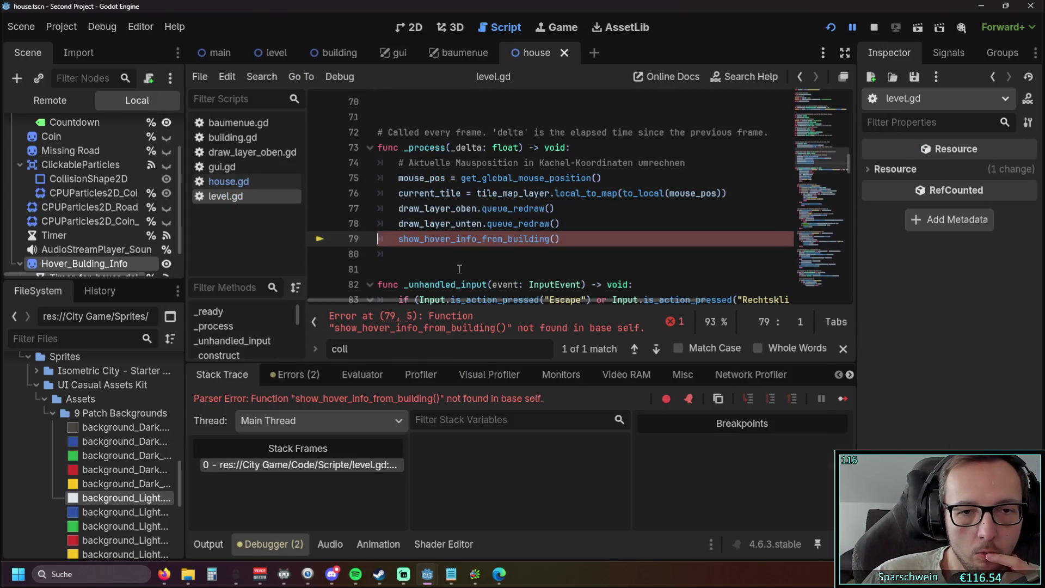
left_click_drag(589, 240, 412, 235)
key("Home")
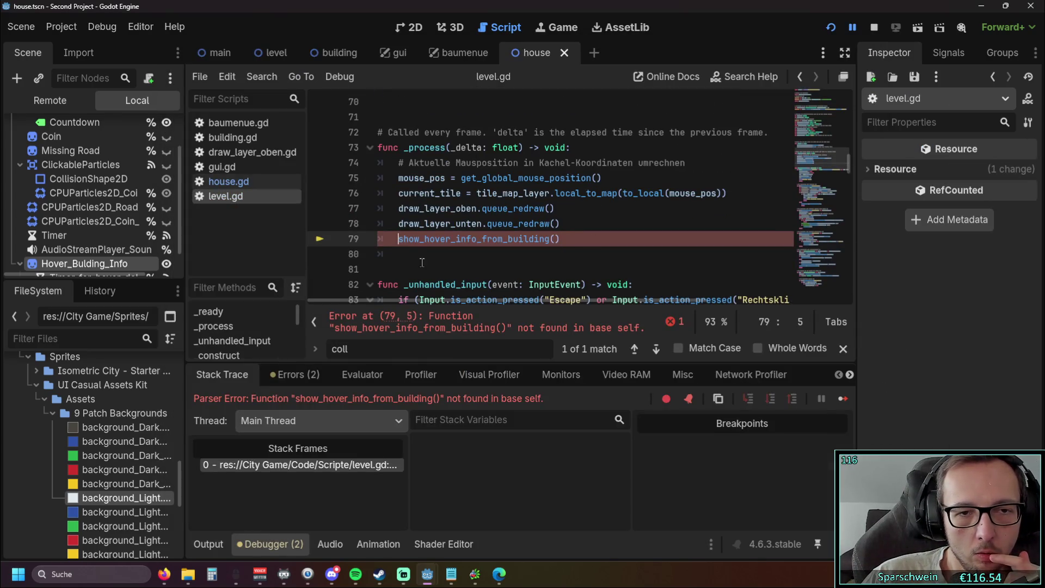
type("#")
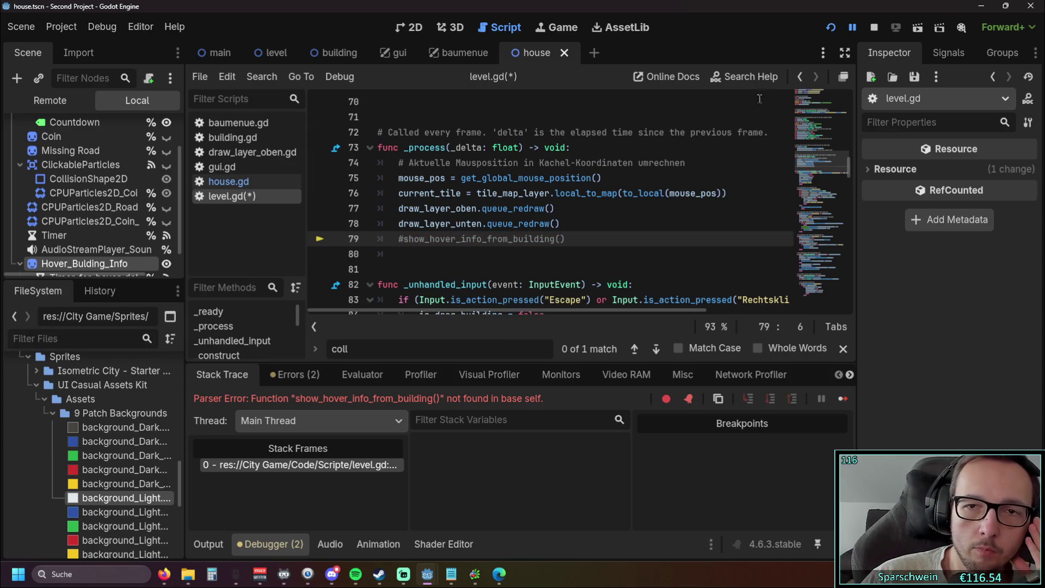
Rerun the game, build two red houses and hover one to check its popup.
left_click(831, 28)
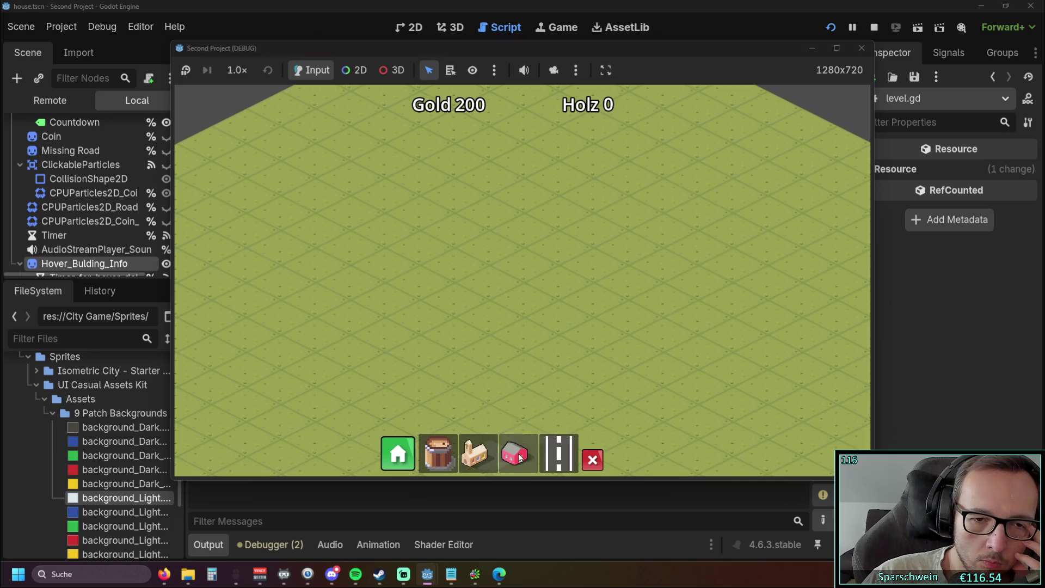
left_click(520, 457)
left_click(468, 282)
left_click(389, 326)
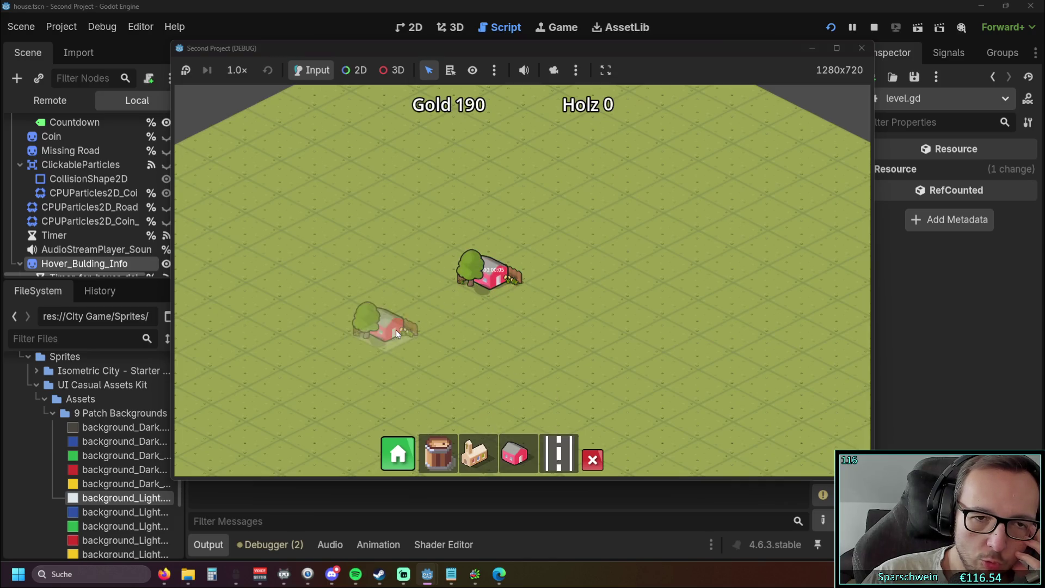
mouse_move(499, 278)
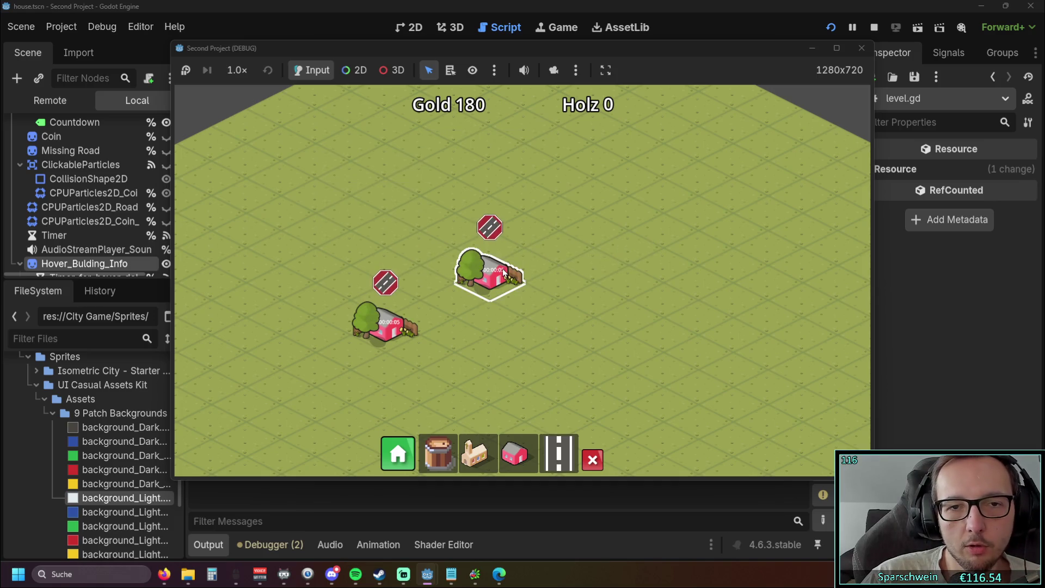
left_click(860, 49)
Open house.gd and scroll through its show_hover_building_info code.
scroll(635, 251, "down", 20)
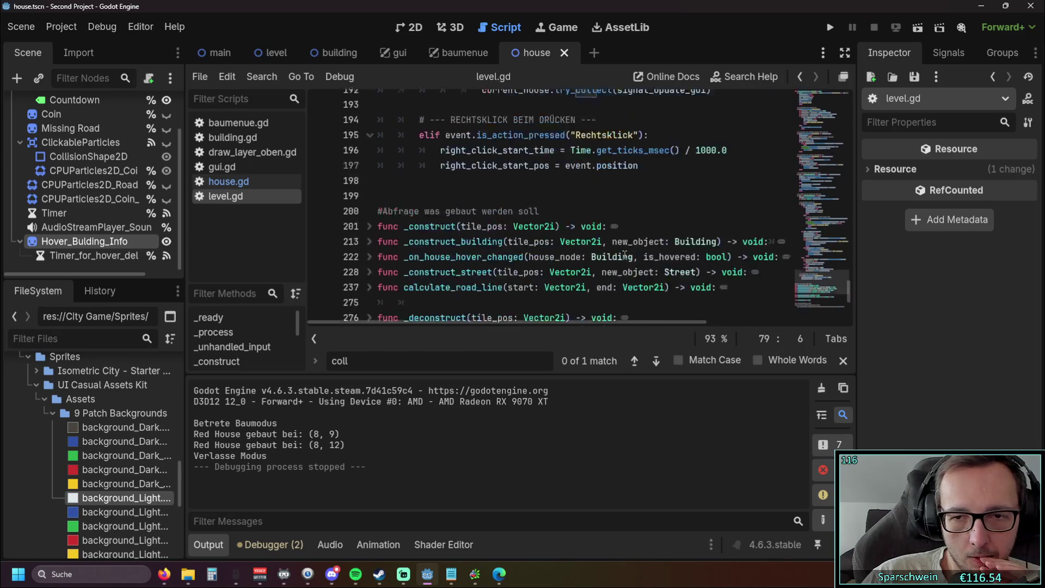
scroll(624, 255, "down", 5)
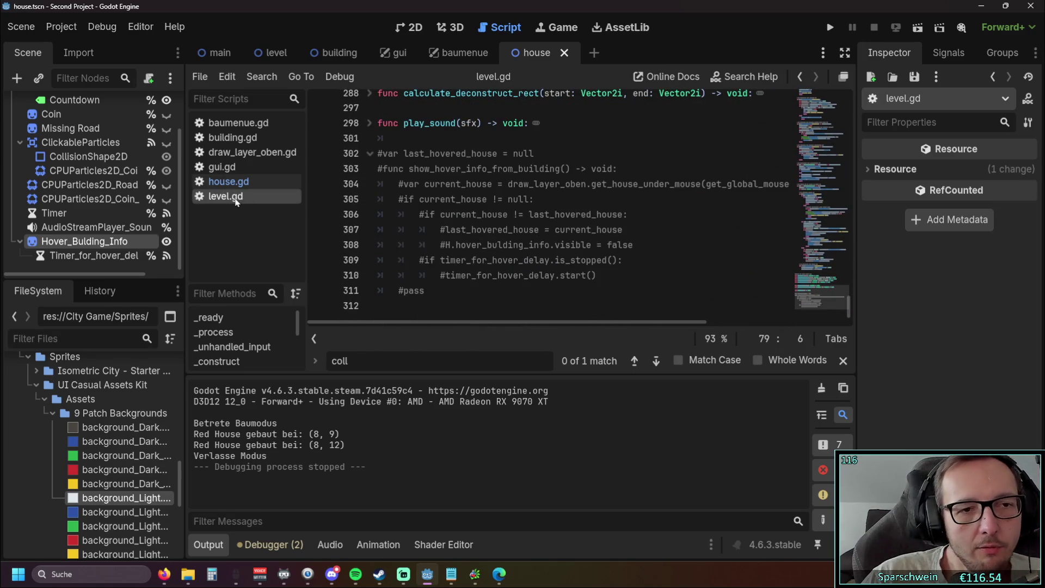
left_click(228, 181)
scroll(535, 247, "down", 5)
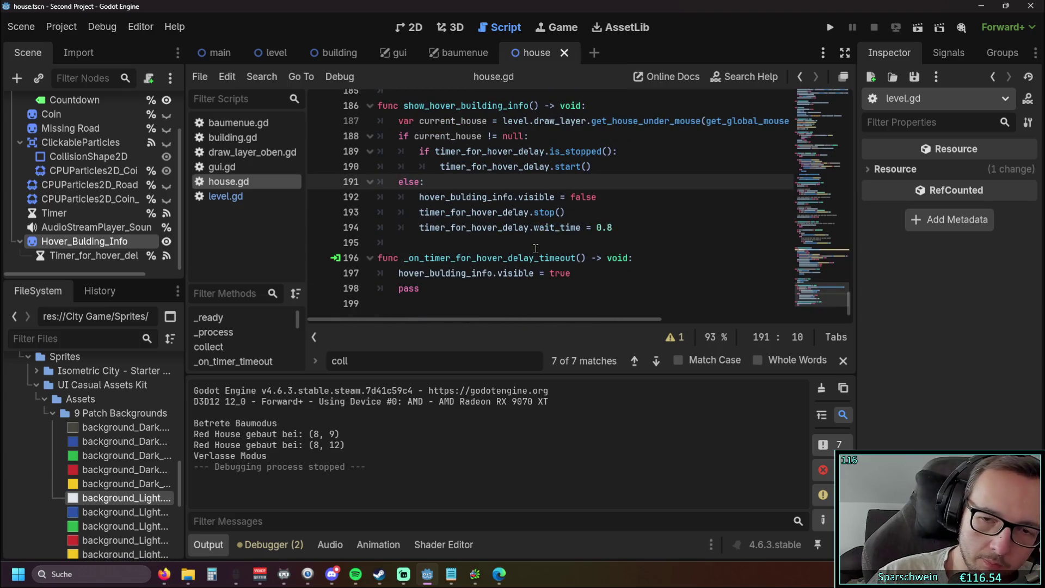
scroll(517, 239, "up", 1)
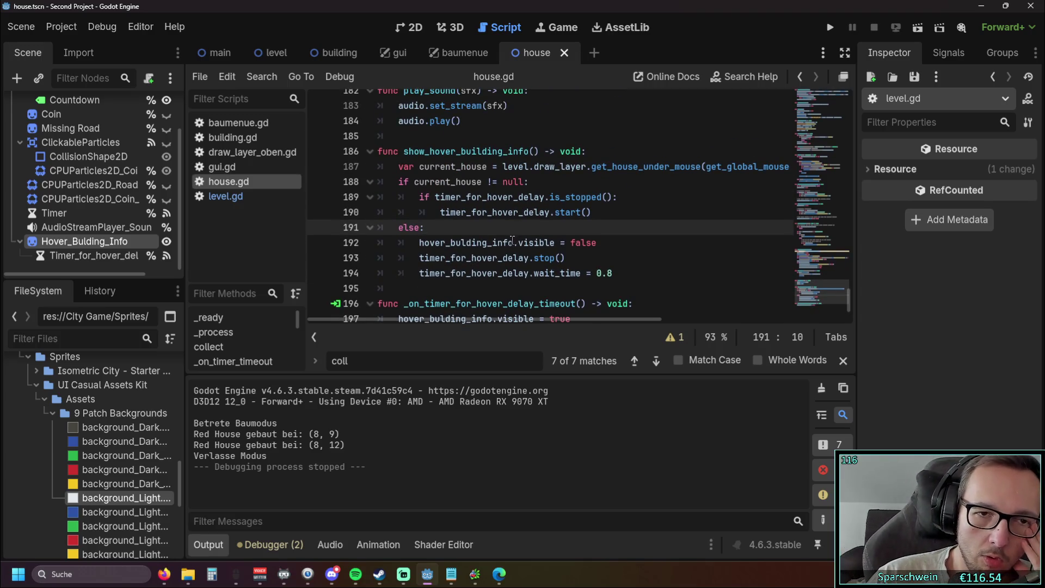
scroll(509, 242, "down", 1)
scroll(506, 245, "up", 1)
scroll(501, 248, "down", 1)
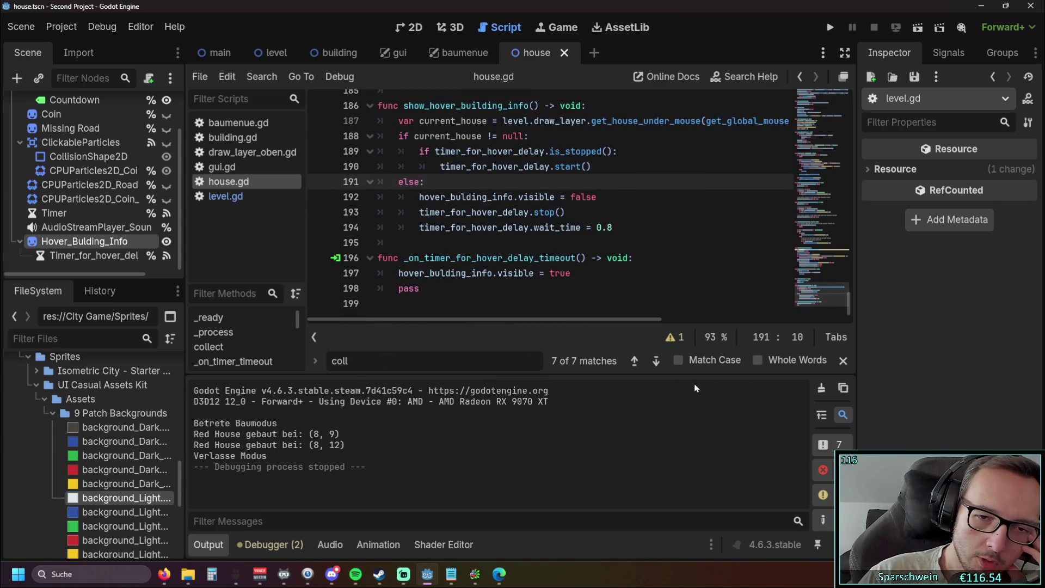
Close the find bar and collapse the bottom Output panel for more code room.
left_click(842, 360)
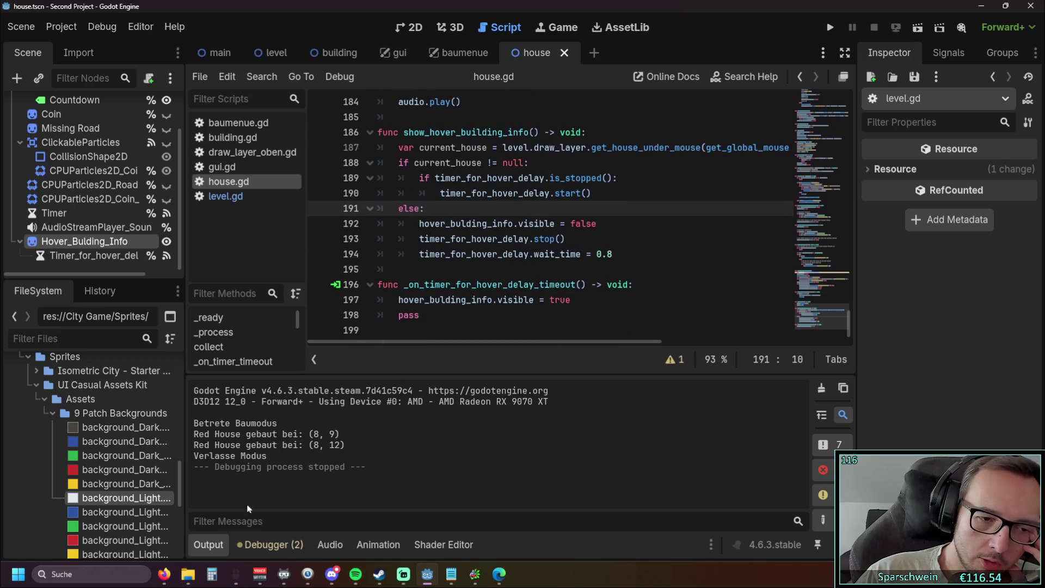
left_click(208, 544)
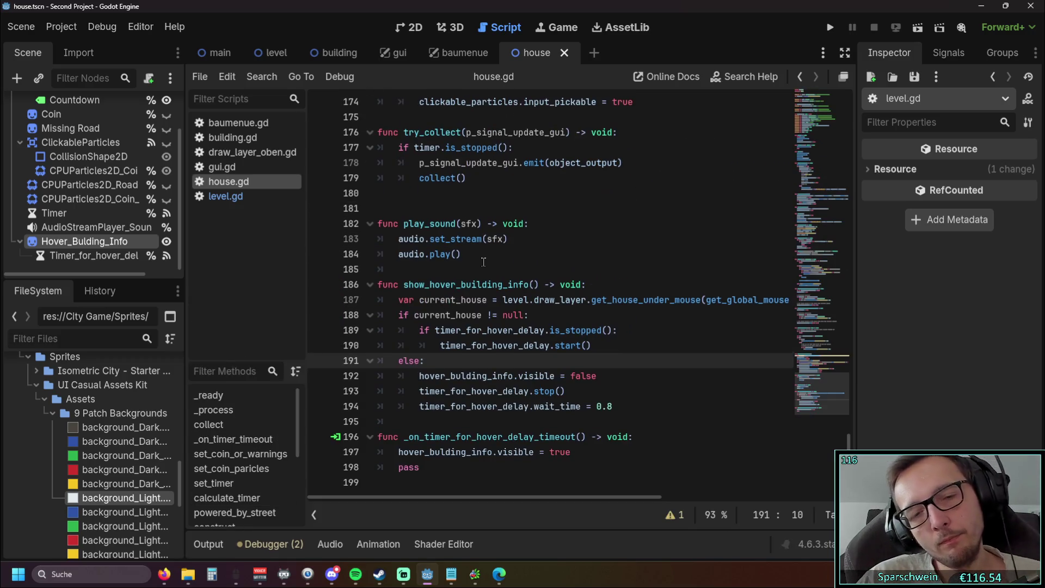
left_click(249, 197)
left_click(240, 182)
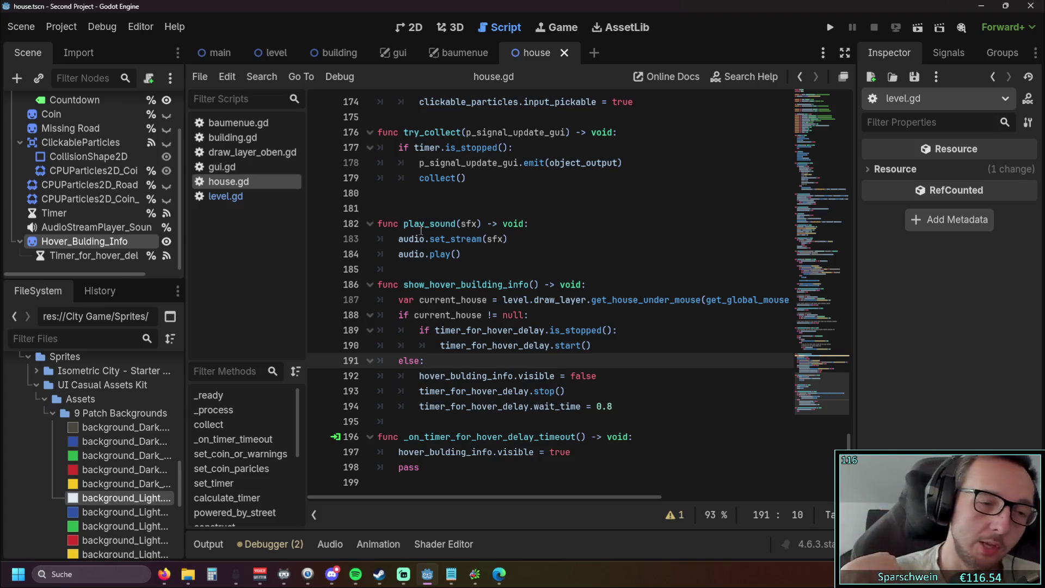
Select the hover-info functions in house.gd to review them.
left_click(440, 270)
left_click(430, 464)
left_click_drag(430, 463, 375, 280)
left_click(552, 316)
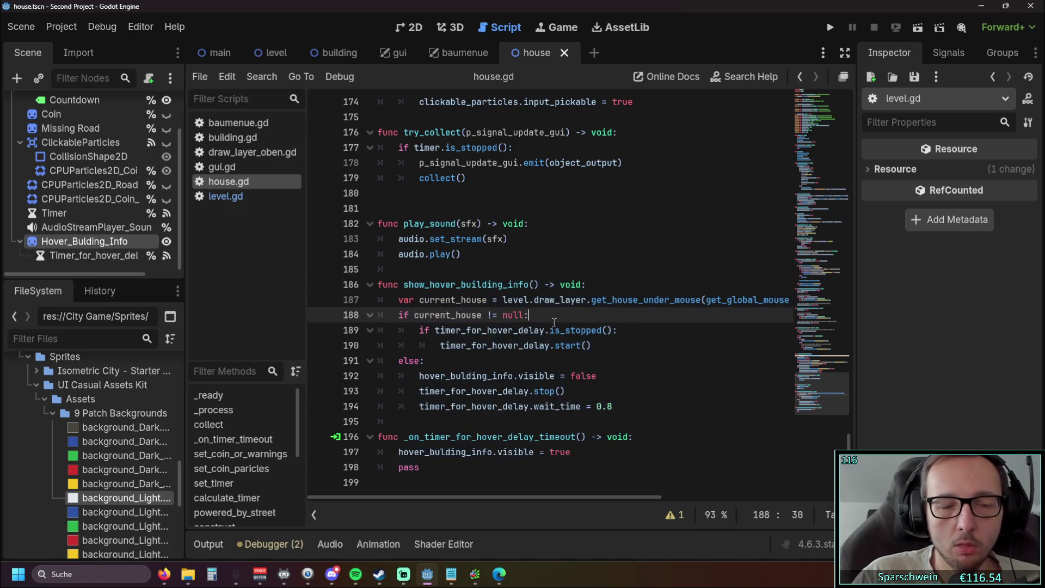
Select the Hover_Bulding_Info node and toggle its Visibility and Transform sections in the Inspector.
left_click(75, 255)
left_click(75, 241)
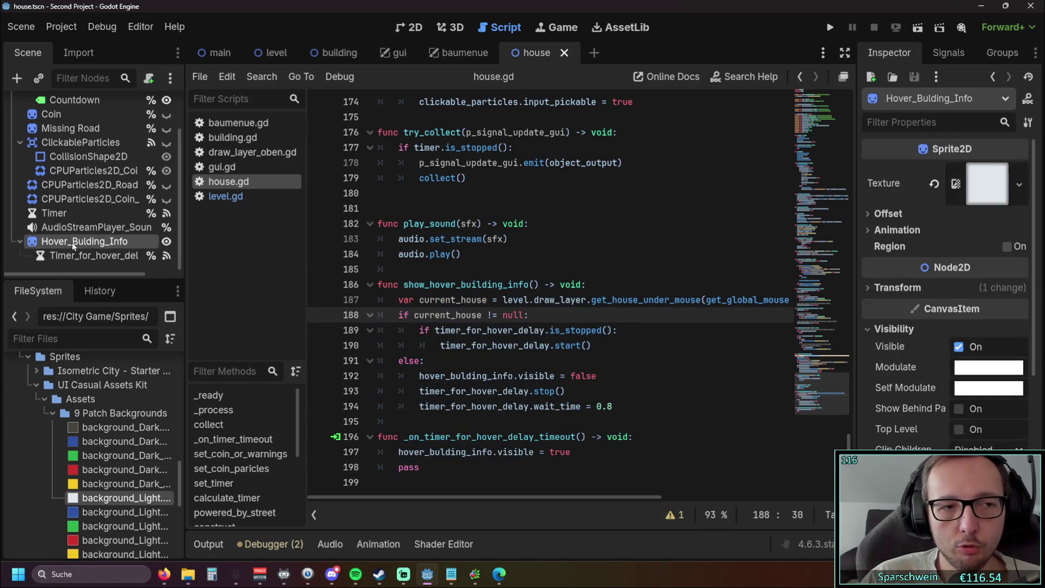
scroll(932, 254, "down", 5)
scroll(932, 255, "up", 5)
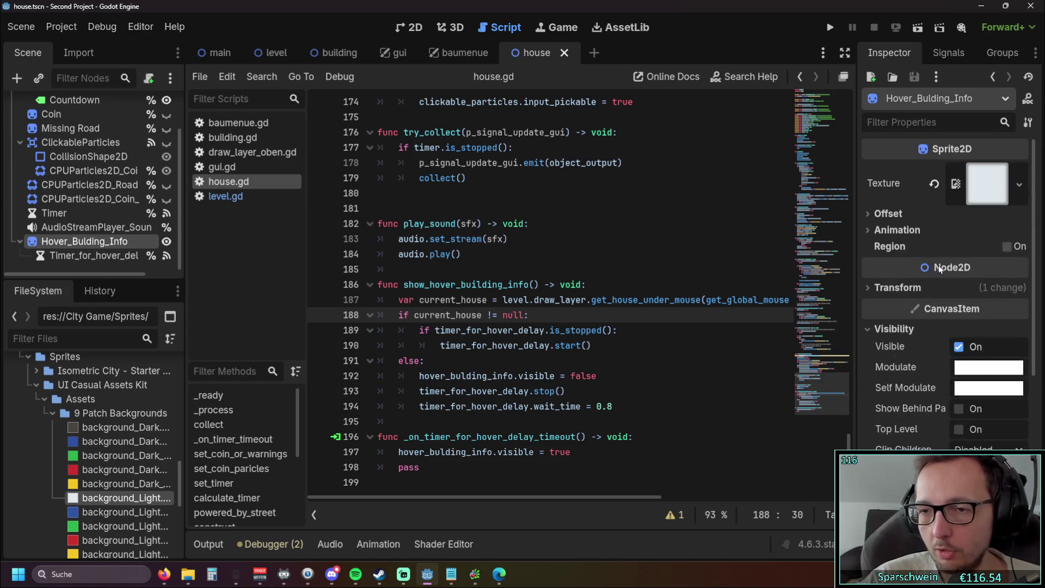
scroll(932, 259, "down", 1)
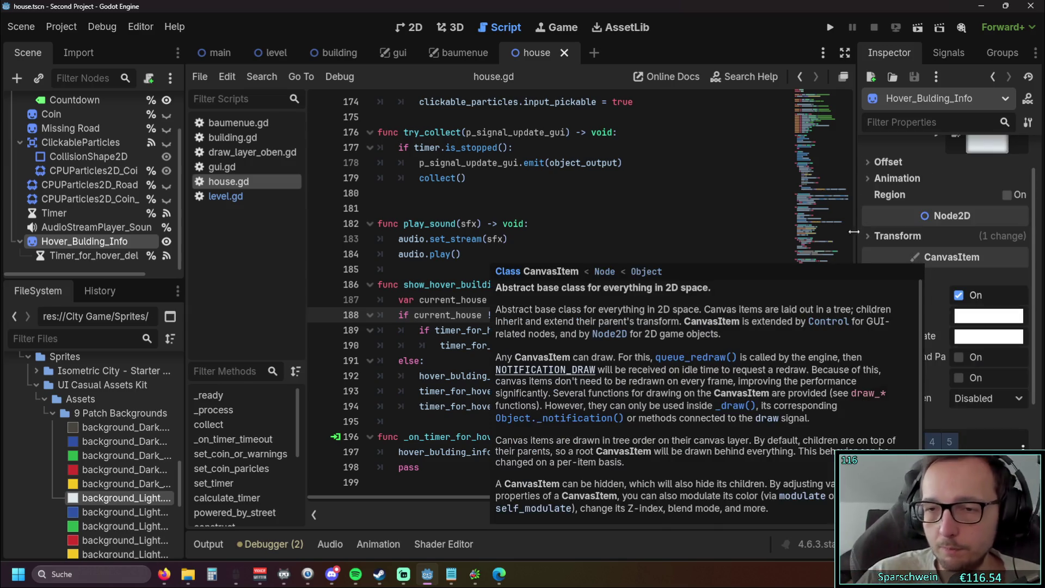
left_click(865, 277)
left_click(864, 277)
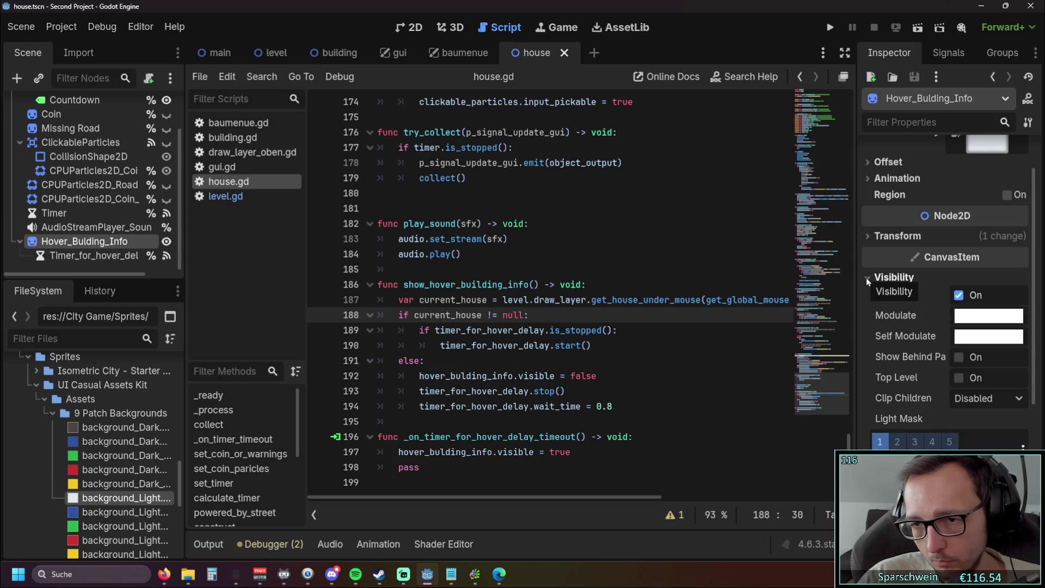
left_click(882, 237)
left_click(883, 237)
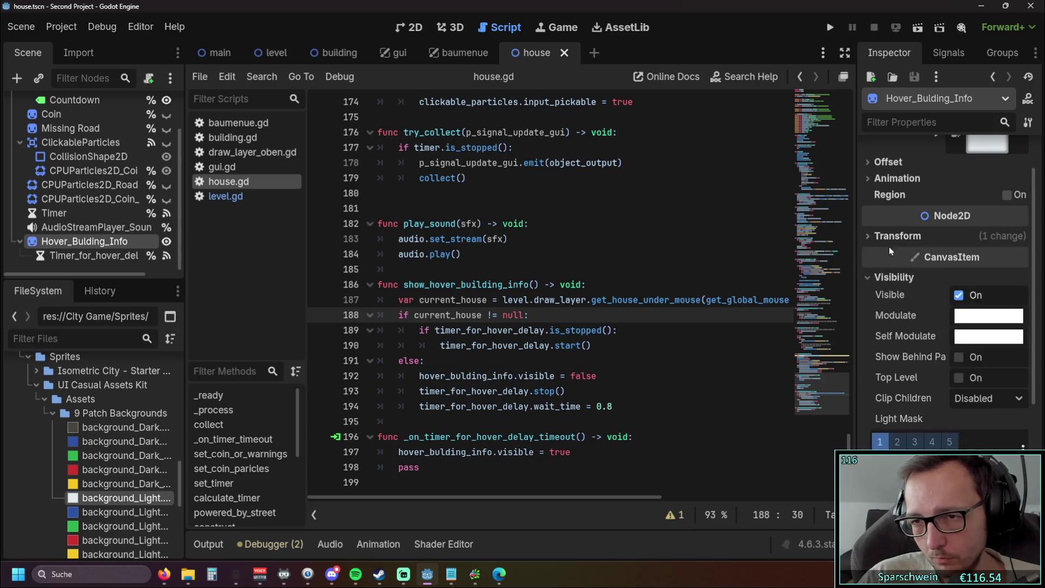
Expand and collapse the sprite's Animation and Offset sections in the Inspector.
scroll(889, 246, "up", 1)
left_click(876, 230)
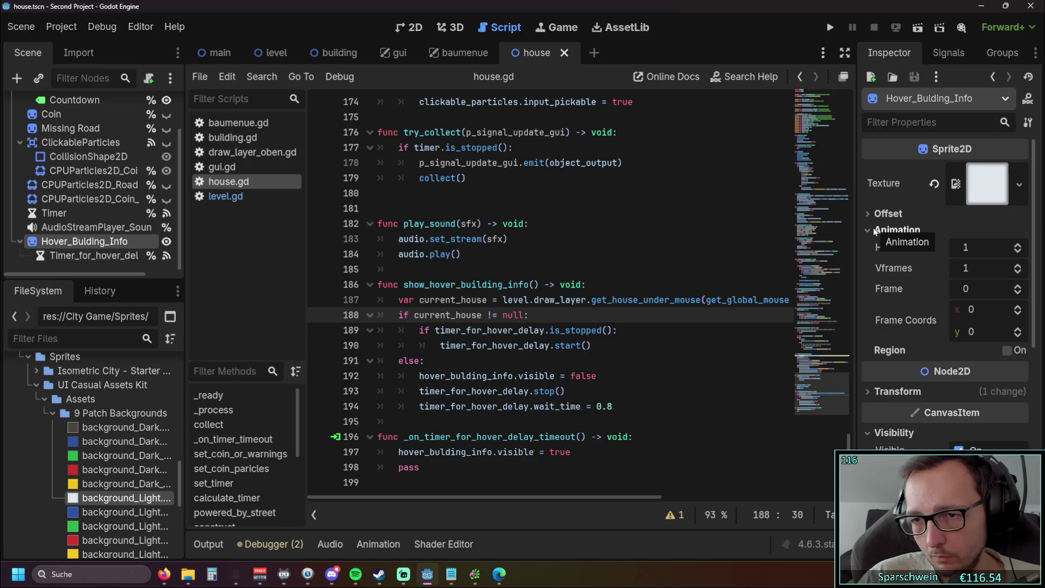
left_click(873, 228)
left_click(873, 213)
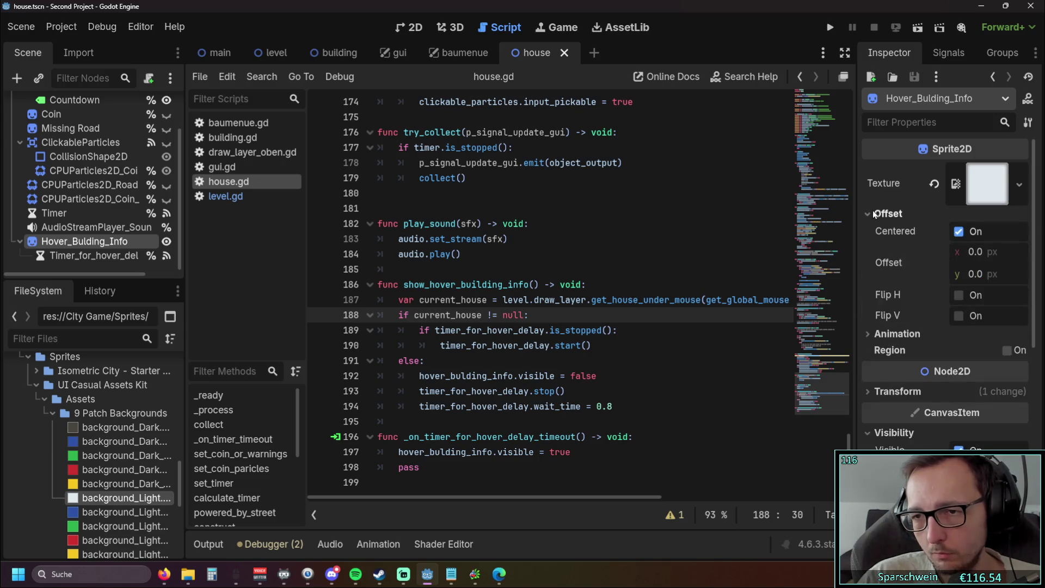
mouse_move(870, 239)
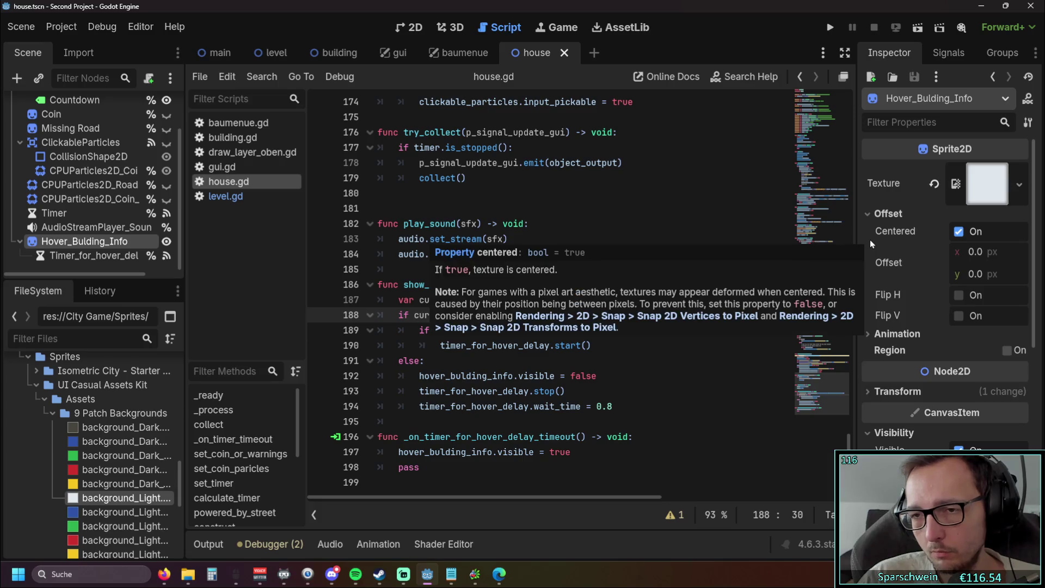
left_click(879, 214)
scroll(944, 250, "down", 3)
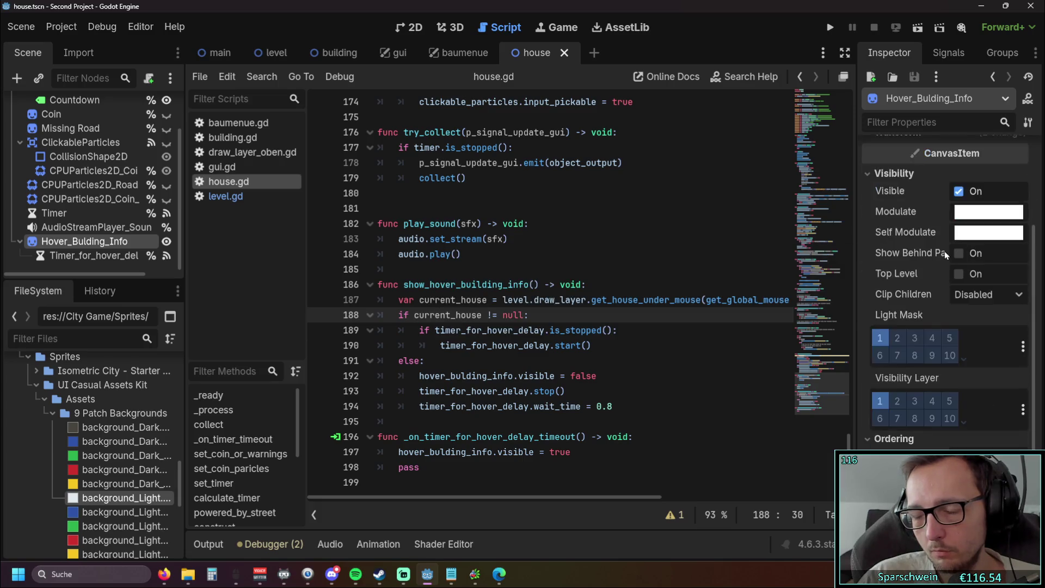
scroll(944, 251, "down", 3)
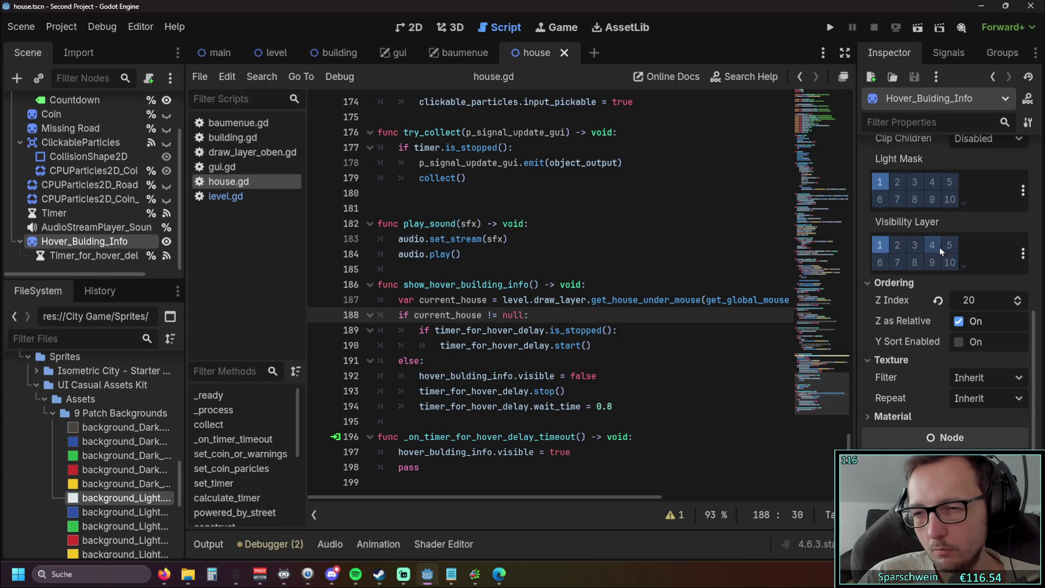
Widen the Scene and FileSystem dock and bring house.gd back to around line 90.
left_click_drag(184, 249, 236, 249)
scroll(120, 250, "up", 2)
scroll(120, 251, "down", 2)
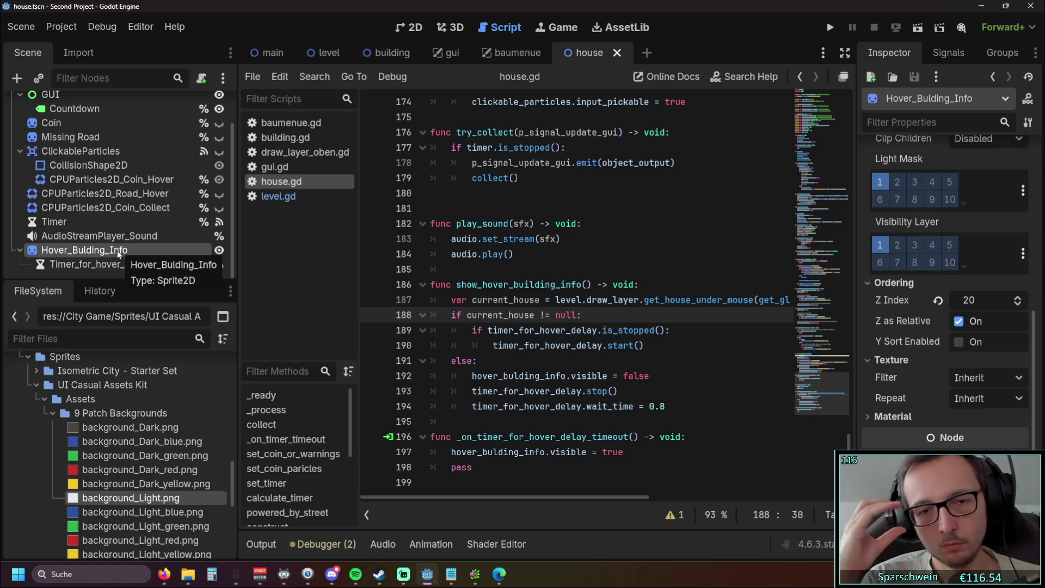
scroll(542, 291, "up", 15)
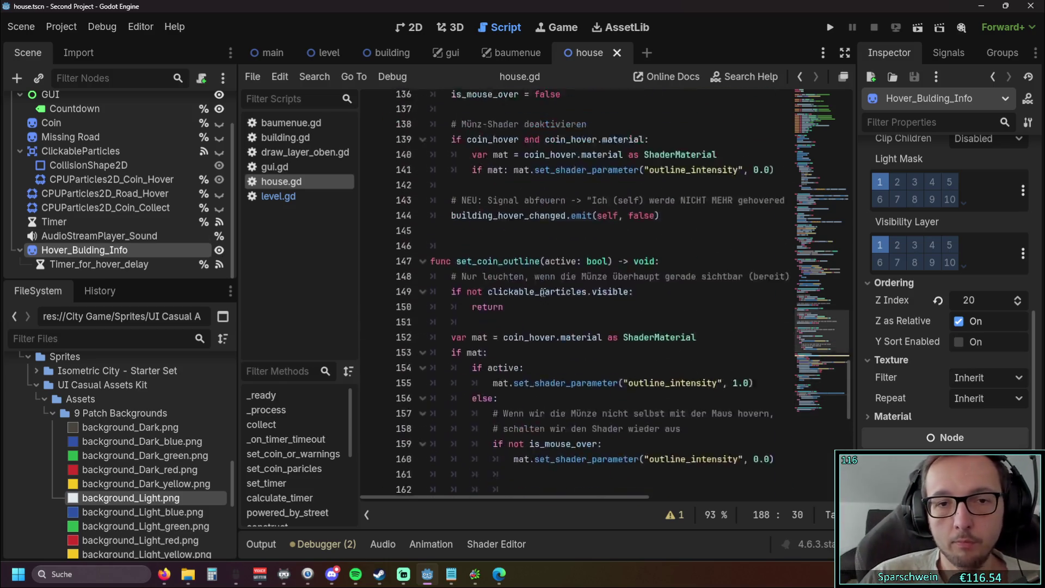
scroll(542, 291, "up", 8)
scroll(535, 289, "down", 4)
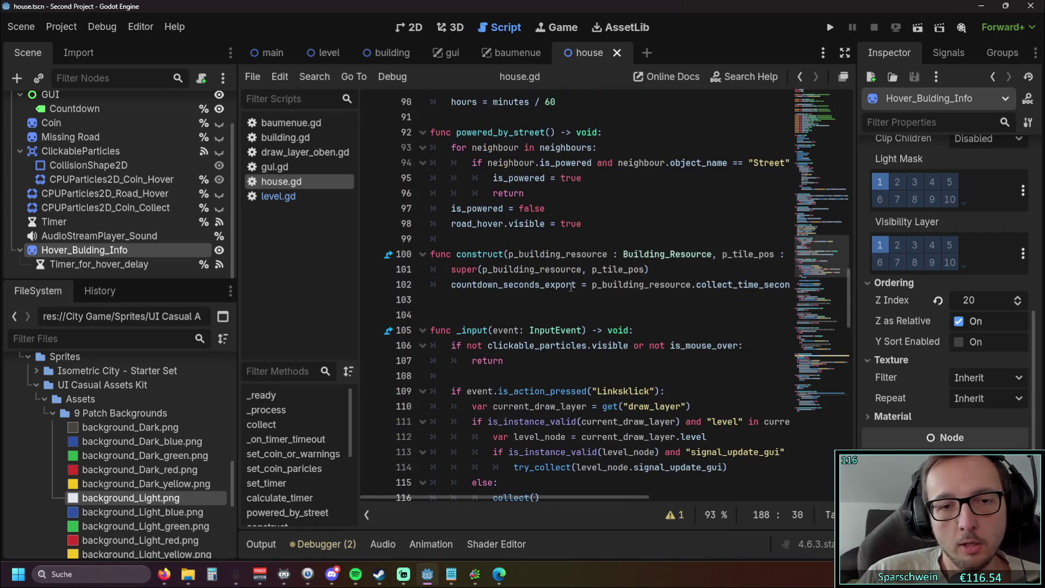
scroll(571, 286, "up", 8)
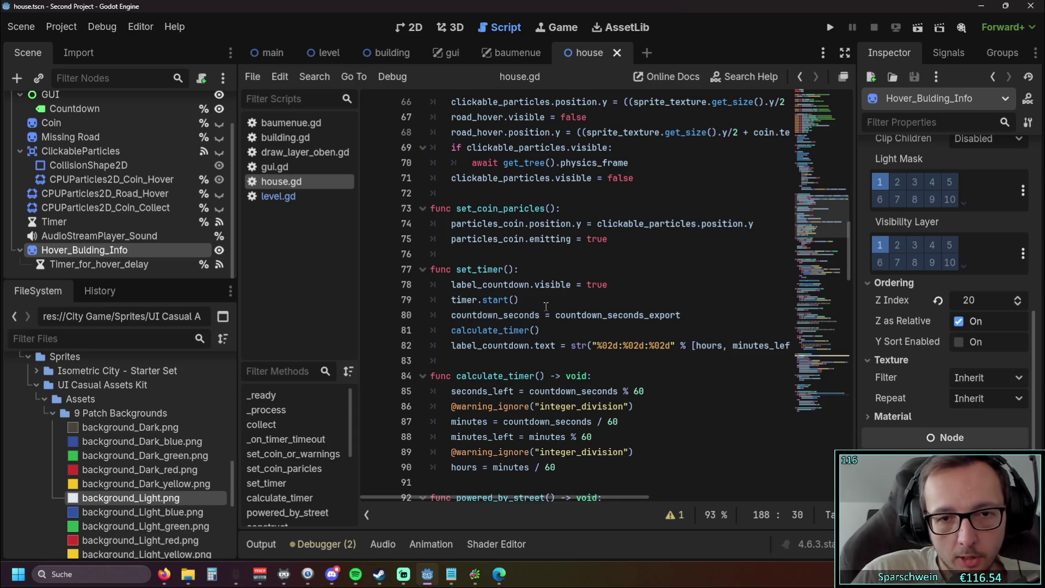
scroll(545, 309, "up", 2)
scroll(553, 314, "up", 18)
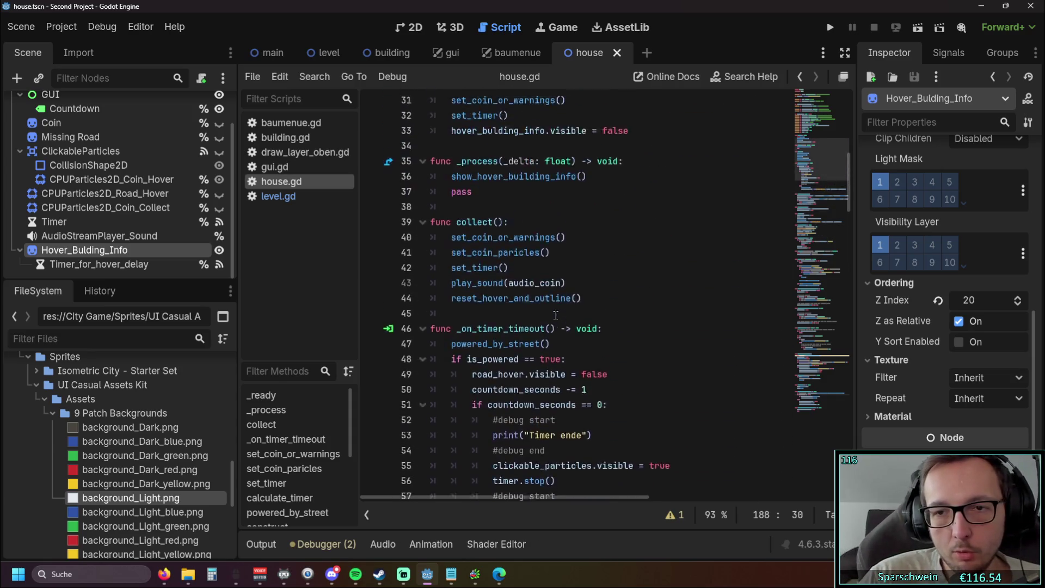
scroll(554, 308, "down", 10)
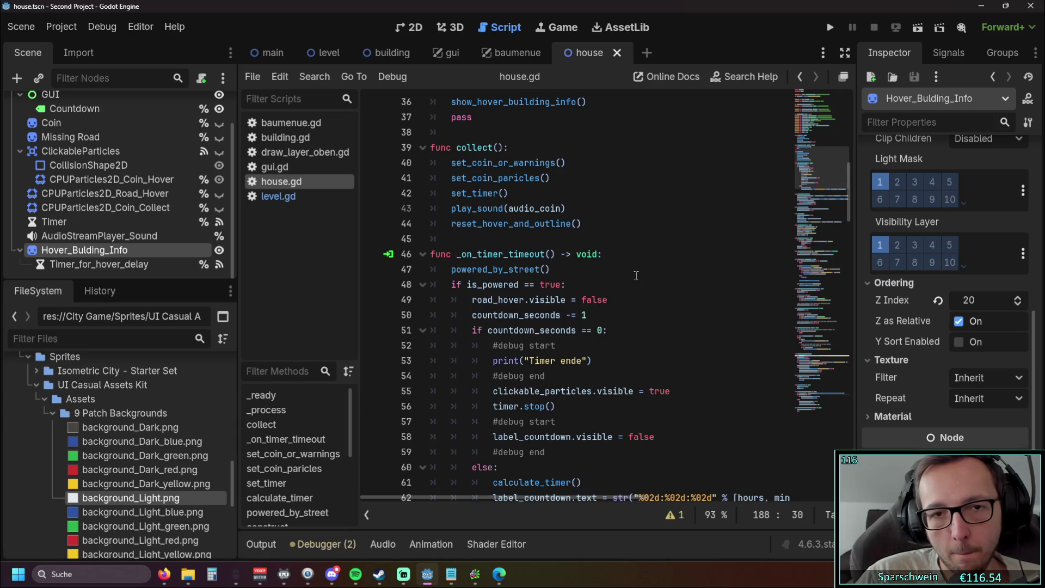
scroll(635, 275, "up", 2)
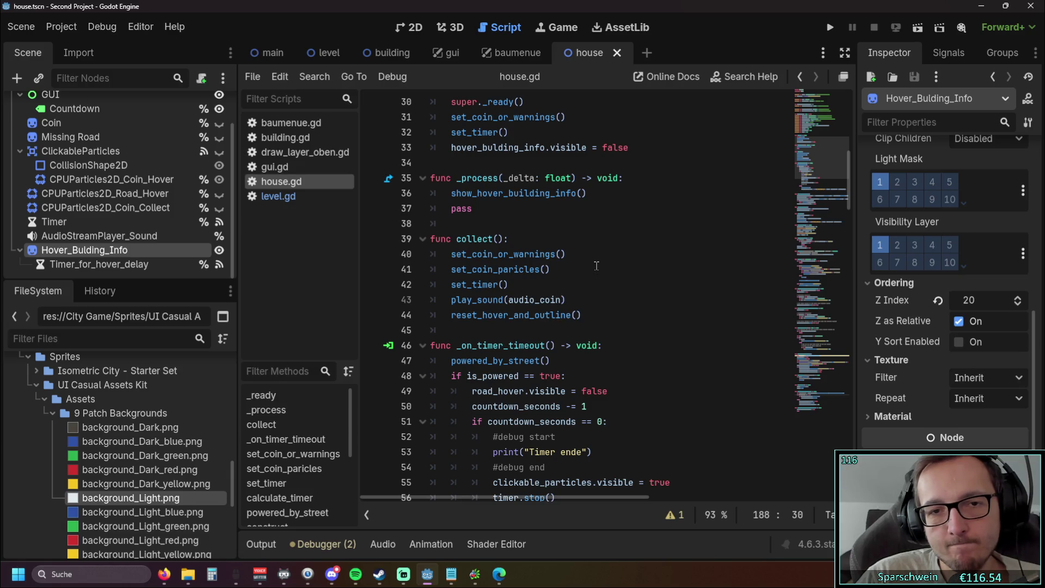
scroll(596, 266, "down", 4)
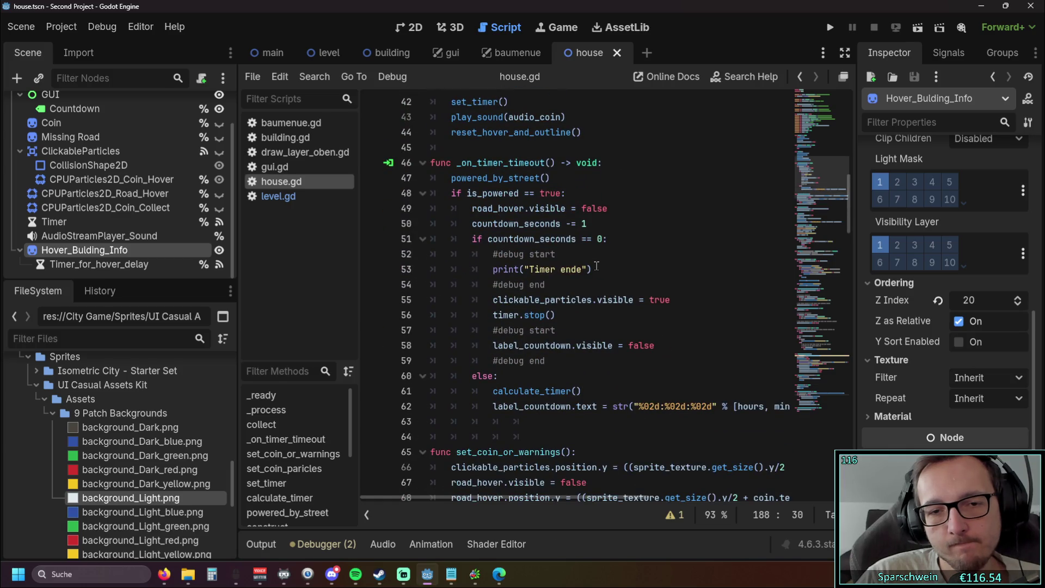
scroll(596, 265, "down", 3)
scroll(597, 265, "down", 2)
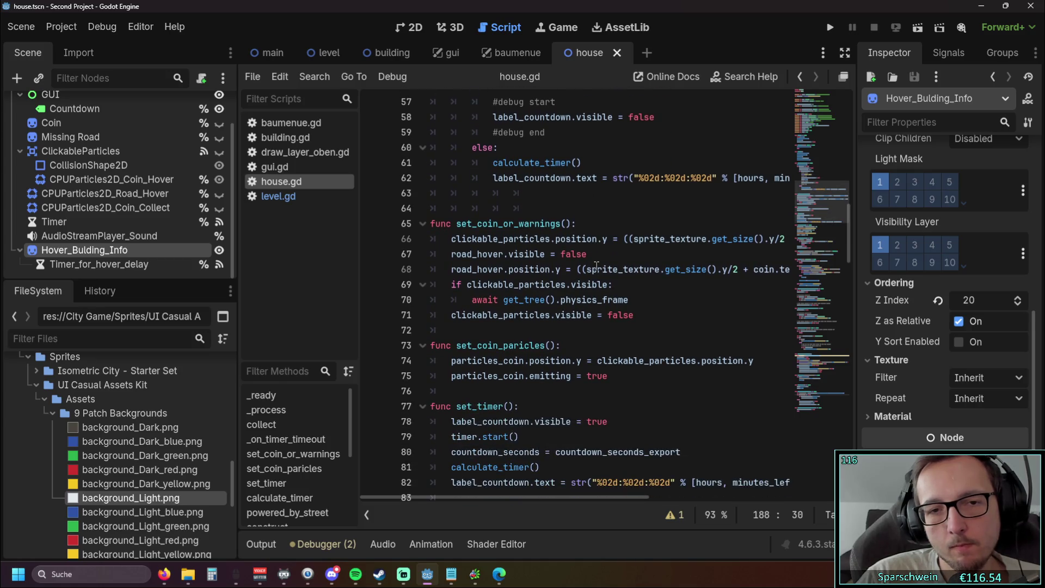
left_click(602, 329)
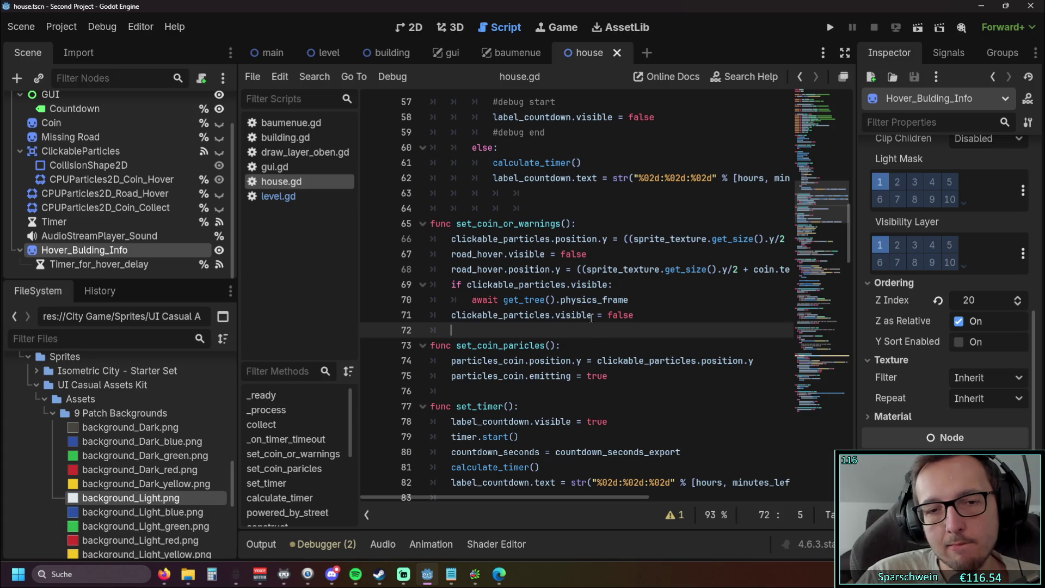
scroll(590, 317, "up", 15)
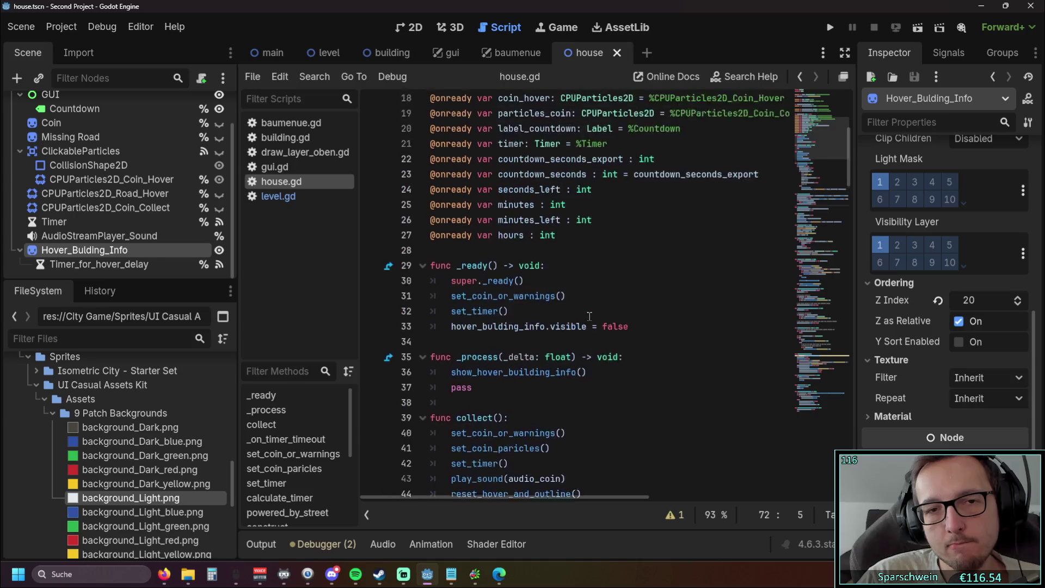
scroll(589, 316, "up", 2)
scroll(589, 316, "down", 18)
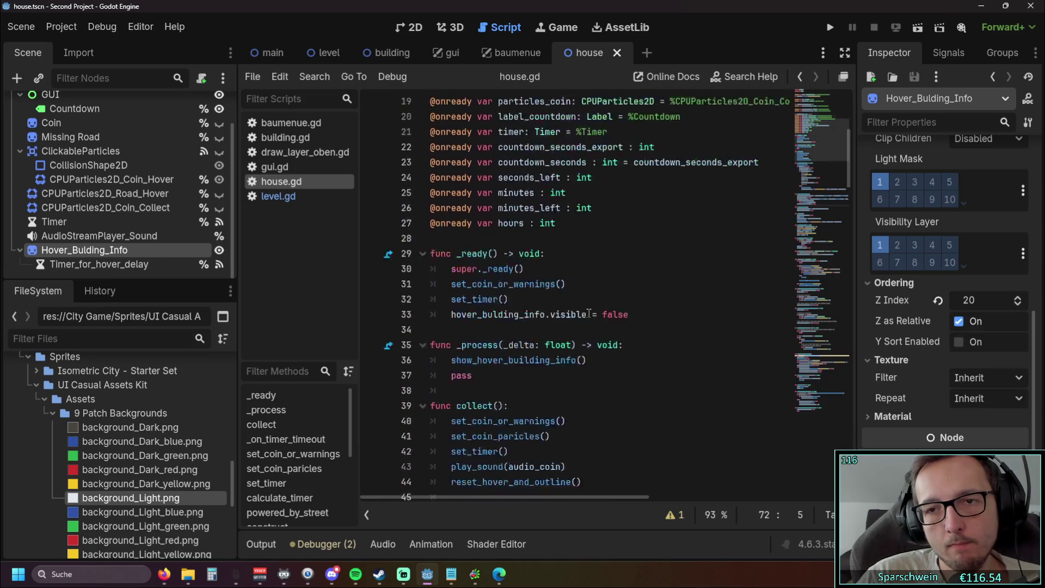
scroll(588, 312, "down", 5)
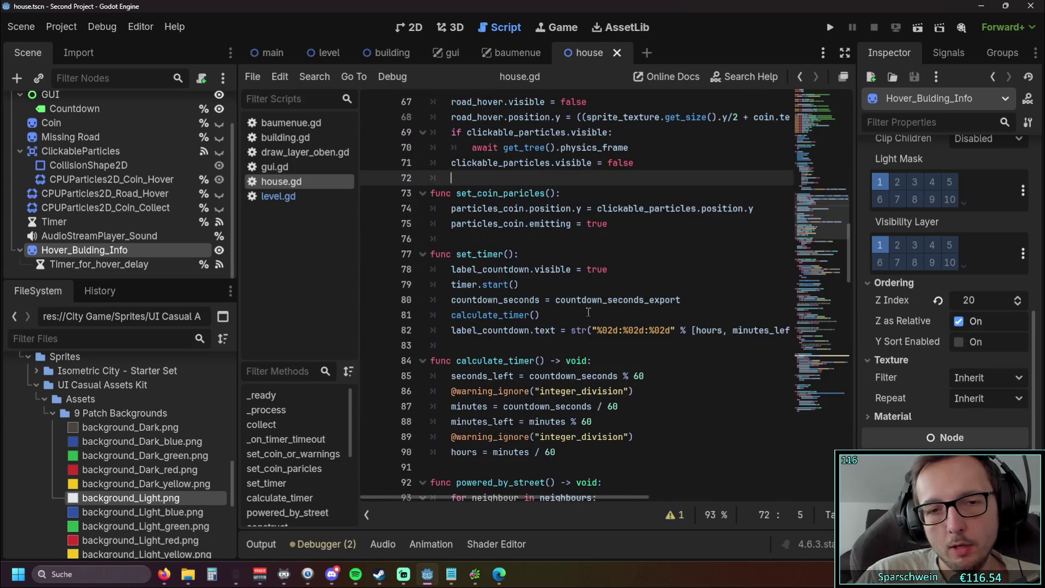
left_click(581, 284)
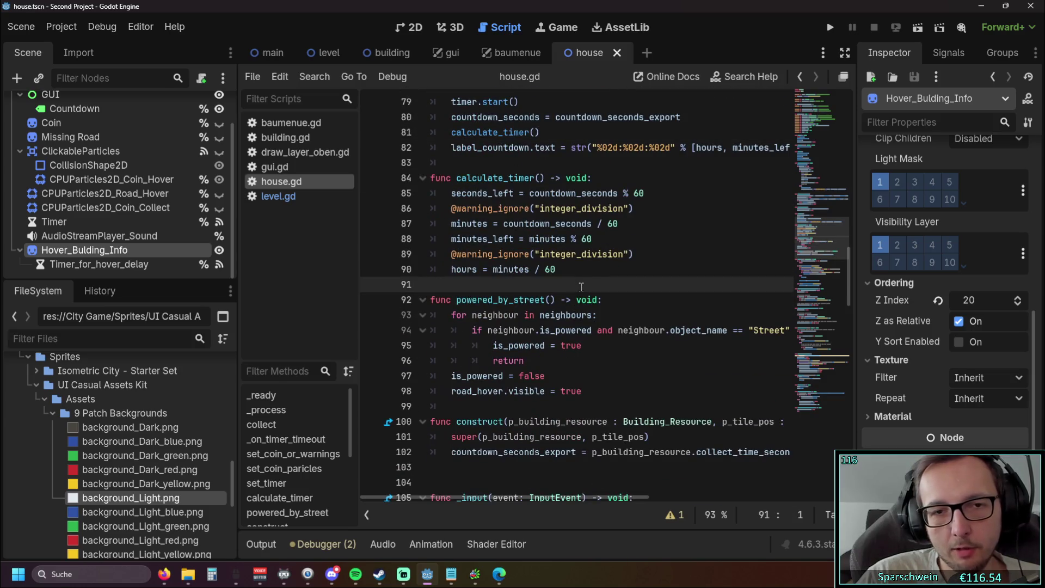
scroll(581, 286, "down", 2)
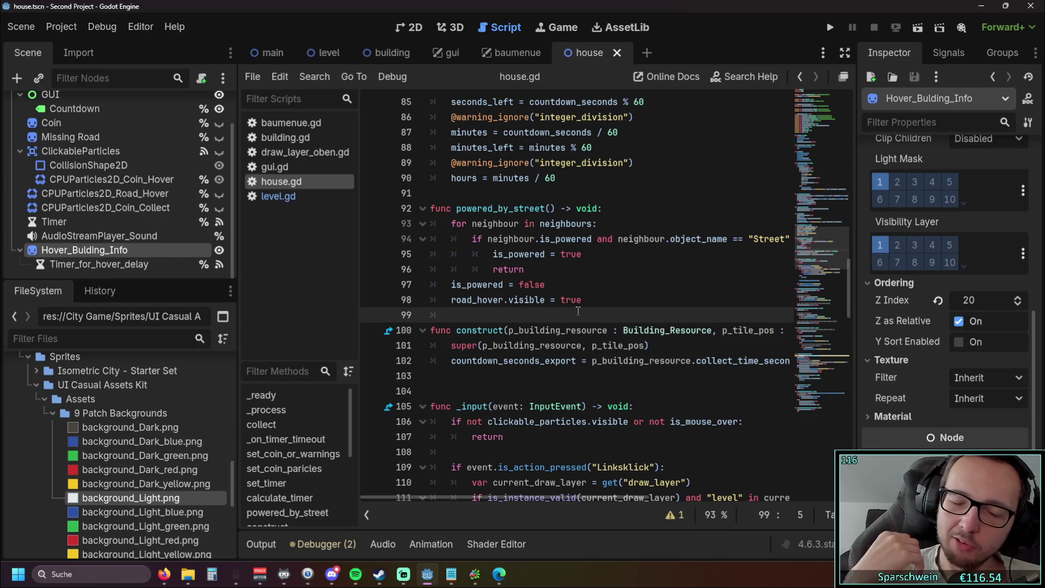
Select and review lines 91–98 of powered_by_street in house.gd.
left_click(582, 300)
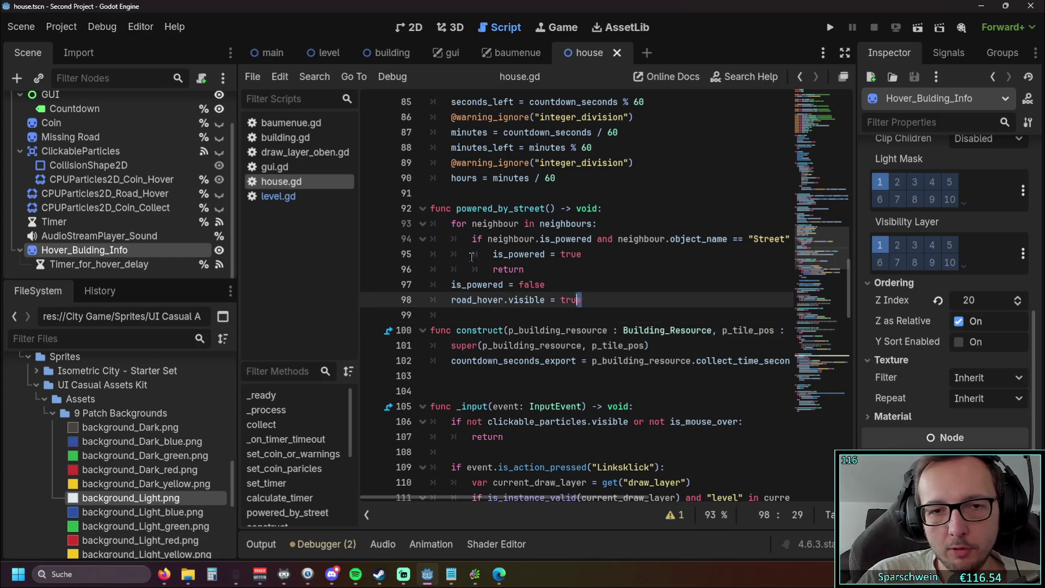
key("shift+Up")
key("shift+Up")
key("shift+Up")
left_click(603, 266)
scroll(615, 274, "down", 1)
scroll(616, 276, "up", 1)
scroll(616, 276, "down", 2)
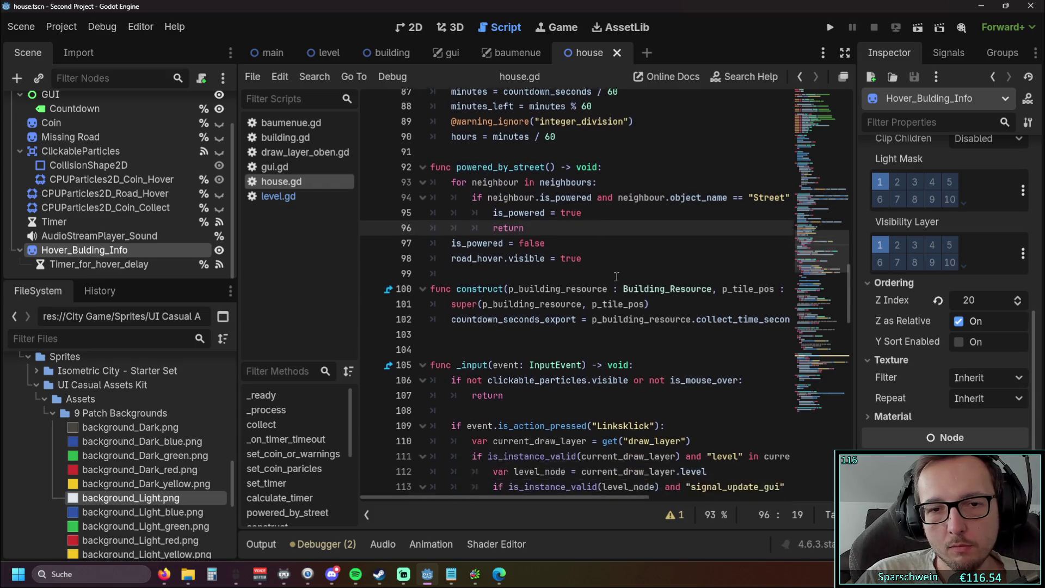
Remove the extra blank line before _input and place the caret after its early return.
left_click(578, 287)
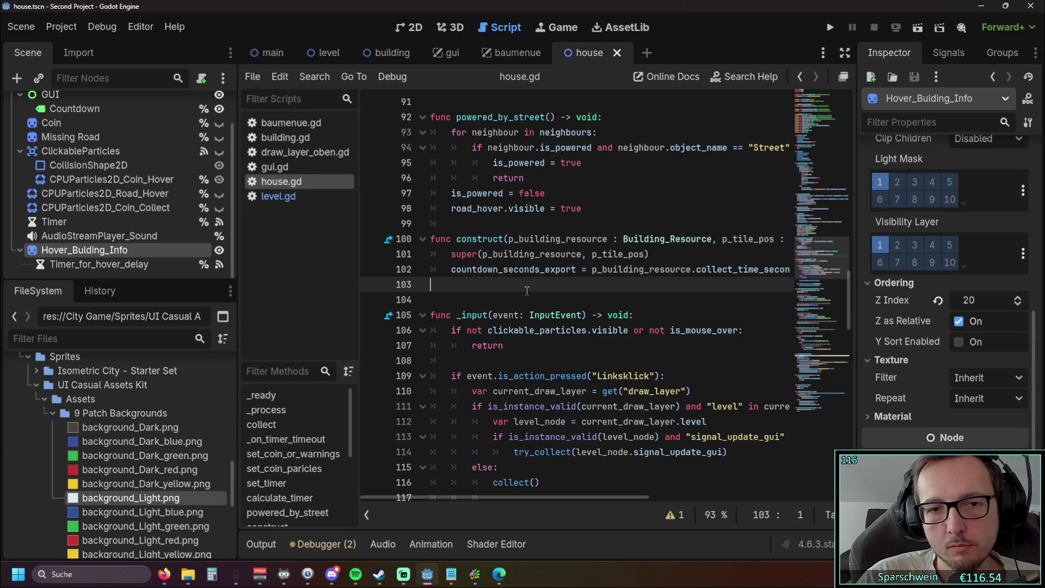
left_click(506, 305)
key("BackSpace")
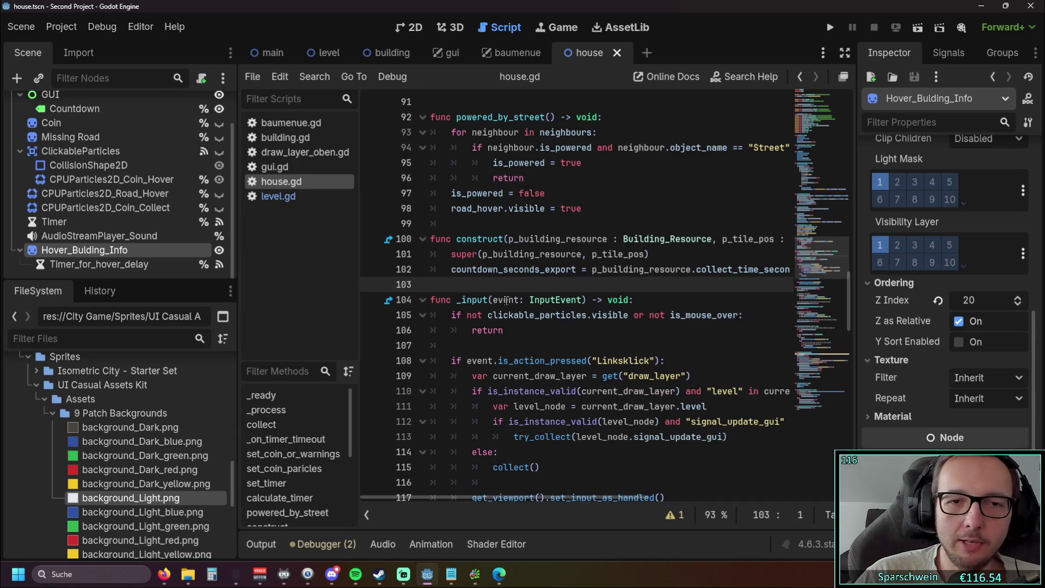
left_click(506, 330)
scroll(544, 310, "down", 9)
scroll(566, 320, "up", 7)
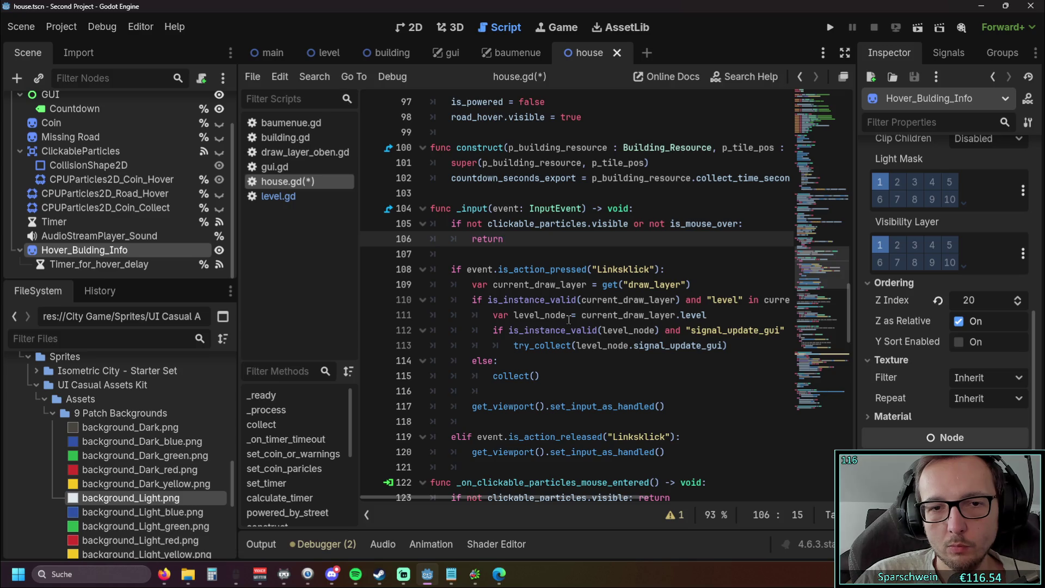
left_click(453, 258)
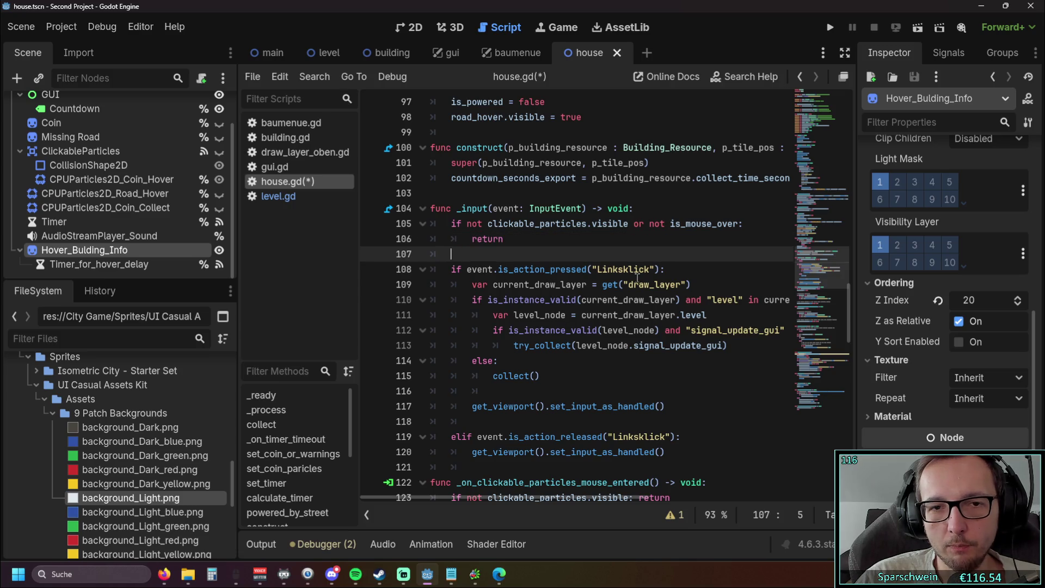
scroll(637, 278, "up", 5)
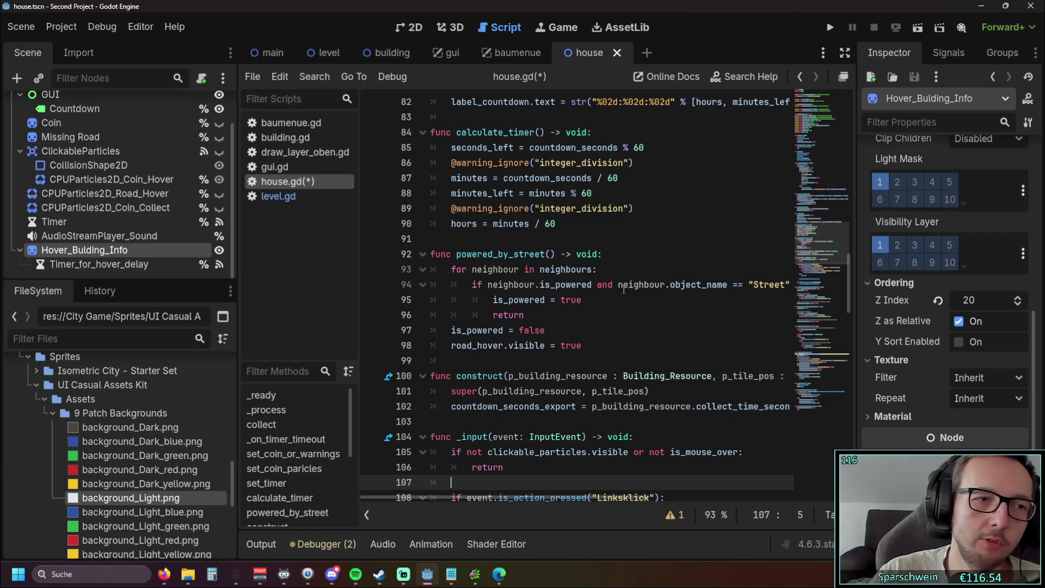
scroll(74, 169, "up", 2)
Clear the Coin node's Texture and drag Coin.png from FileSystem into the Texture slot.
left_click(70, 162)
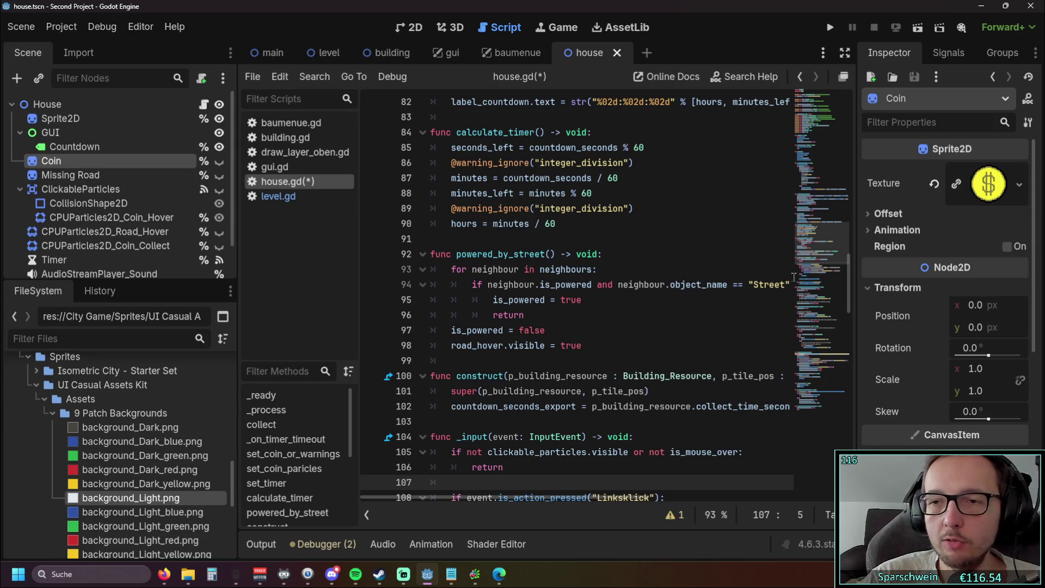
left_click(956, 199)
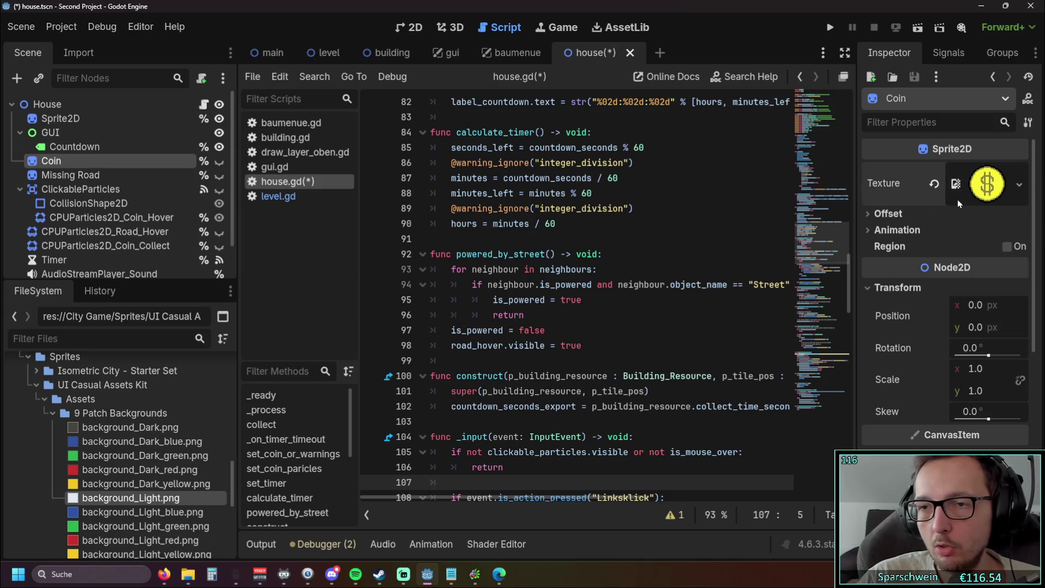
left_click(958, 199)
left_click(933, 184)
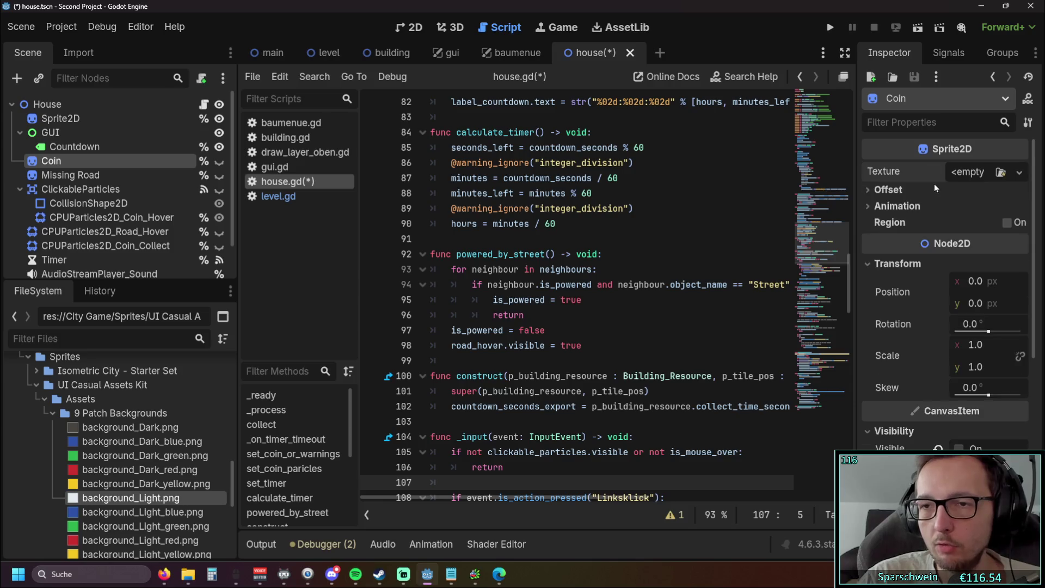
scroll(111, 435, "down", 5)
scroll(111, 435, "up", 3)
scroll(111, 436, "down", 3)
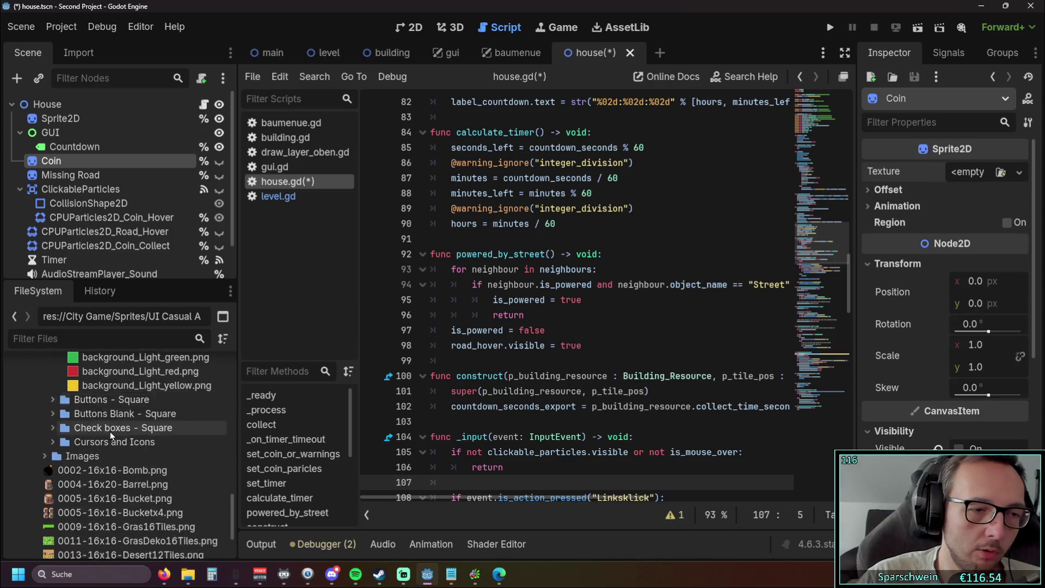
scroll(111, 435, "down", 3)
left_click_drag(76, 487, 974, 174)
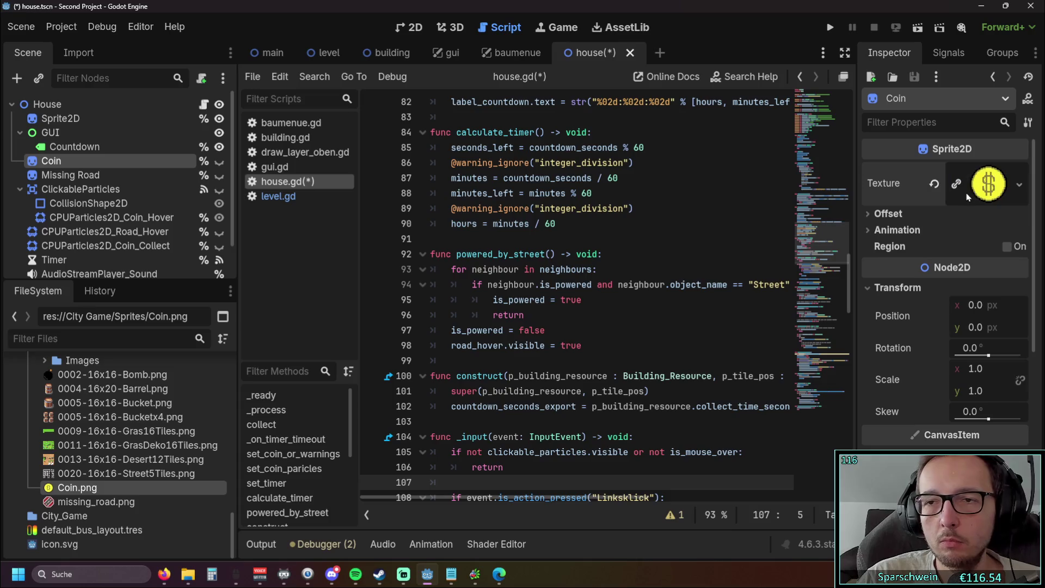
Inspect the Coin.png texture's preview, details and resource settings.
left_click(878, 215)
left_click(878, 218)
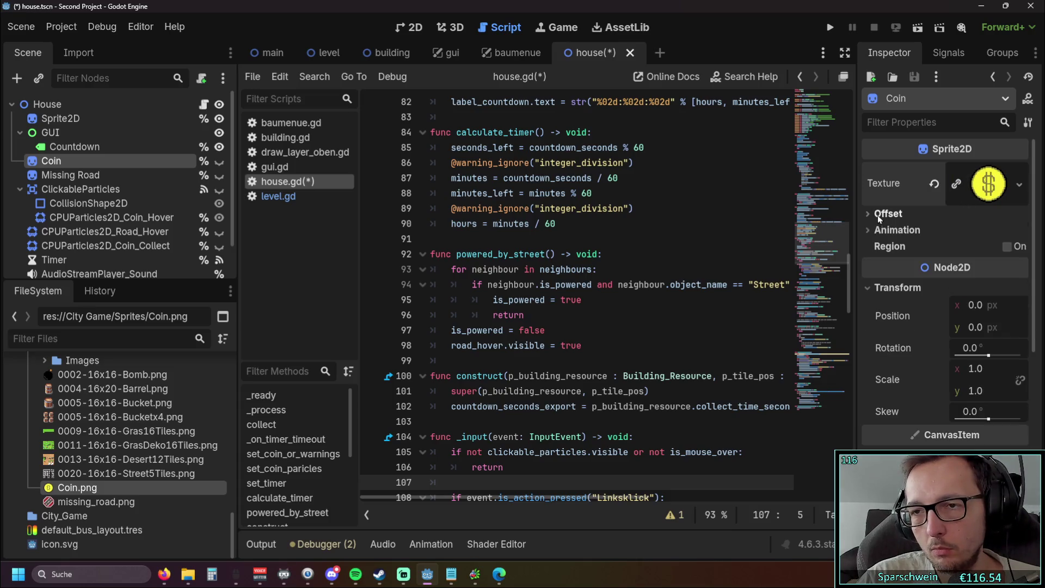
left_click(989, 190)
left_click(882, 414)
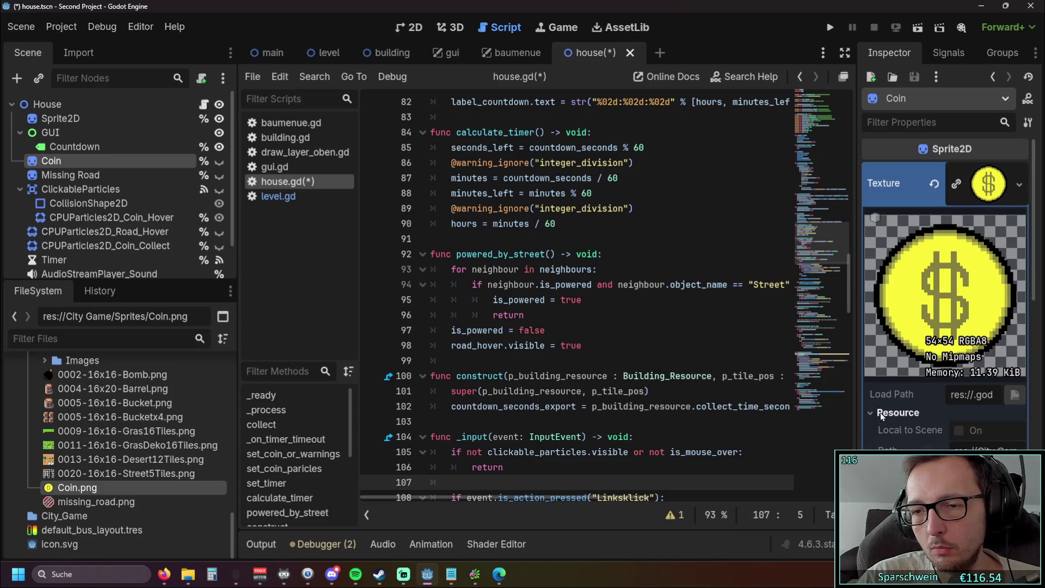
left_click(989, 184)
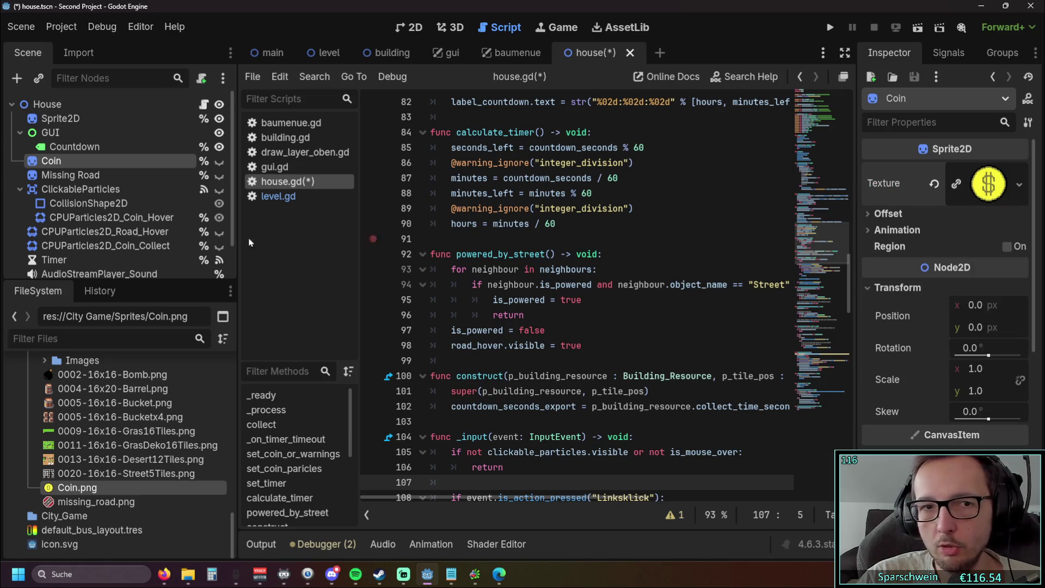
Scroll to reset_hover_and_outline and delete its unused mouse_pos line.
mouse_move(349, 68)
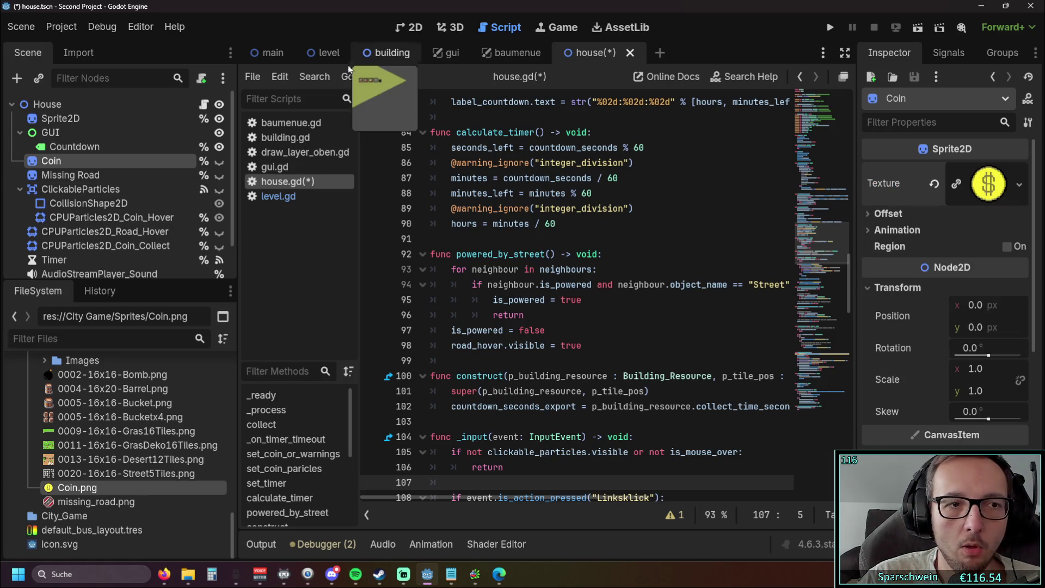
left_click(327, 50)
scroll(456, 206, "up", 1)
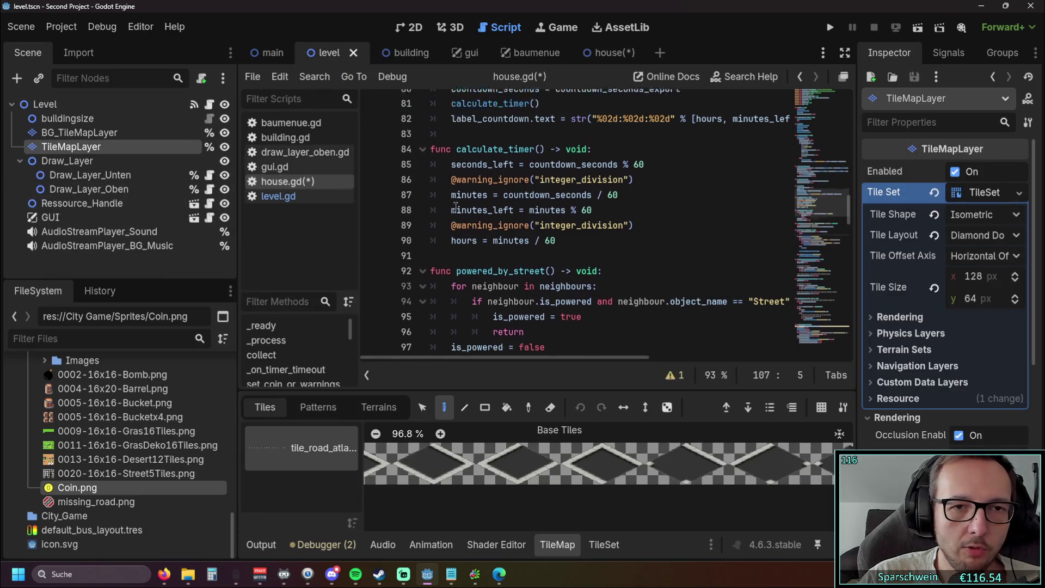
scroll(455, 207, "up", 10)
scroll(508, 213, "down", 20)
scroll(508, 213, "down", 20)
scroll(507, 211, "up", 11)
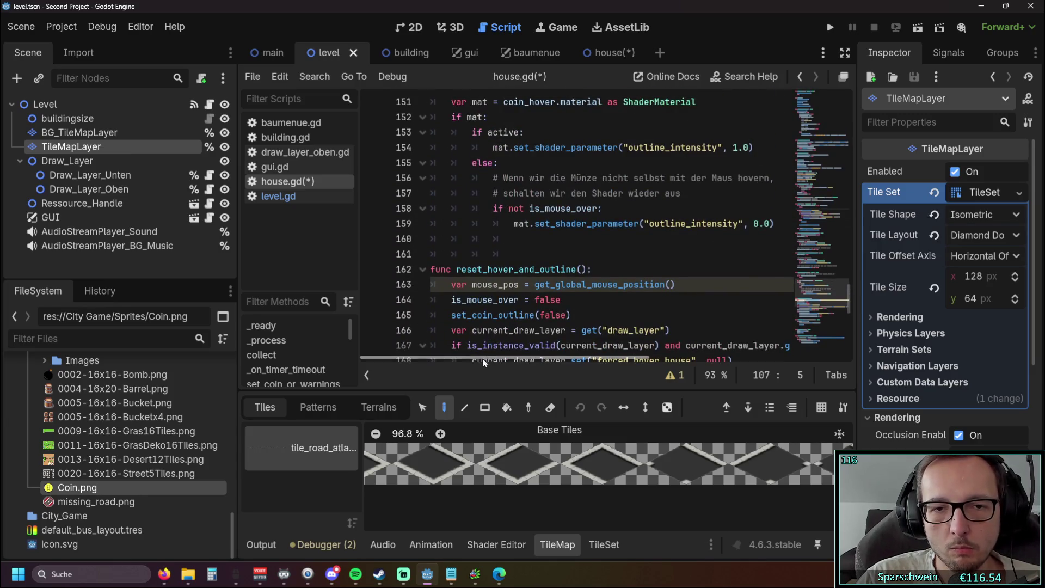
scroll(506, 272, "down", 4)
scroll(531, 217, "up", 2)
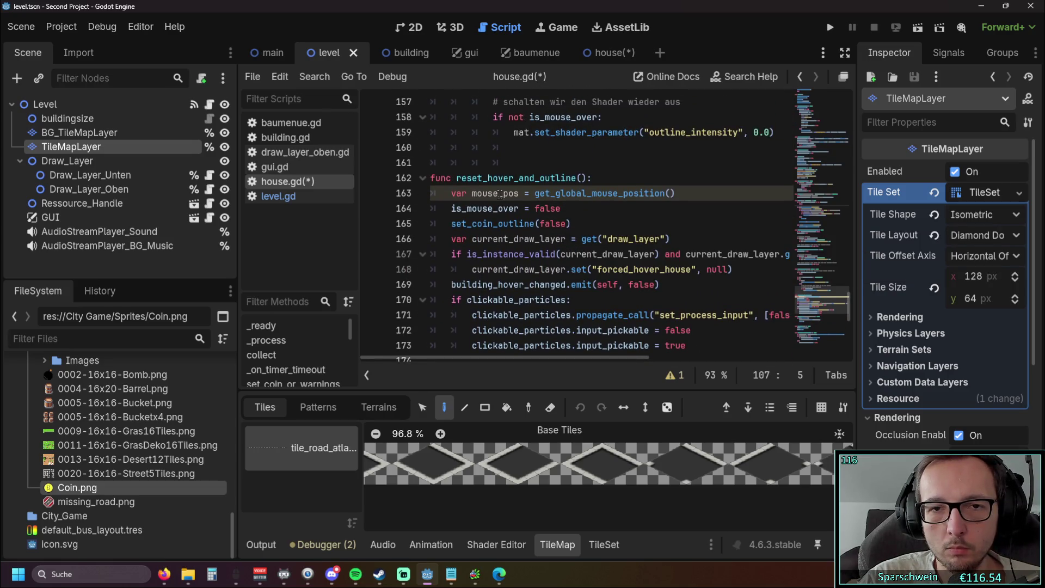
left_click_drag(699, 191, 348, 196)
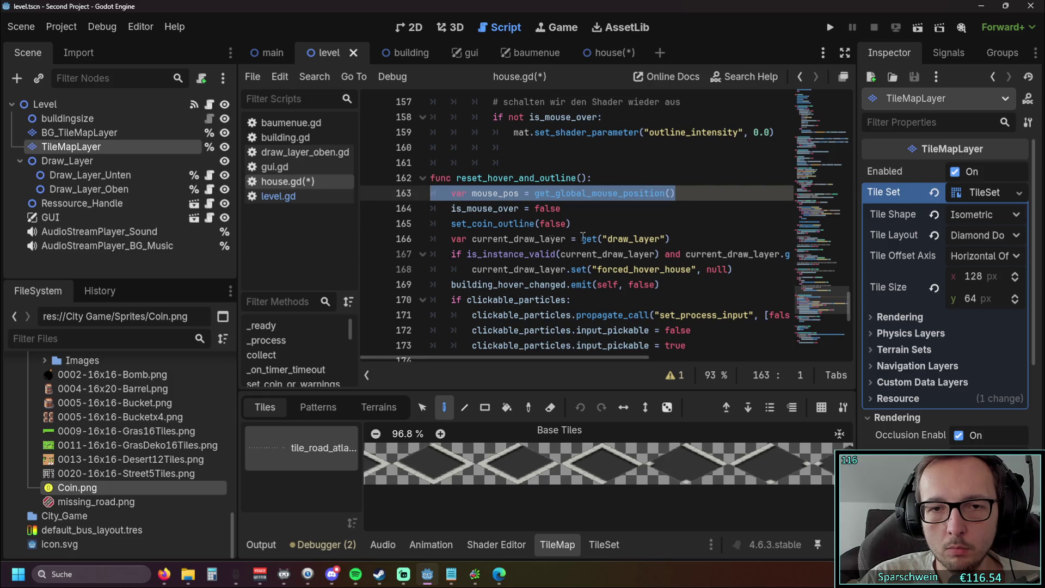
key("BackSpace")
key("BackSpace")
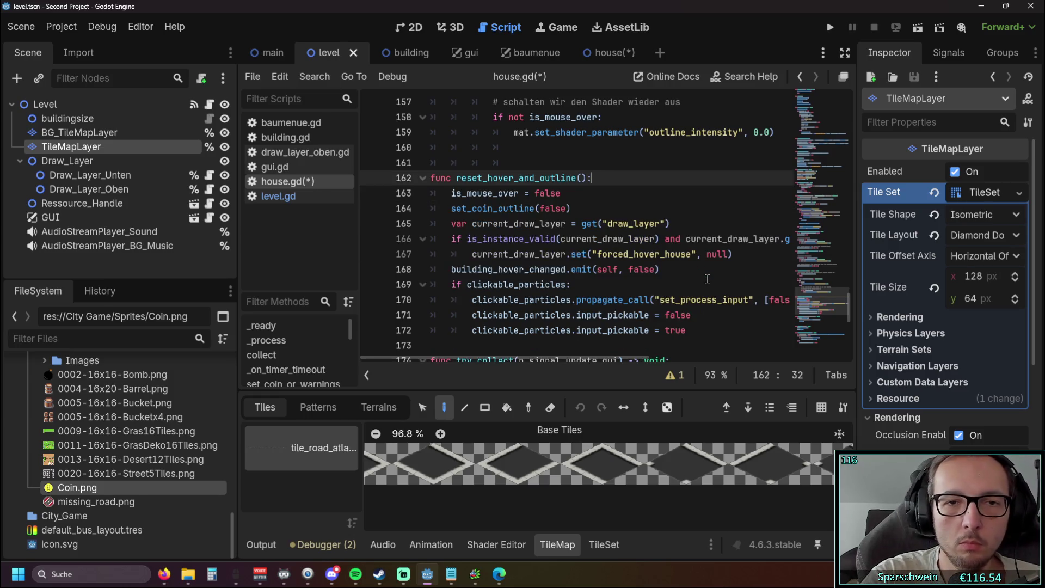
Save house.gd with Ctrl+S and launch the game with F5.
left_click(653, 223)
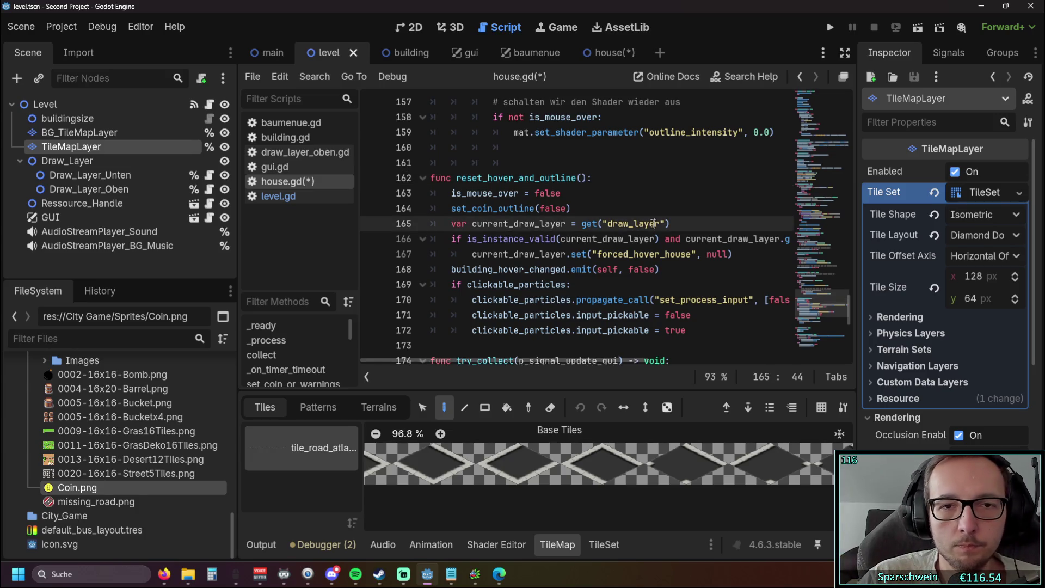
left_click(663, 197)
key("ctrl+s")
left_click(646, 208)
key("F5")
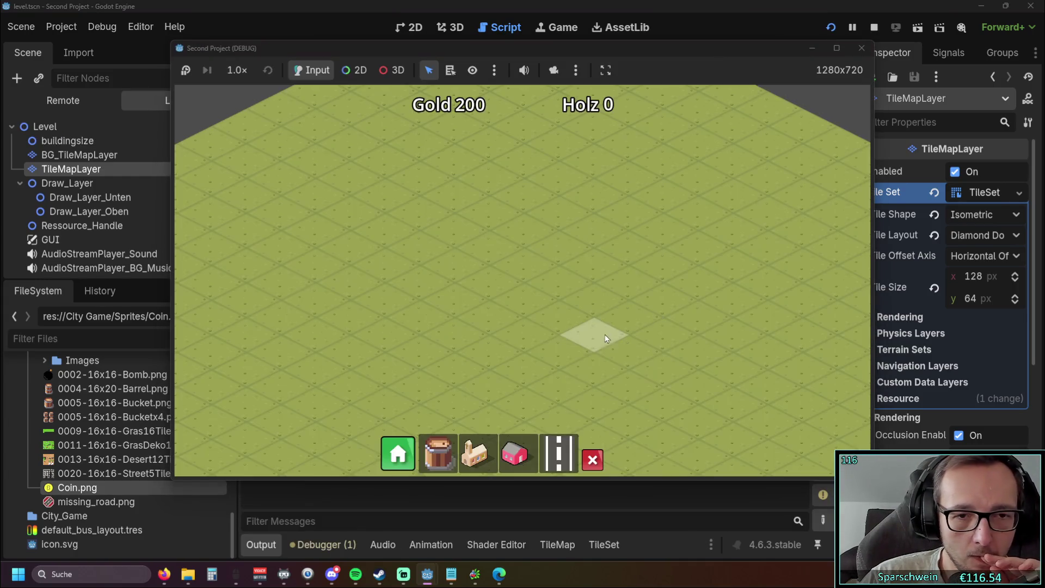
Build two pink houses, one at the map centre and one to its left, hovering each.
left_click(514, 453)
left_click(524, 293)
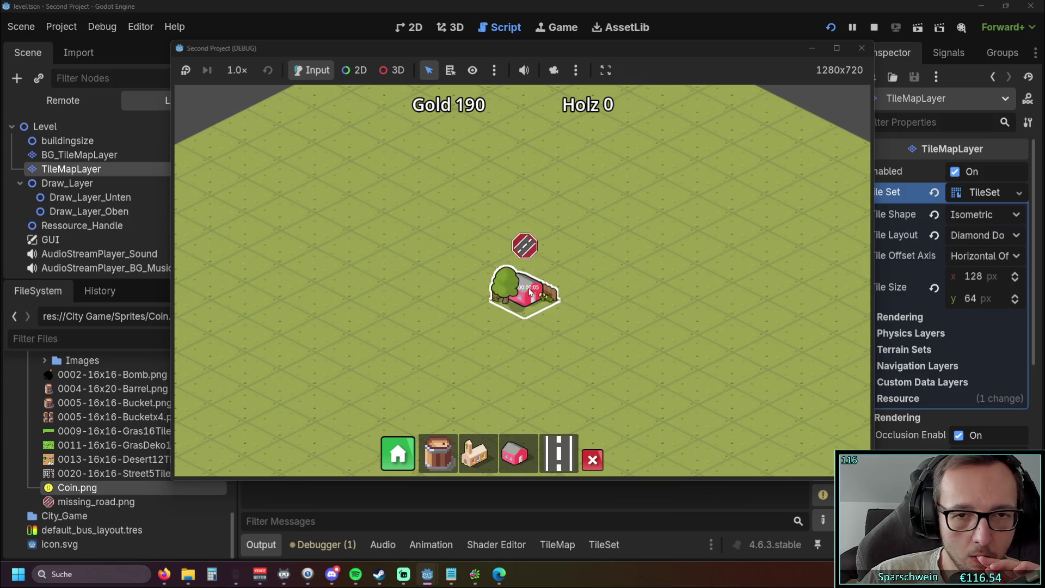
mouse_move(530, 292)
left_click(514, 453)
left_click(351, 302)
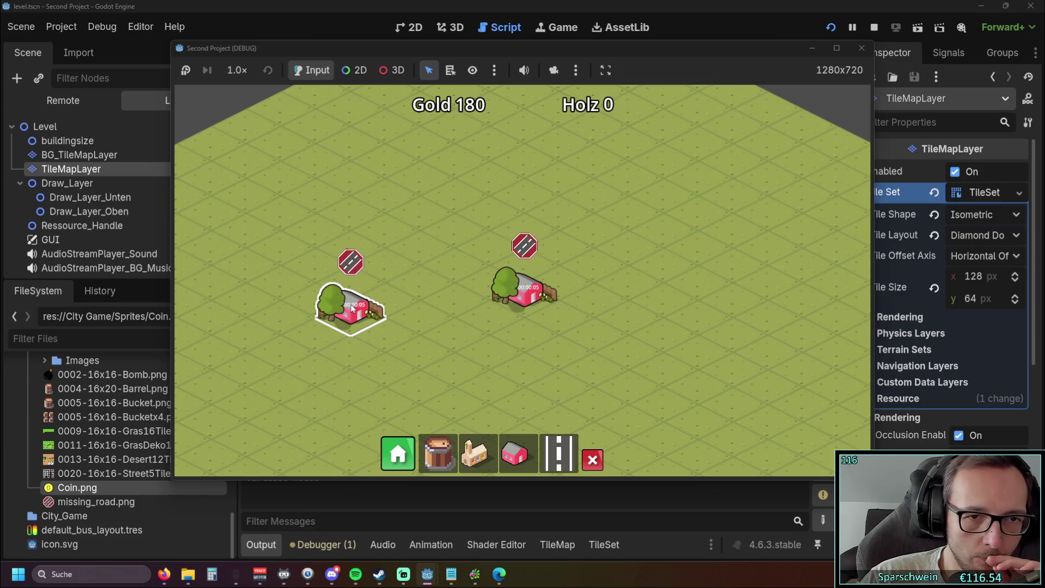
mouse_move(351, 308)
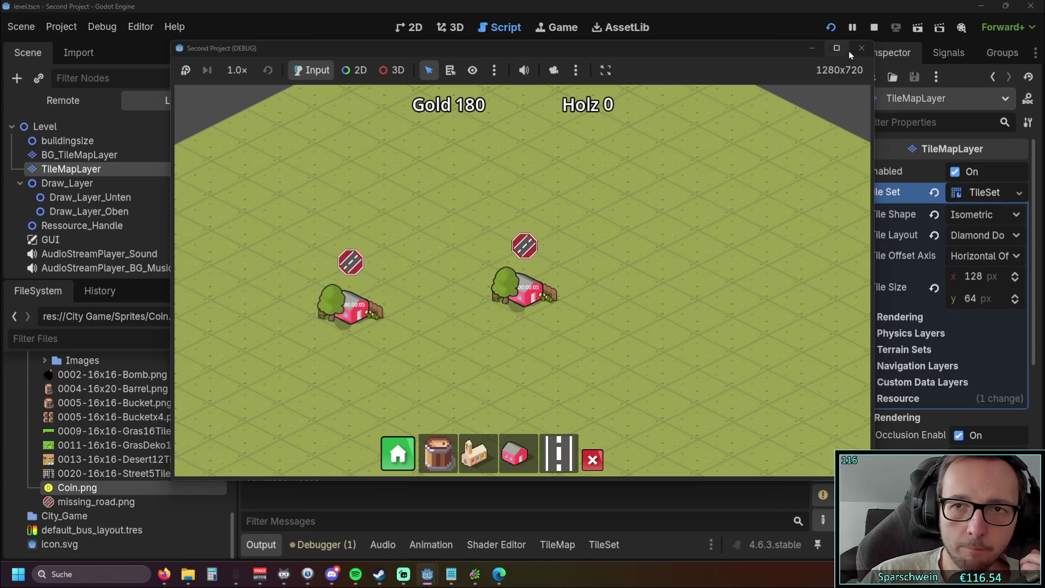
Stop the game and return to the reset_hover_and_outline code in house.gd.
left_click(861, 48)
left_click(644, 178)
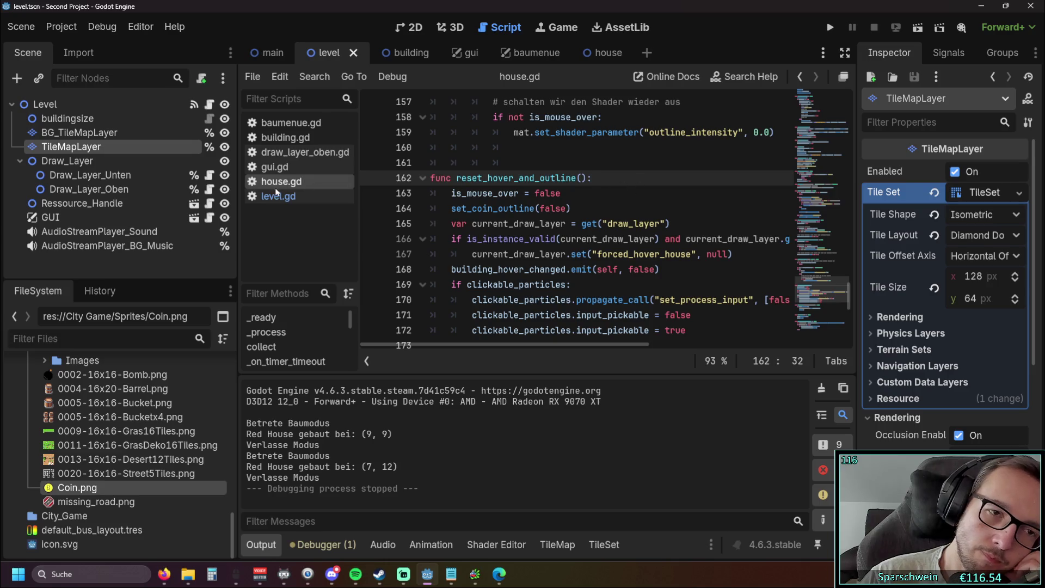
scroll(585, 216, "down", 6)
scroll(585, 217, "up", 14)
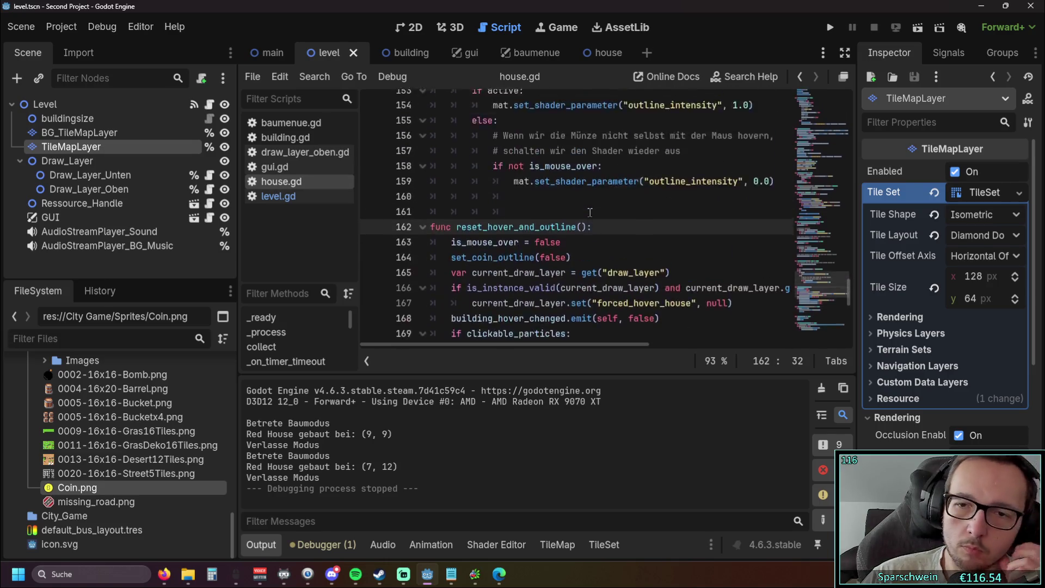
Switch to level.gd, hide the output log and scroll through the code.
left_click(273, 167)
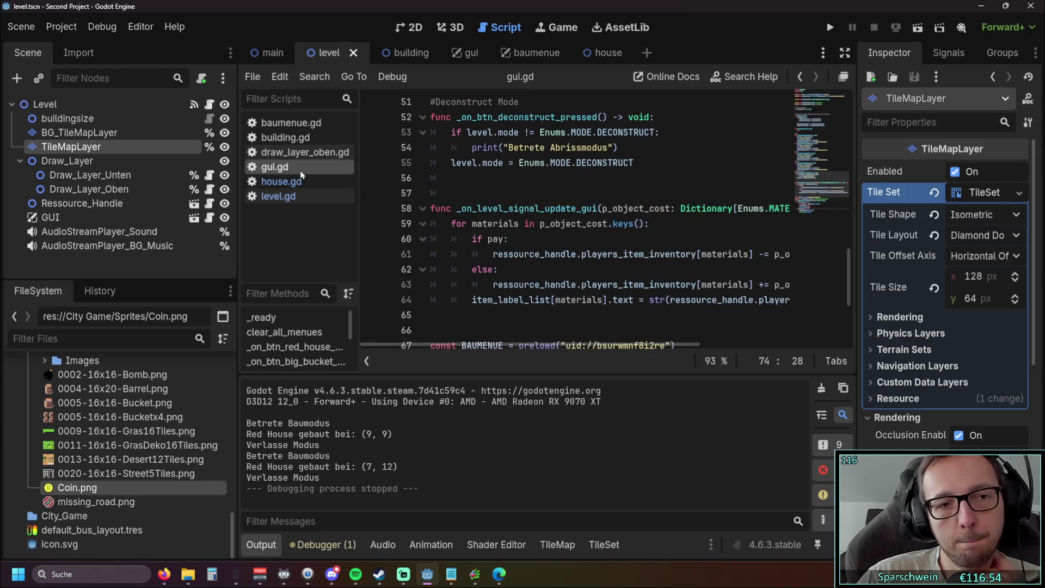
left_click(278, 196)
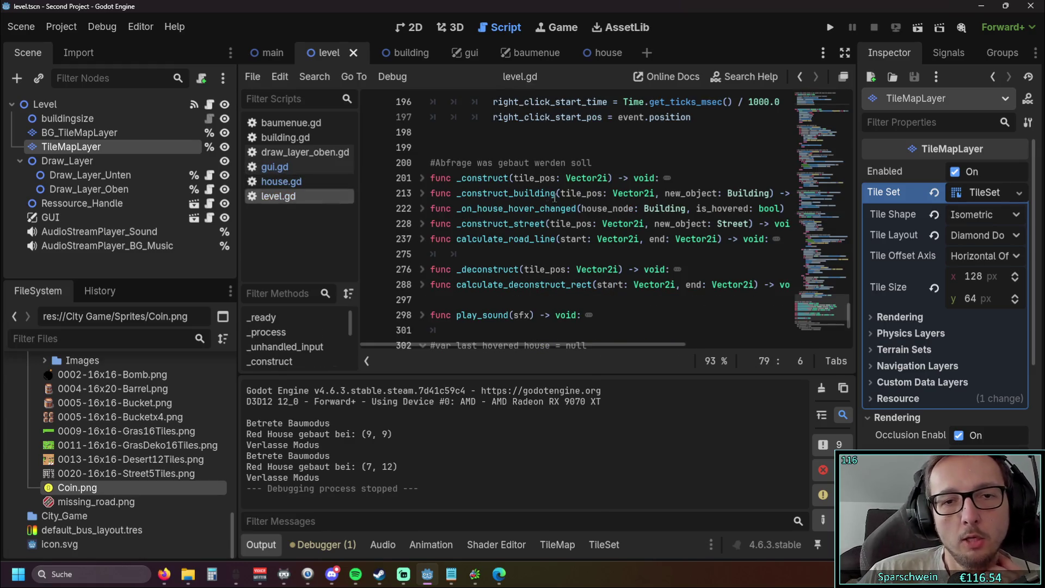
left_click(262, 545)
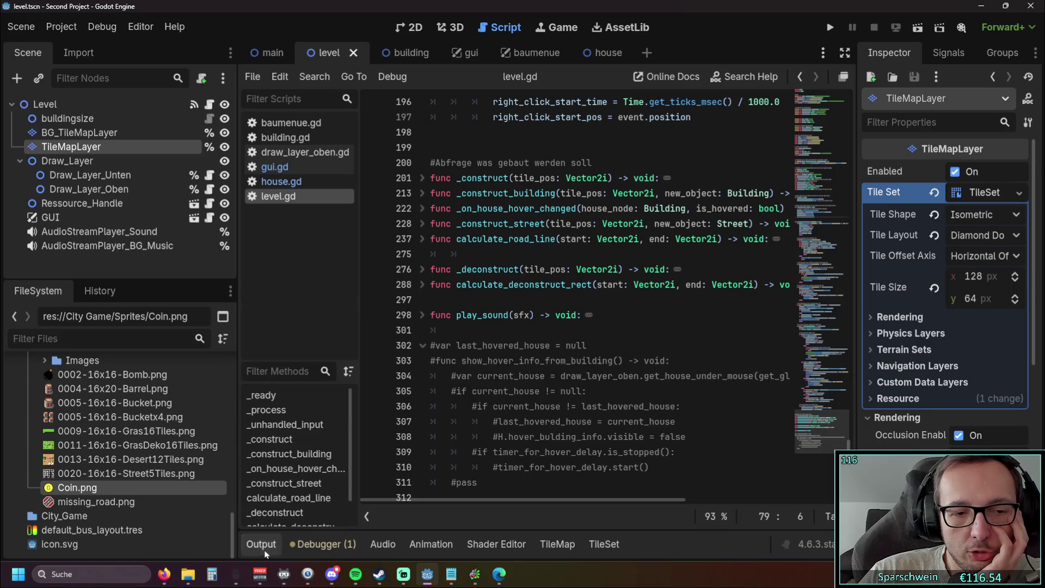
scroll(562, 345, "up", 3)
scroll(560, 344, "up", 20)
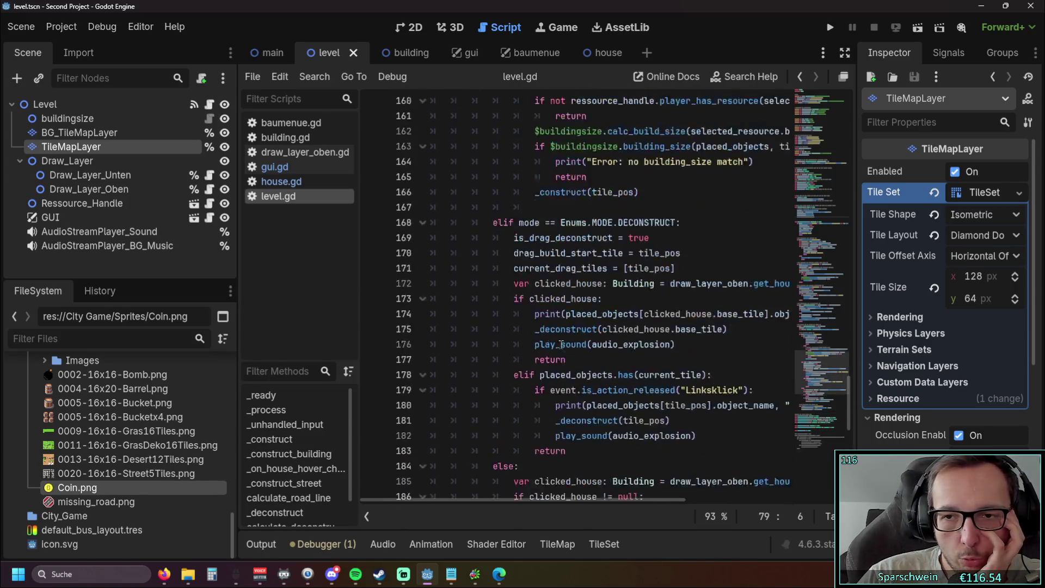
scroll(560, 341, "up", 7)
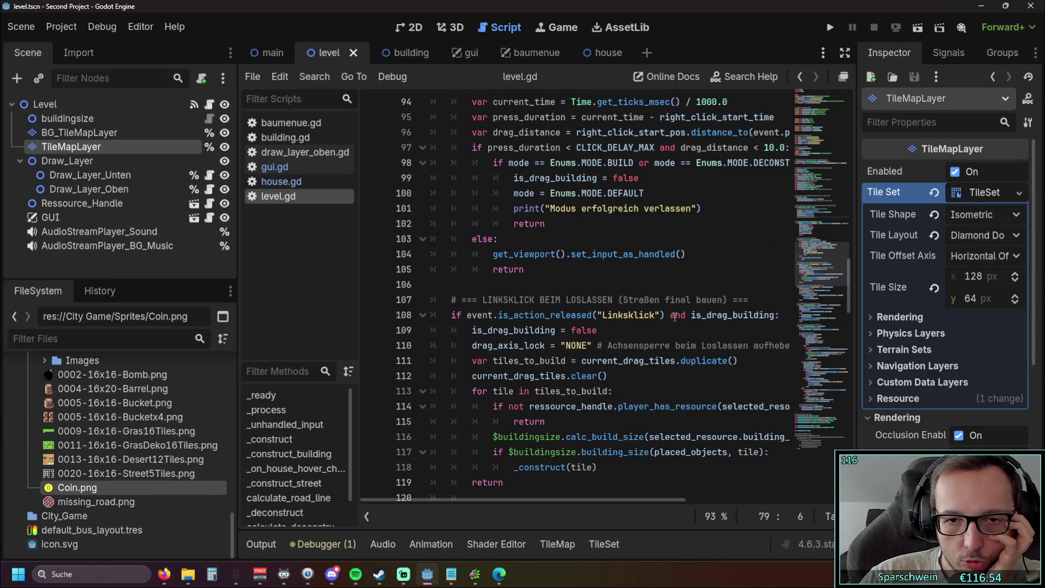
scroll(674, 316, "up", 2)
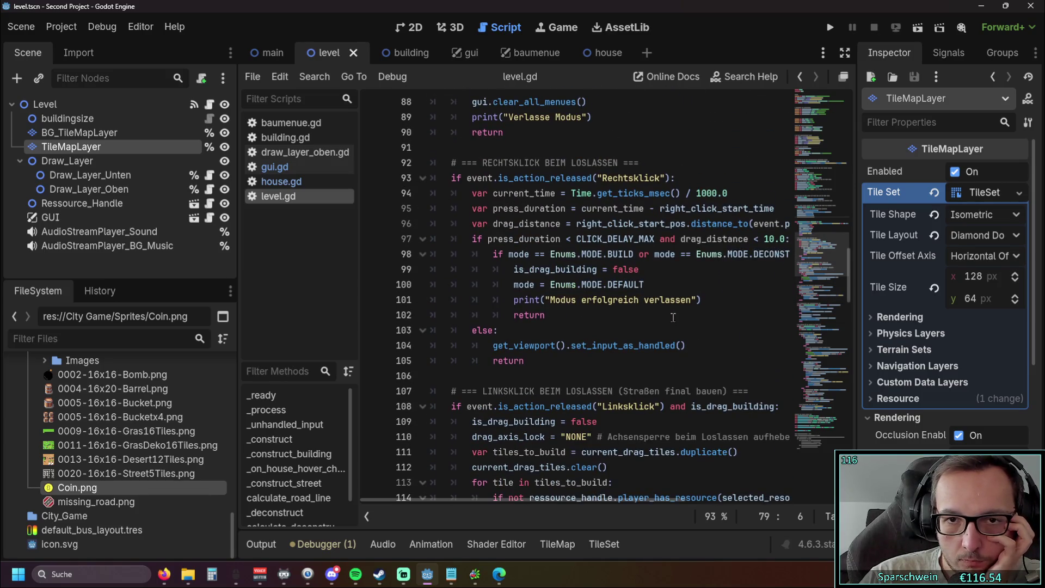
scroll(672, 317, "down", 20)
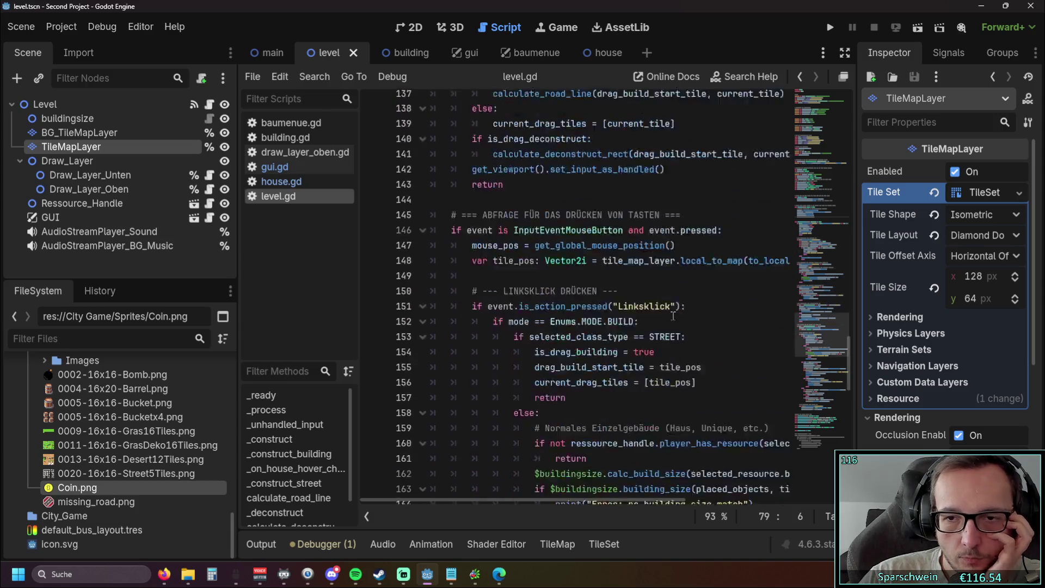
scroll(632, 319, "down", 8)
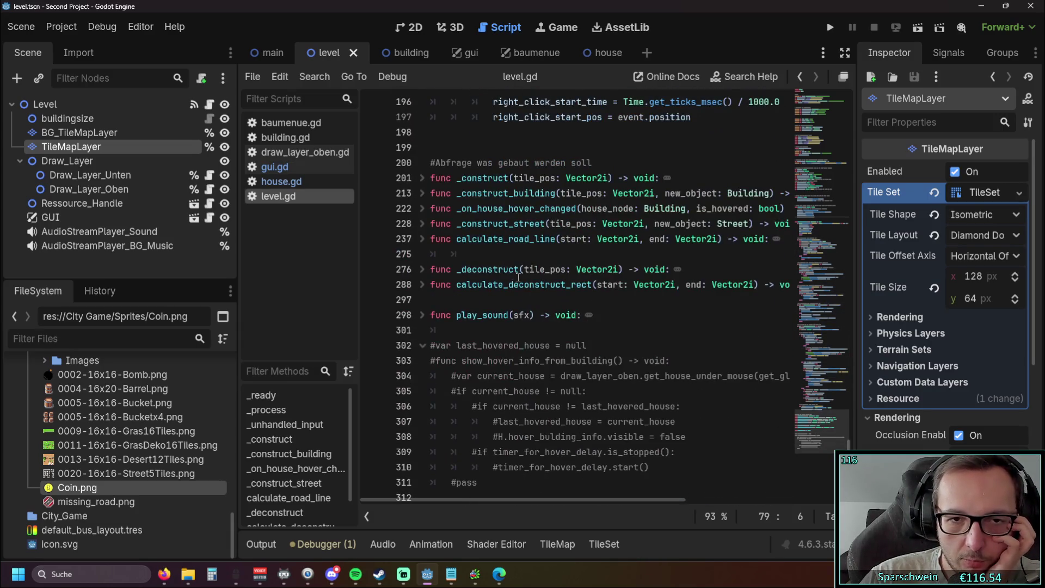
Fold and unfold _construct and _construct_building, then open draw_layer_oben.gd via gui.gd.
left_click(423, 179)
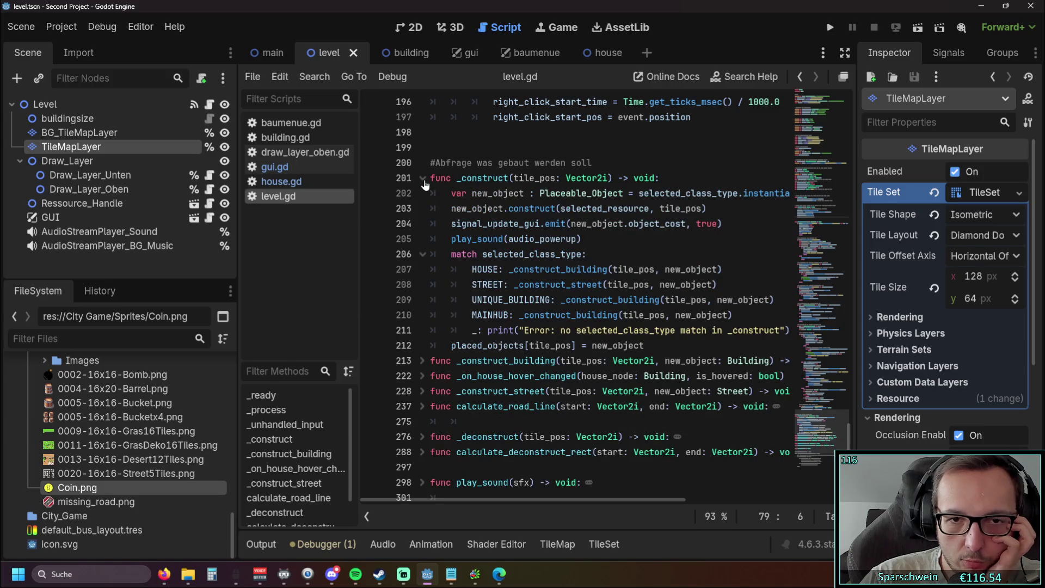
left_click(423, 179)
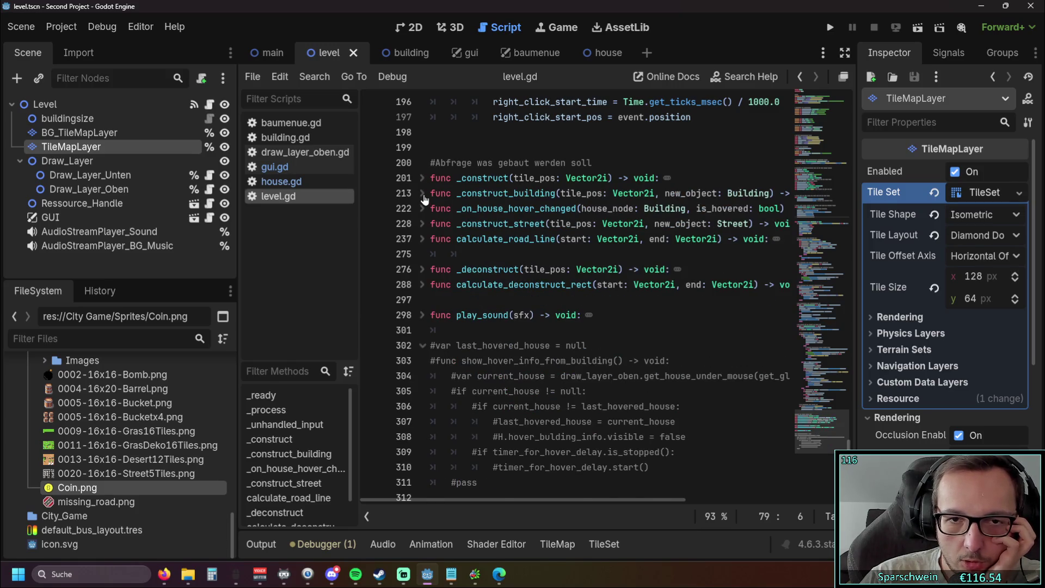
left_click(422, 193)
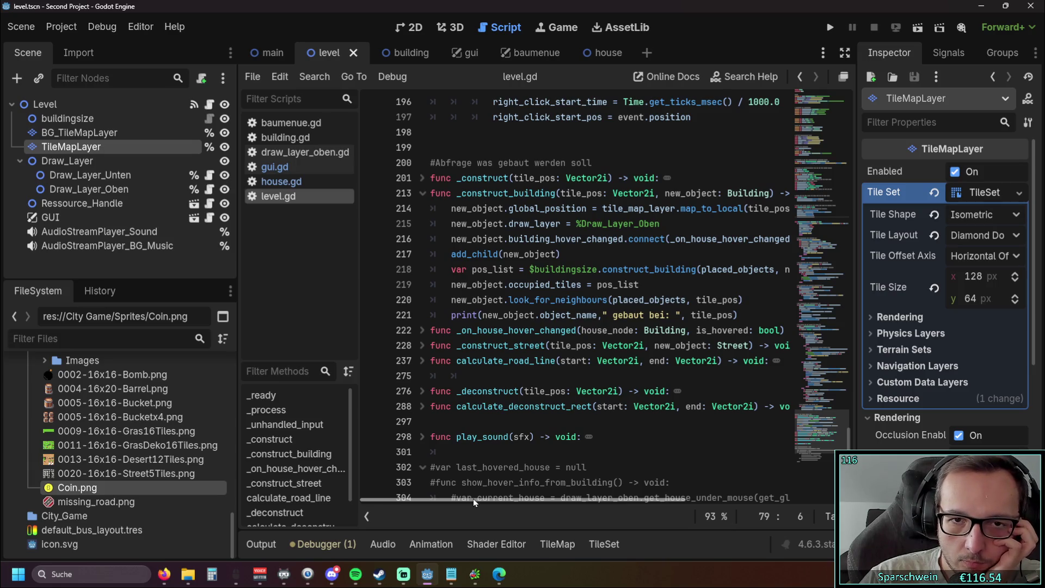
mouse_move(476, 497)
left_mouse_down()
mouse_move(492, 501)
mouse_move(445, 500)
left_mouse_up()
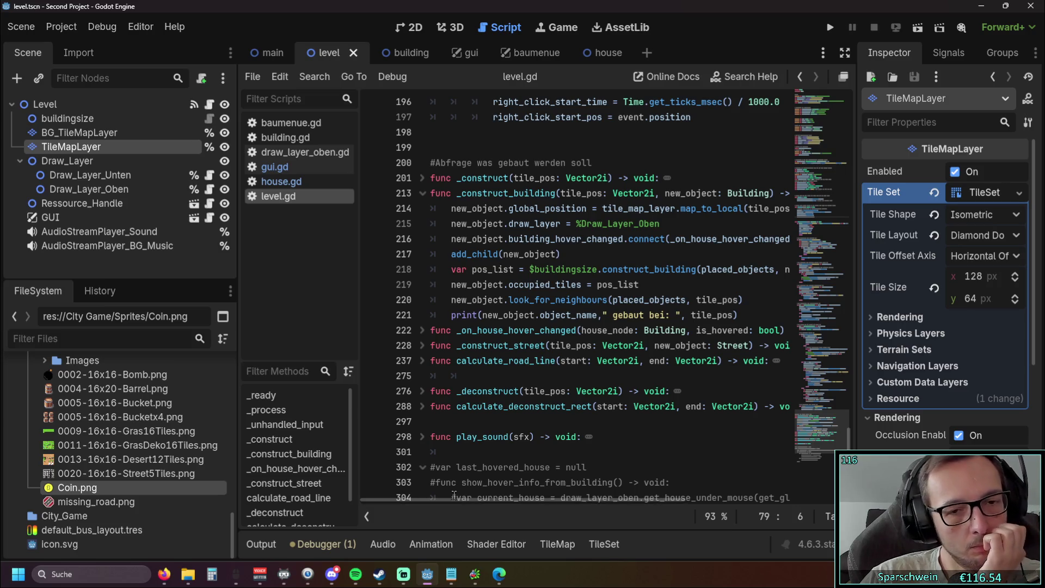
mouse_move(450, 500)
left_mouse_down()
mouse_move(485, 500)
mouse_move(427, 501)
left_mouse_up()
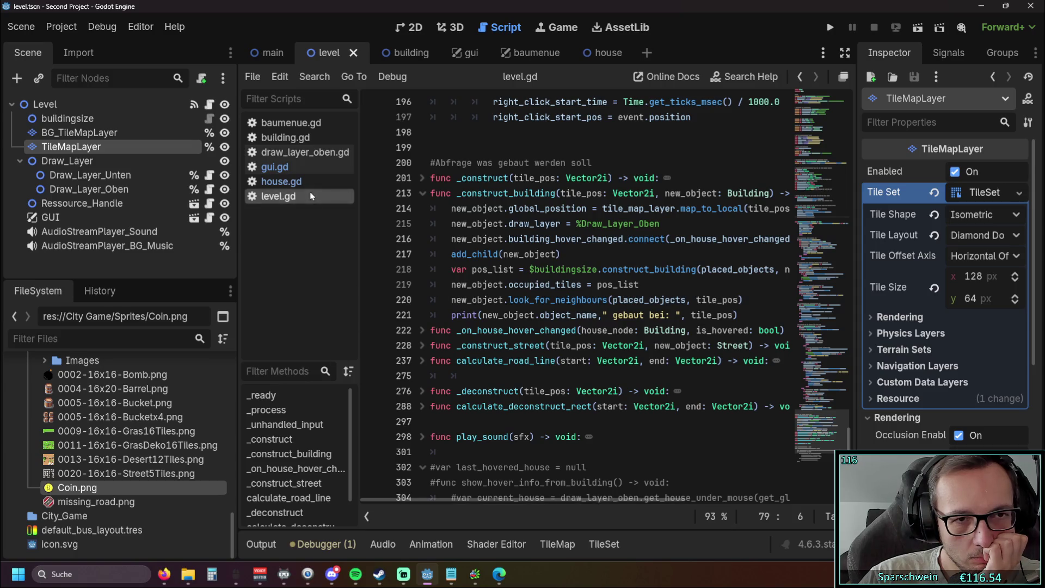
left_click(283, 167)
left_click(285, 157)
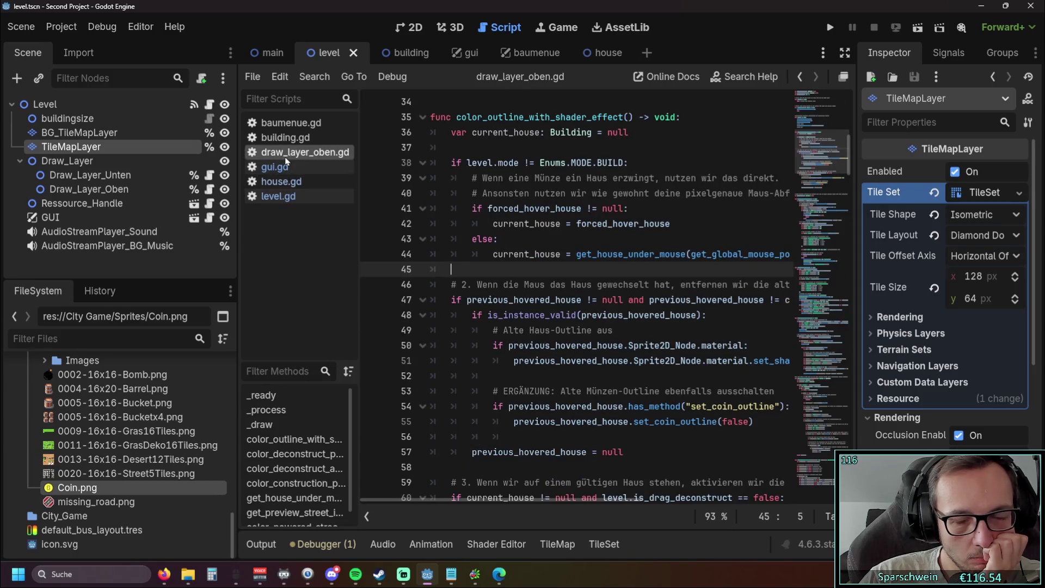
In level.gd, expand and then fold _construct and _construct_building, and return to house.gd.
left_click(278, 196)
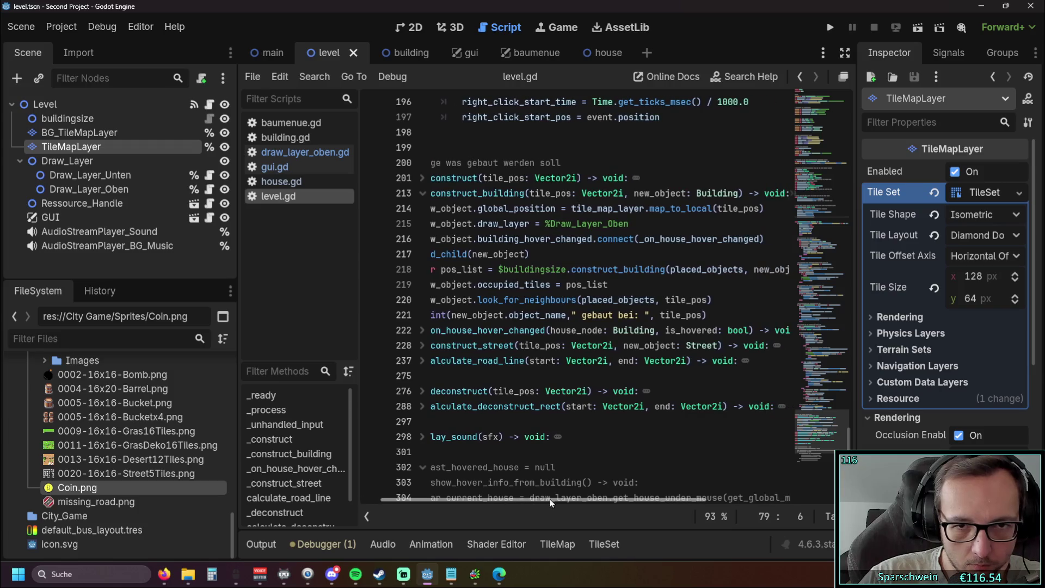
left_click(422, 177)
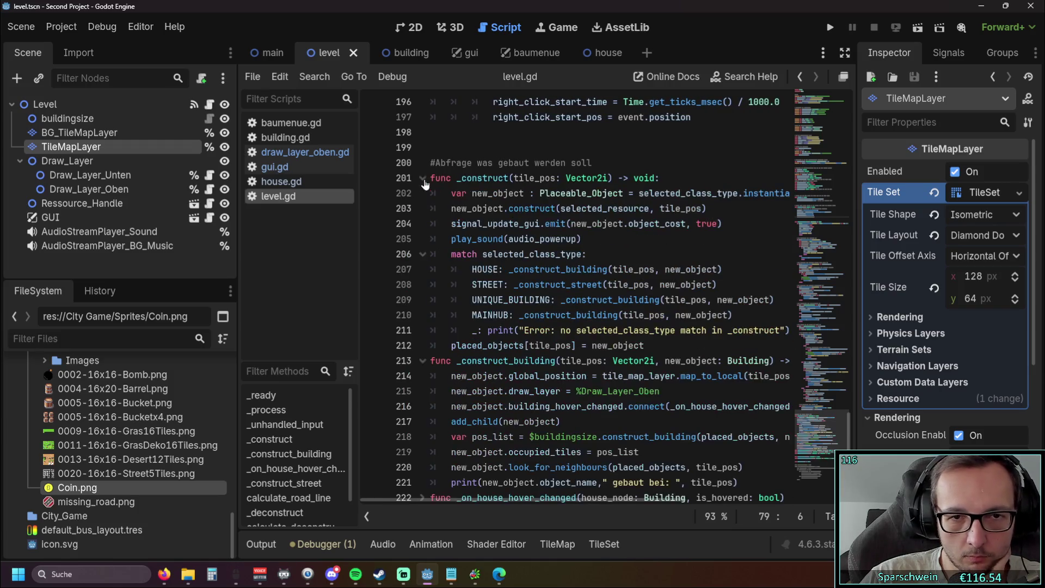
scroll(767, 190, "down", 1)
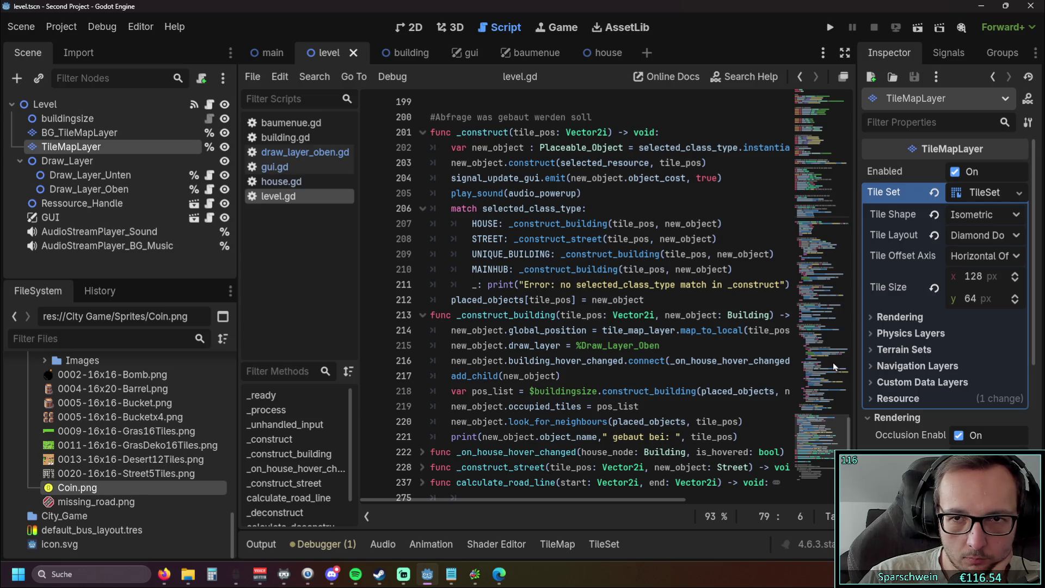
left_click(423, 133)
left_click(423, 148)
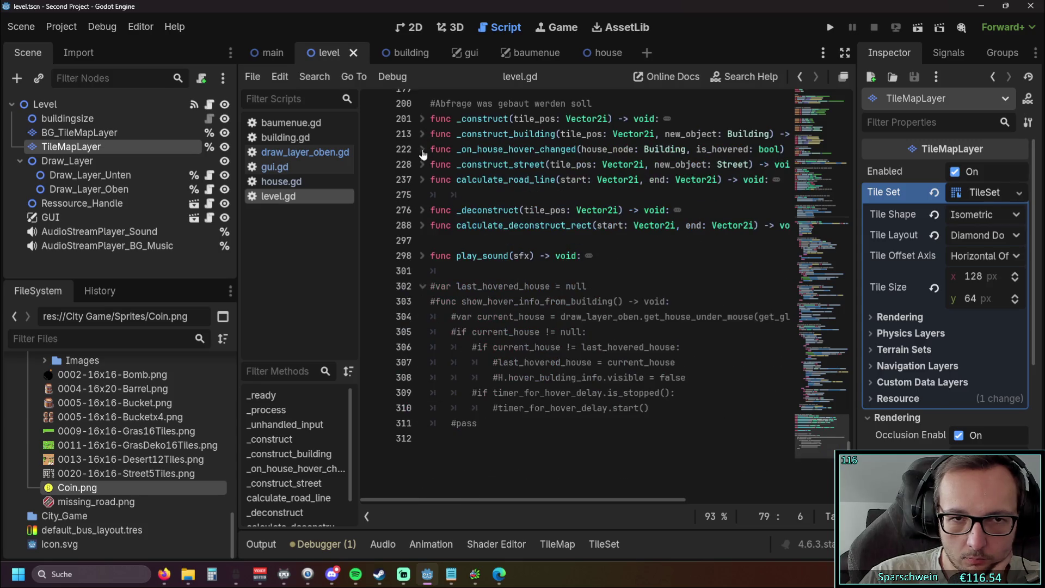
scroll(375, 209, "up", 3)
left_click(280, 181)
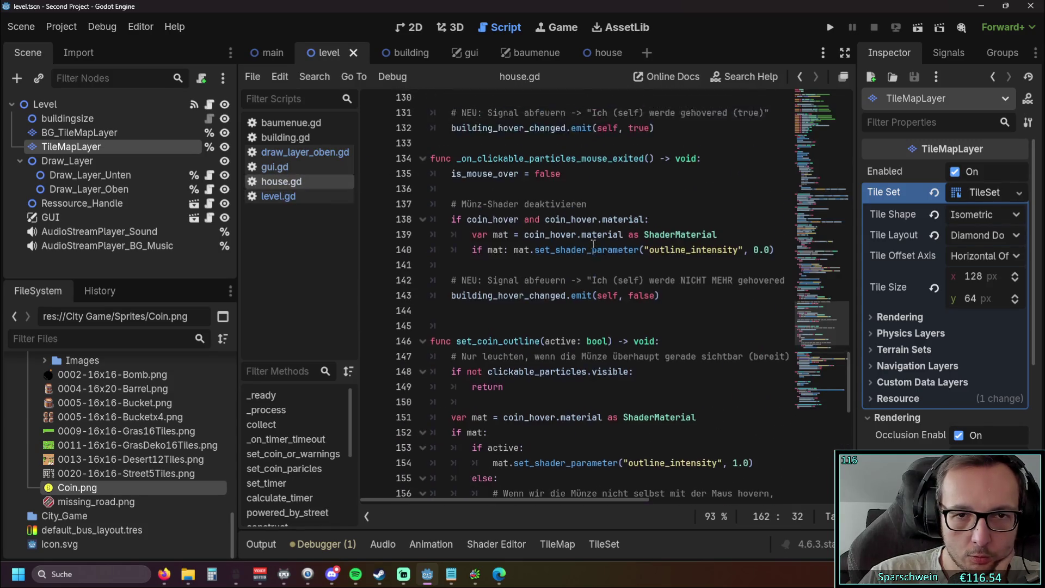
Review house.gd around the set_coin_or_warnings() call on line 31 and the code below.
scroll(593, 243, "up", 20)
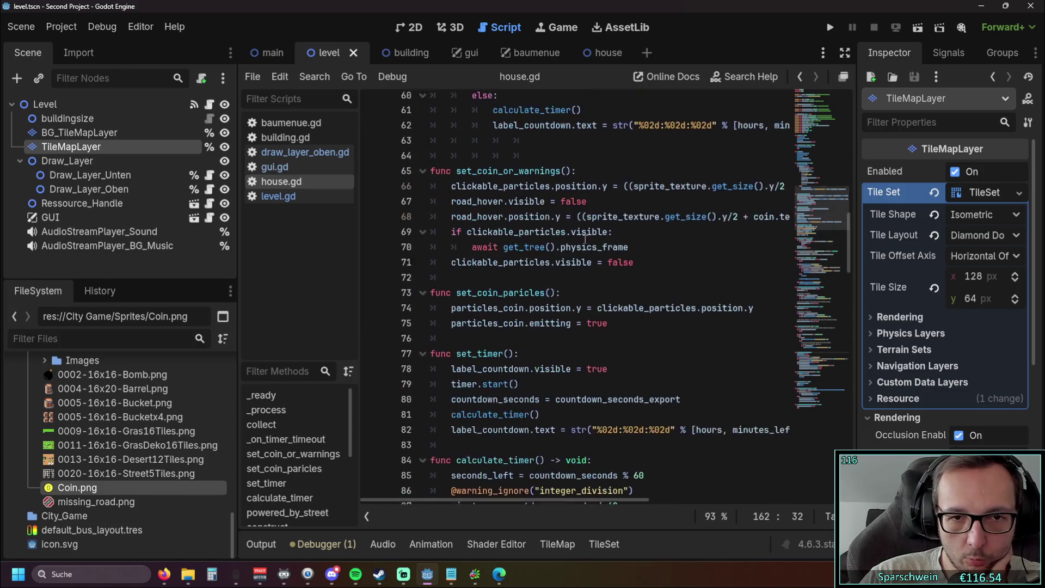
scroll(585, 239, "up", 10)
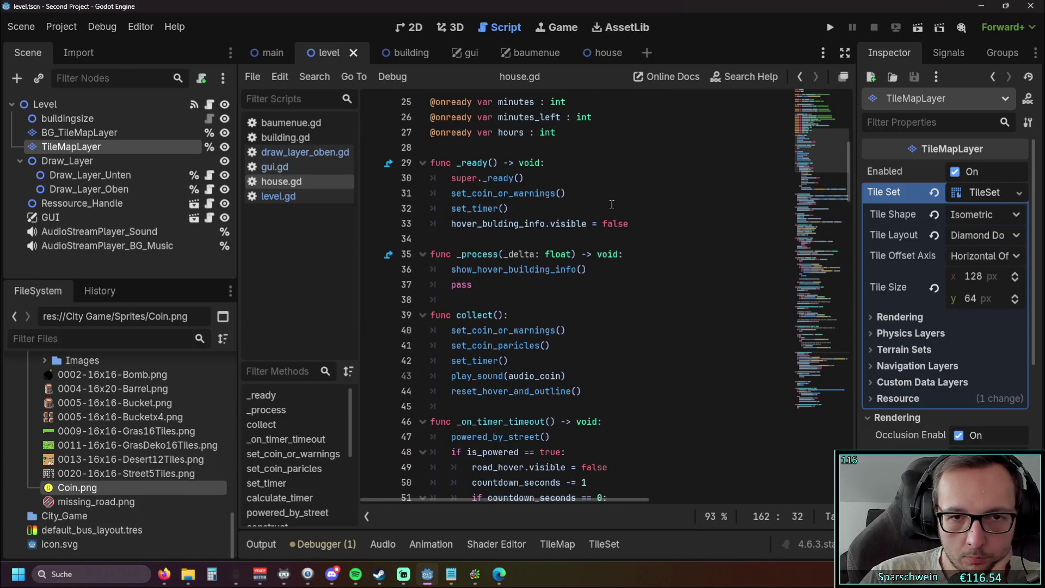
left_click_drag(566, 194, 451, 192)
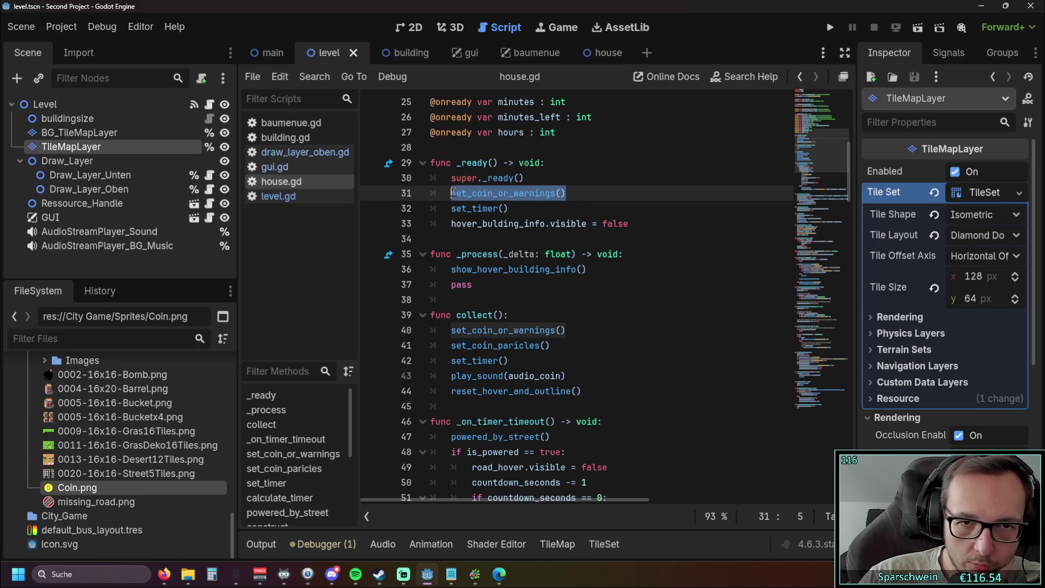
left_click(587, 204)
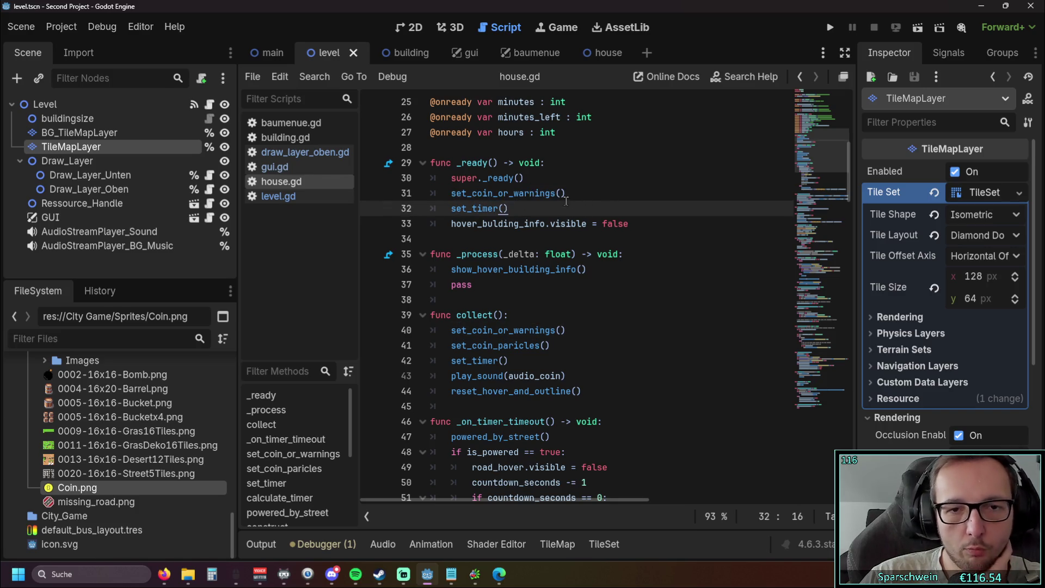
scroll(572, 260, "down", 2)
scroll(572, 261, "down", 9)
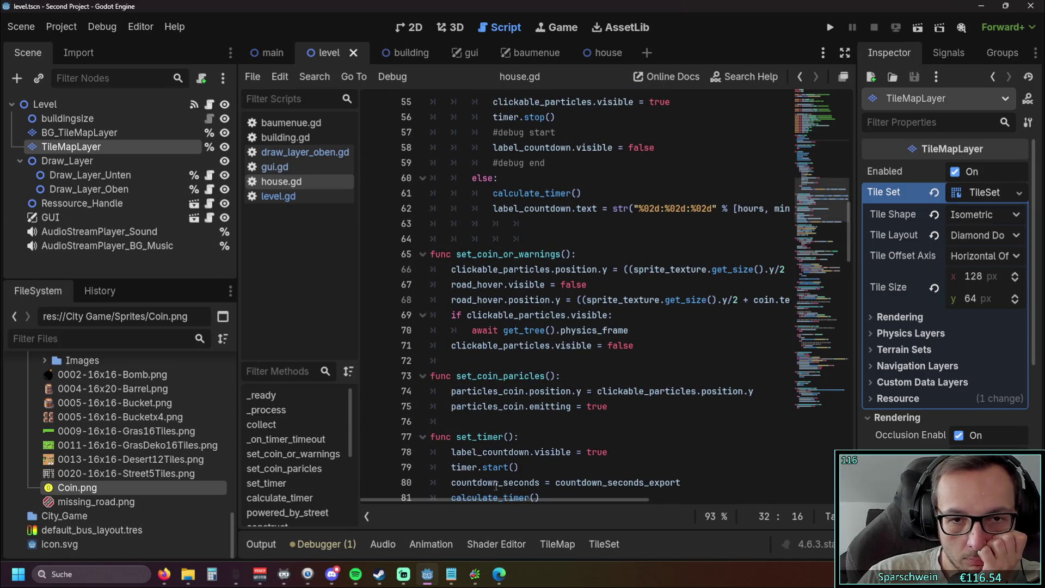
mouse_move(485, 501)
left_mouse_down()
mouse_move(550, 500)
mouse_move(452, 499)
left_mouse_up()
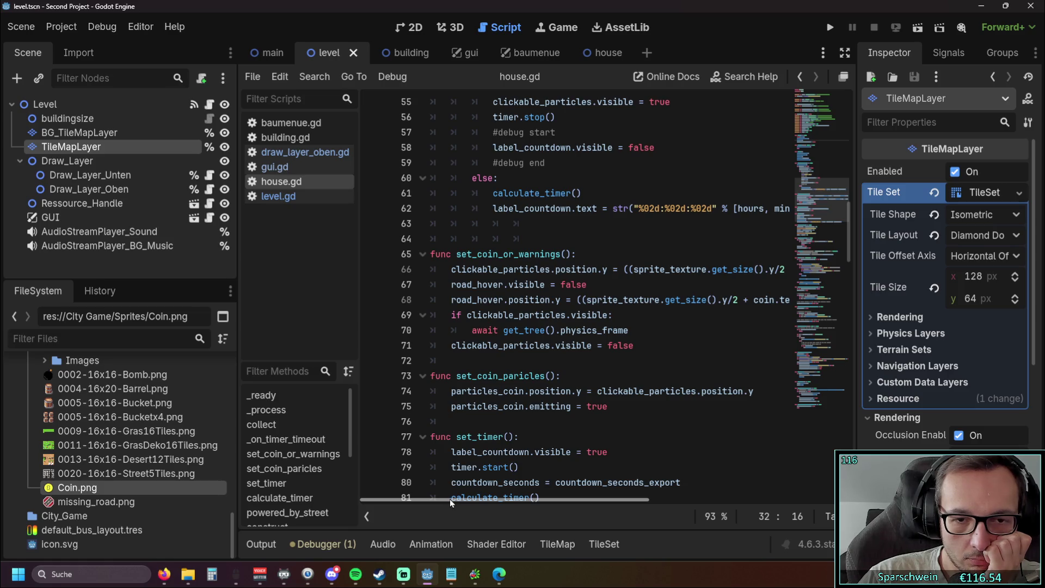
scroll(574, 358, "up", 10)
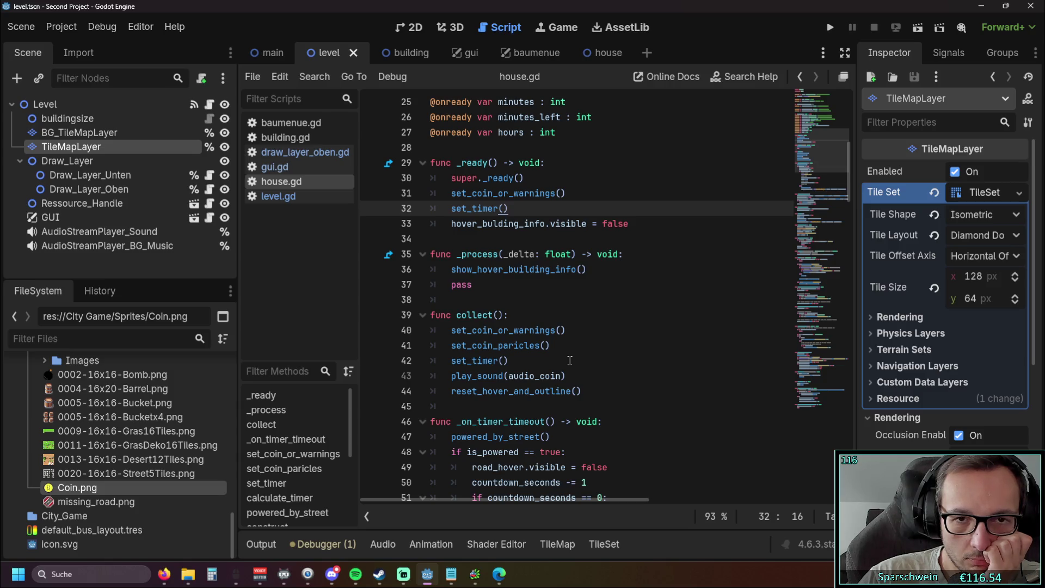
scroll(569, 360, "down", 5)
scroll(570, 360, "up", 5)
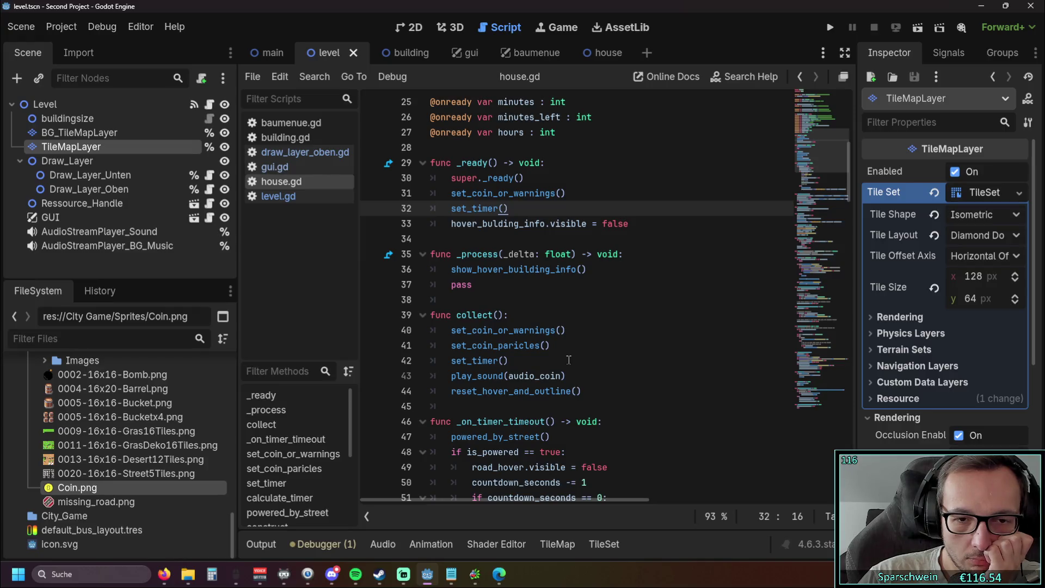
scroll(568, 360, "down", 5)
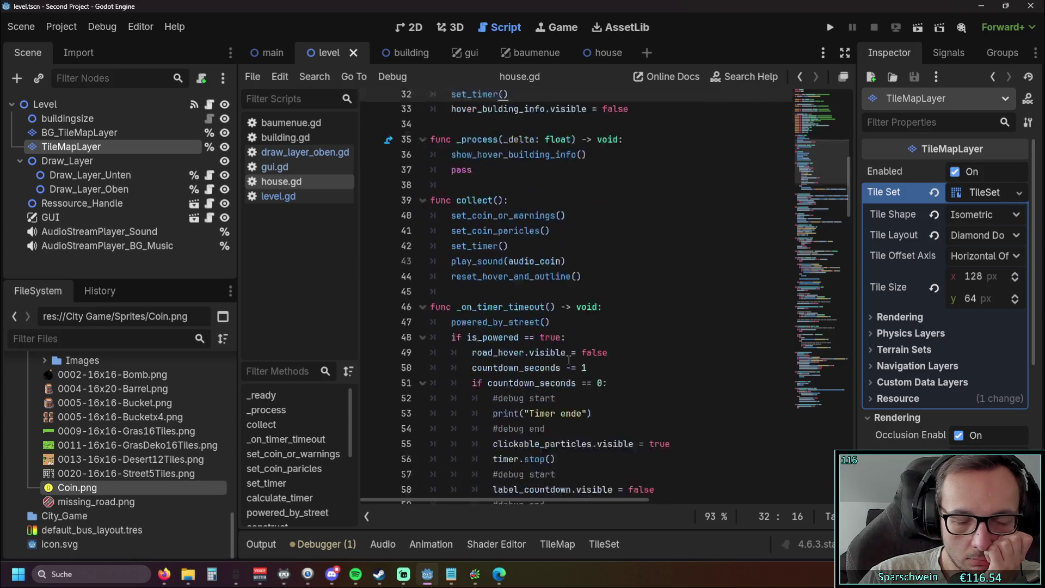
scroll(568, 360, "down", 3)
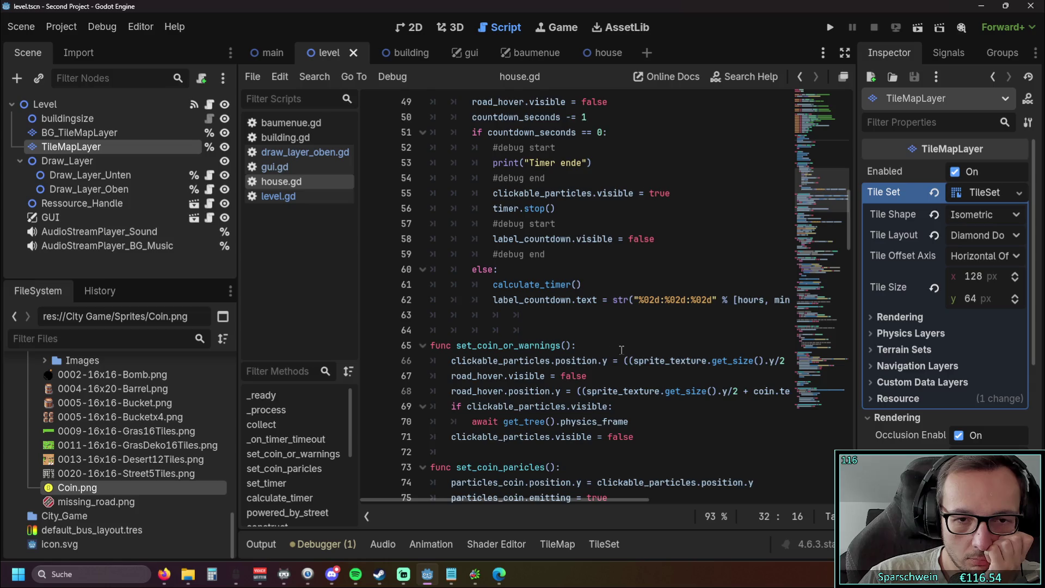
scroll(621, 349, "up", 6)
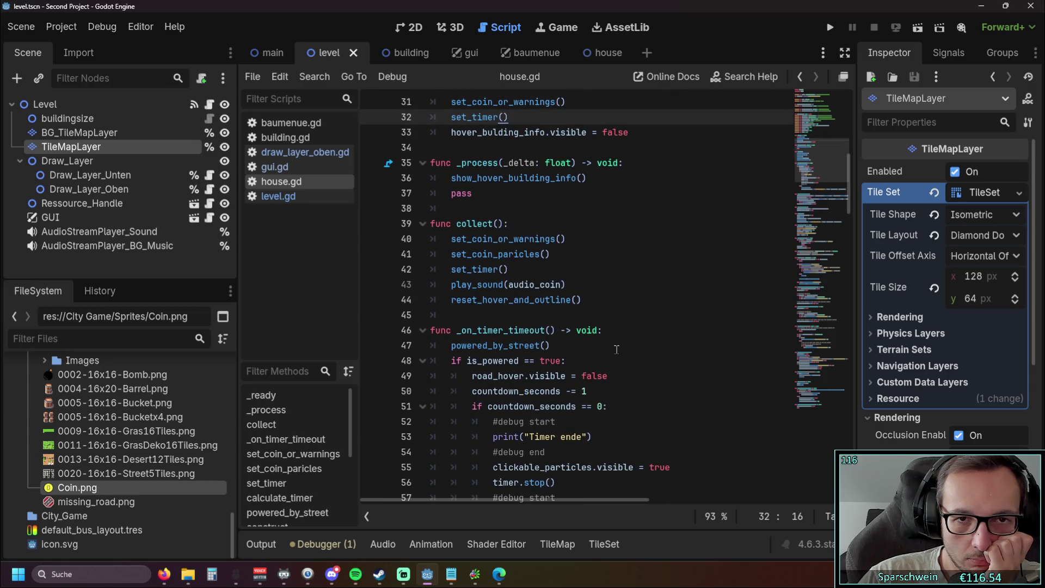
scroll(616, 349, "down", 9)
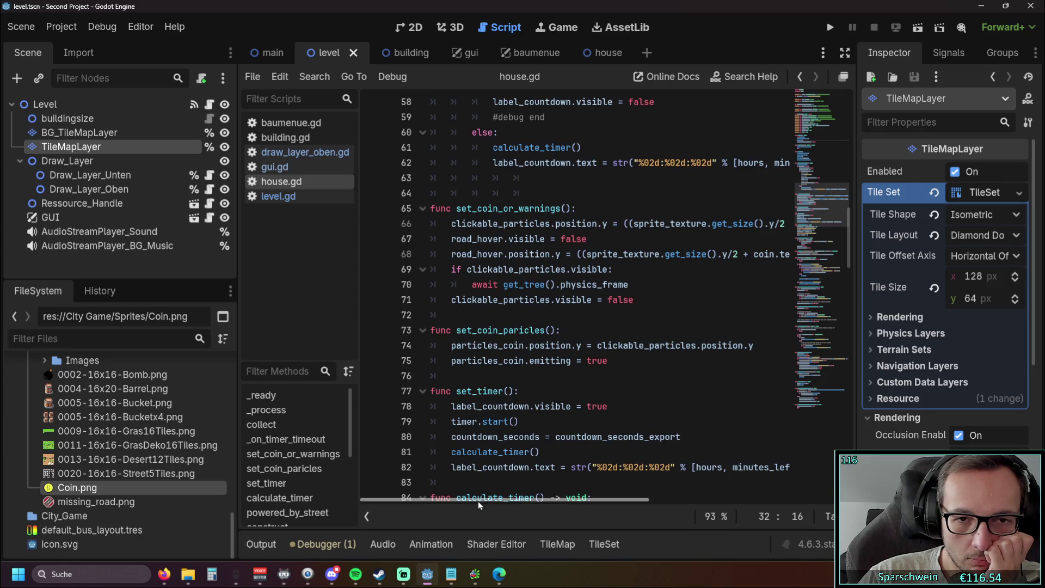
left_click_drag(478, 501, 481, 501)
left_click_drag(481, 500, 476, 502)
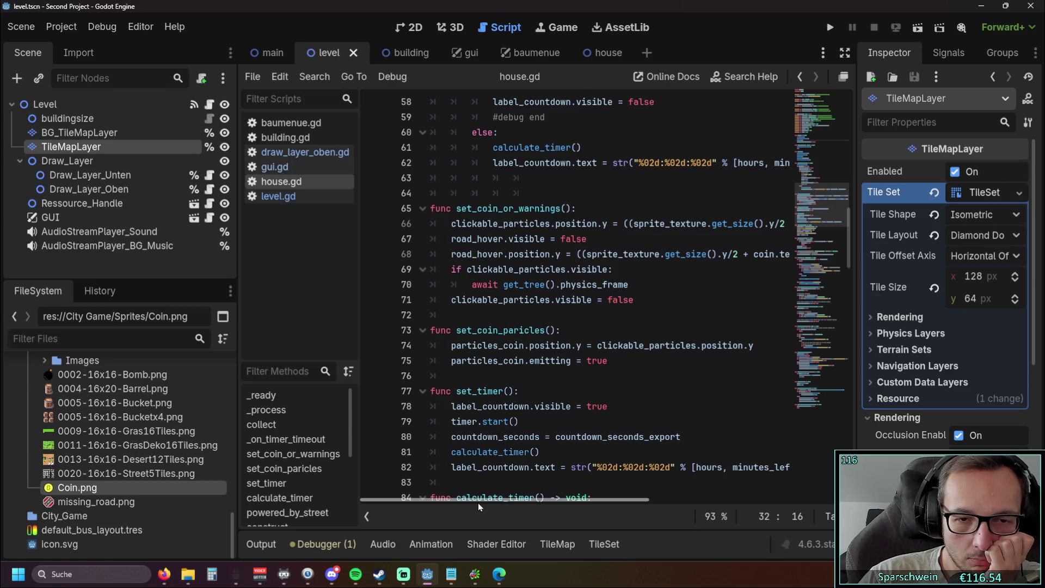
mouse_move(478, 501)
left_mouse_down()
mouse_move(534, 504)
mouse_move(469, 504)
left_mouse_up()
mouse_move(480, 503)
left_mouse_down()
mouse_move(610, 503)
mouse_move(464, 506)
left_mouse_up()
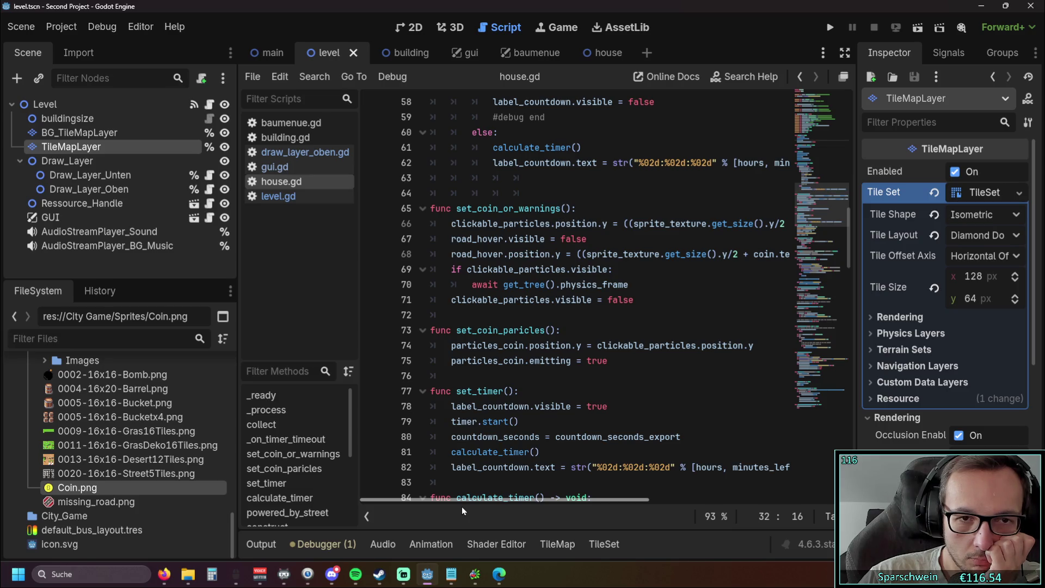
scroll(571, 423, "down", 15)
scroll(571, 423, "down", 13)
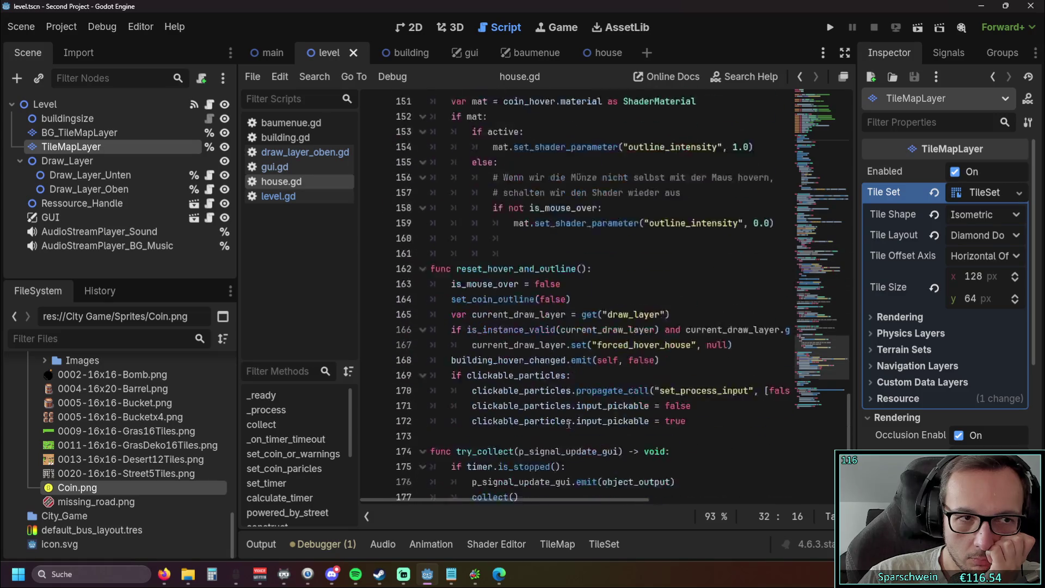
Open the house scene, select its Hover_Bulding_Info node, and launch the project.
left_click(613, 63)
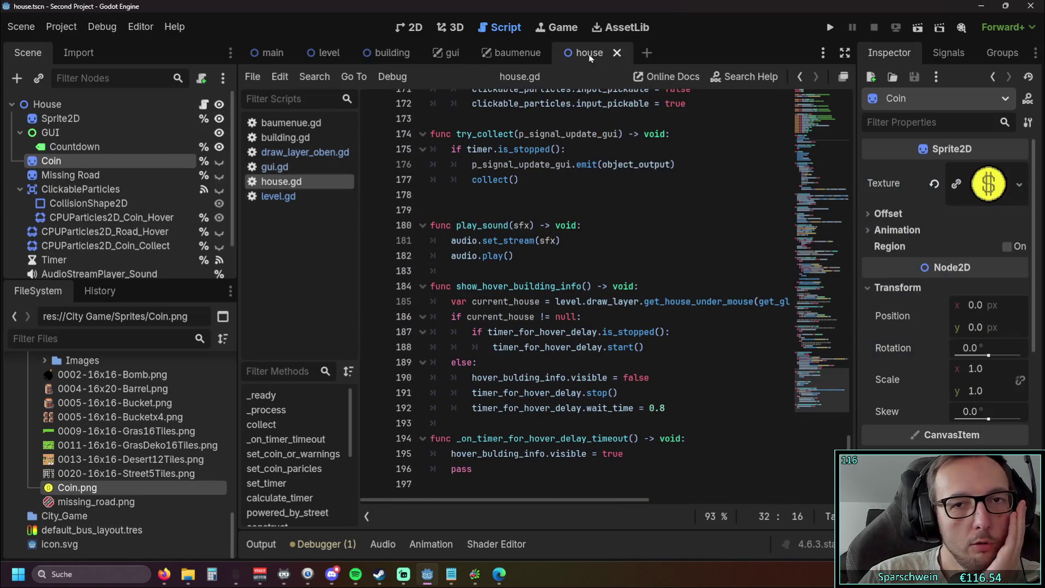
scroll(125, 209, "down", 2)
left_click(96, 248)
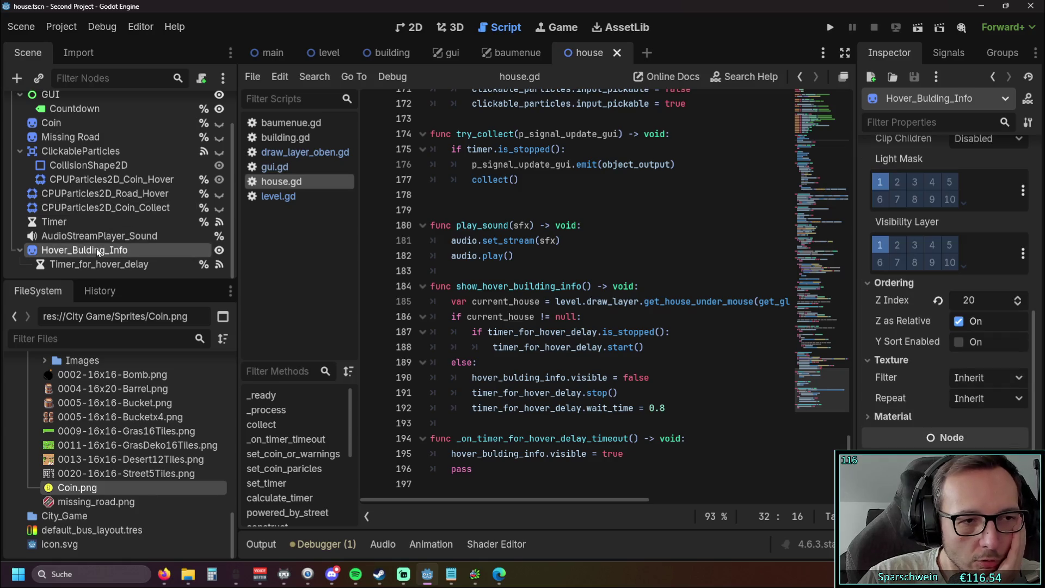
scroll(88, 233, "up", 2)
left_click(92, 161)
scroll(110, 223, "down", 2)
left_click(109, 235)
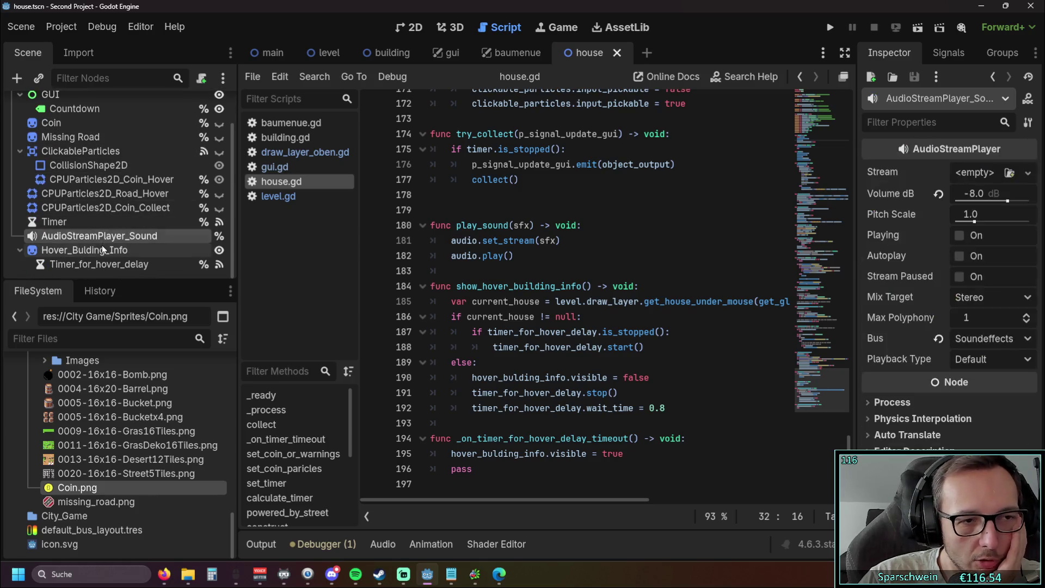
left_click(106, 250)
left_click(831, 30)
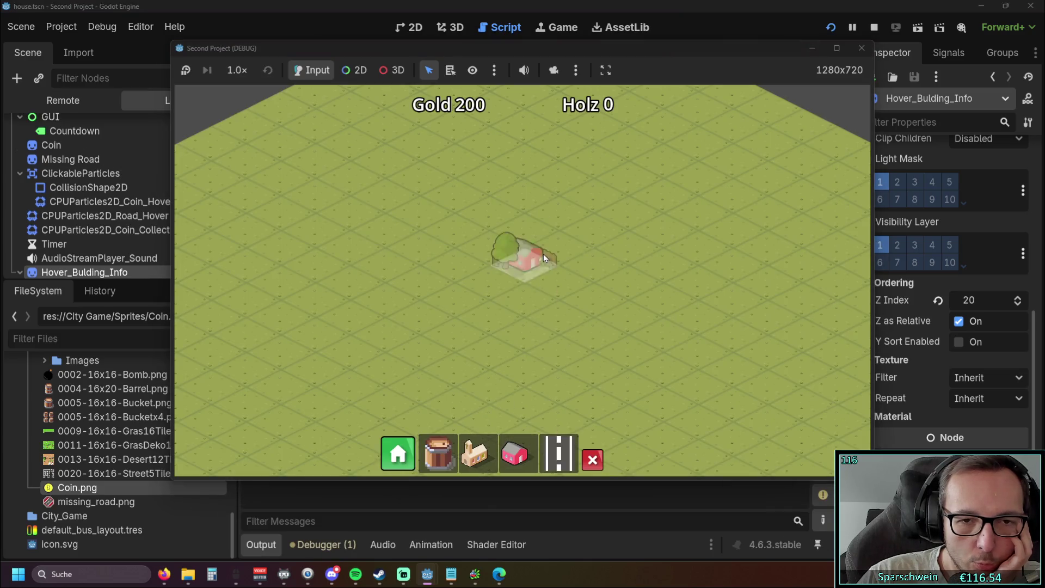
Place two houses, lay a long diagonal road, leave build mode and stop the game.
left_click(543, 254)
left_click(489, 292)
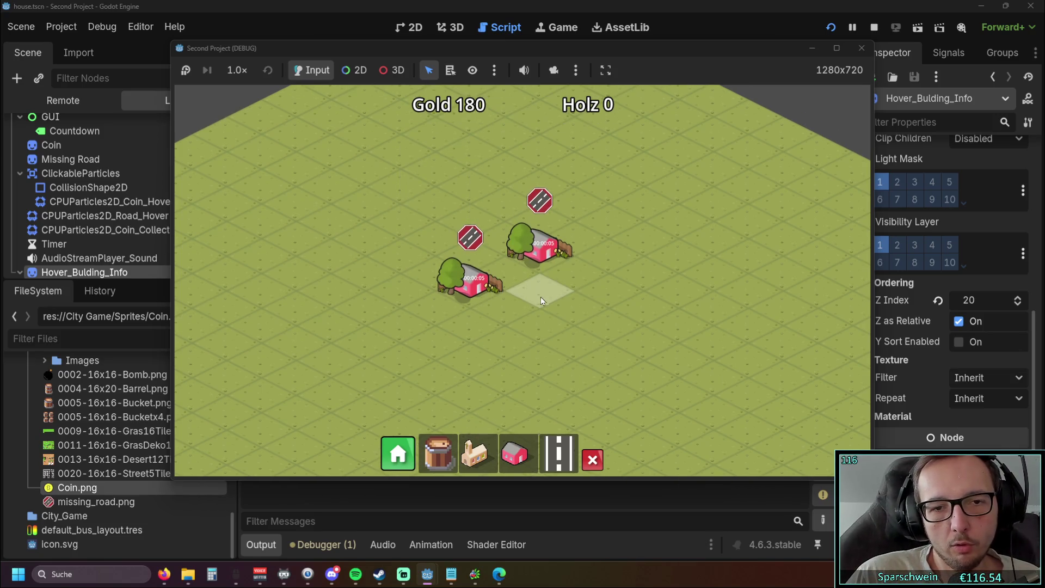
mouse_move(461, 347)
left_mouse_down()
mouse_move(392, 359)
mouse_move(527, 359)
left_mouse_up()
right_click(527, 359)
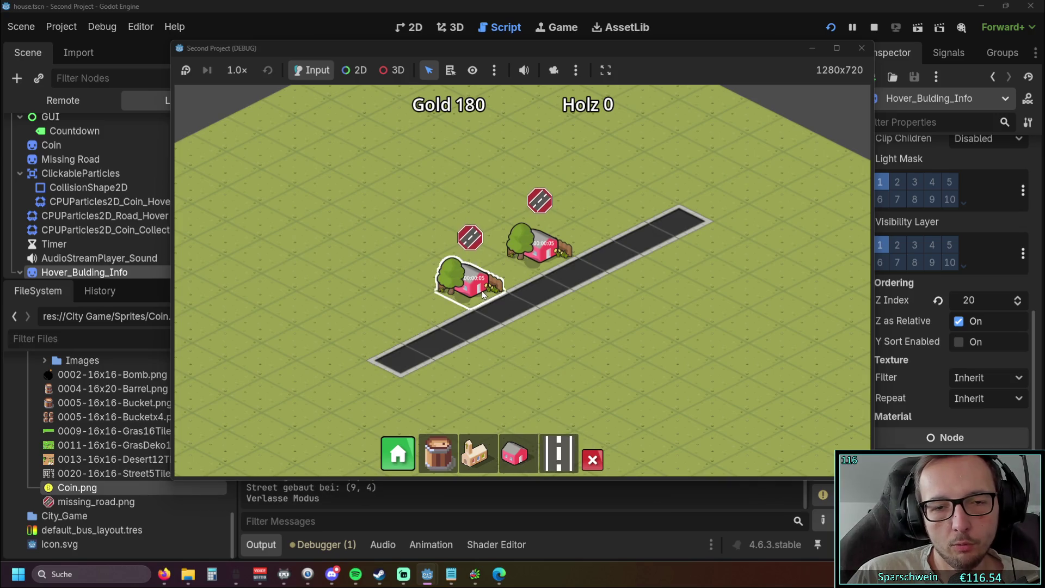
left_click(861, 48)
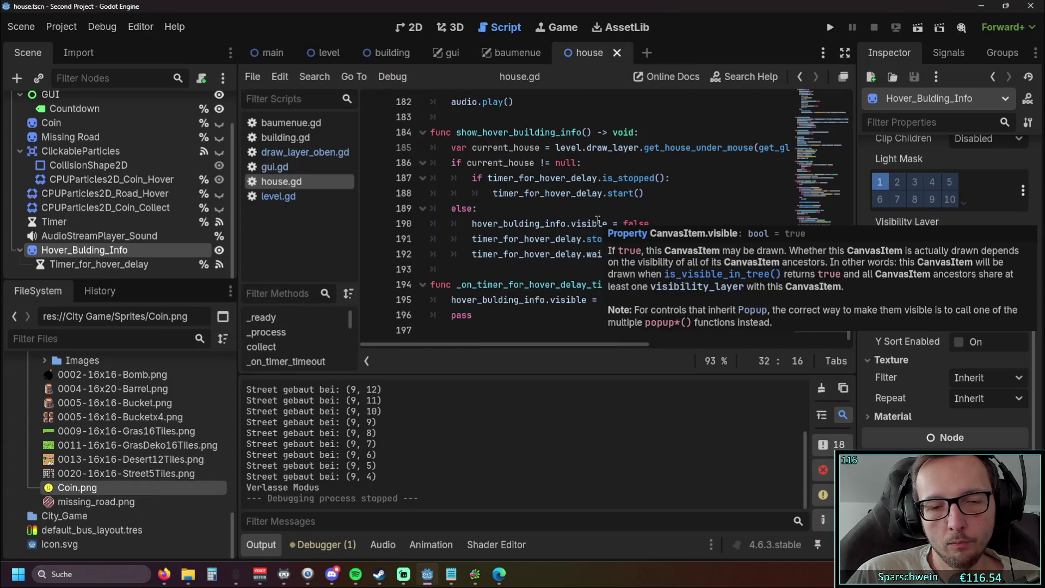
scroll(622, 287, "up", 1)
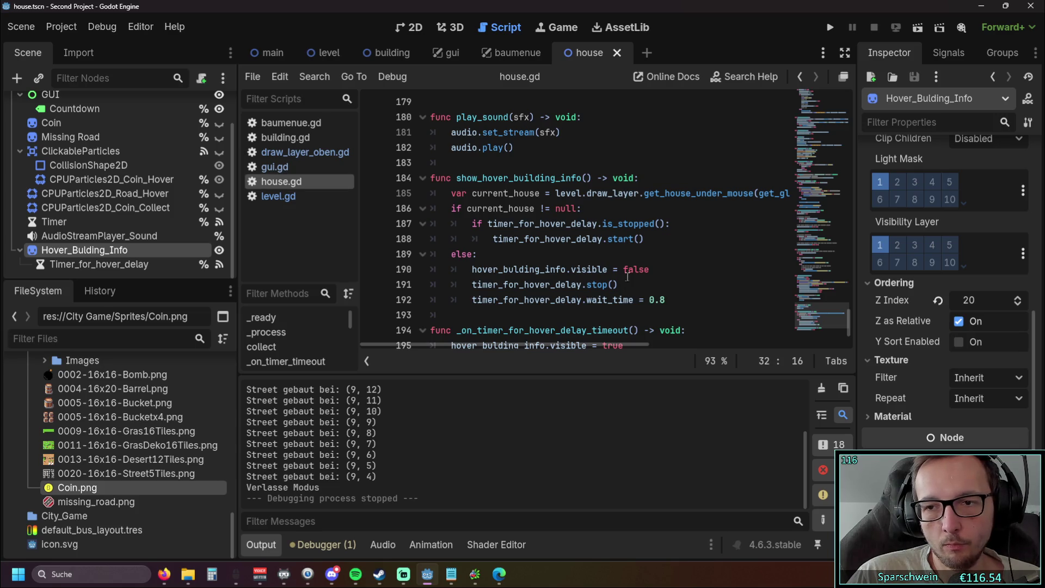
scroll(864, 319, "up", 5)
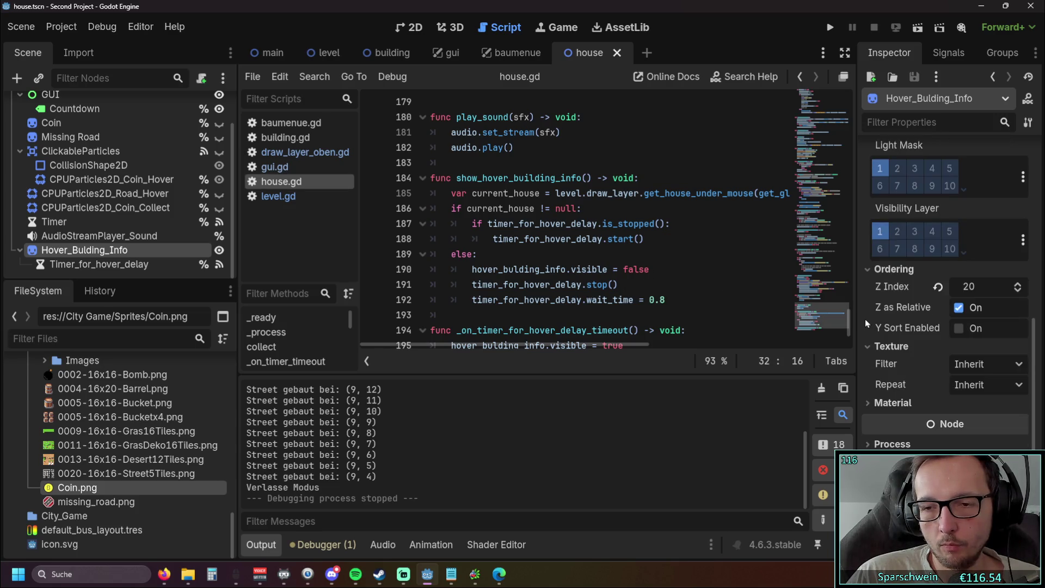
scroll(866, 319, "up", 2)
scroll(656, 284, "up", 13)
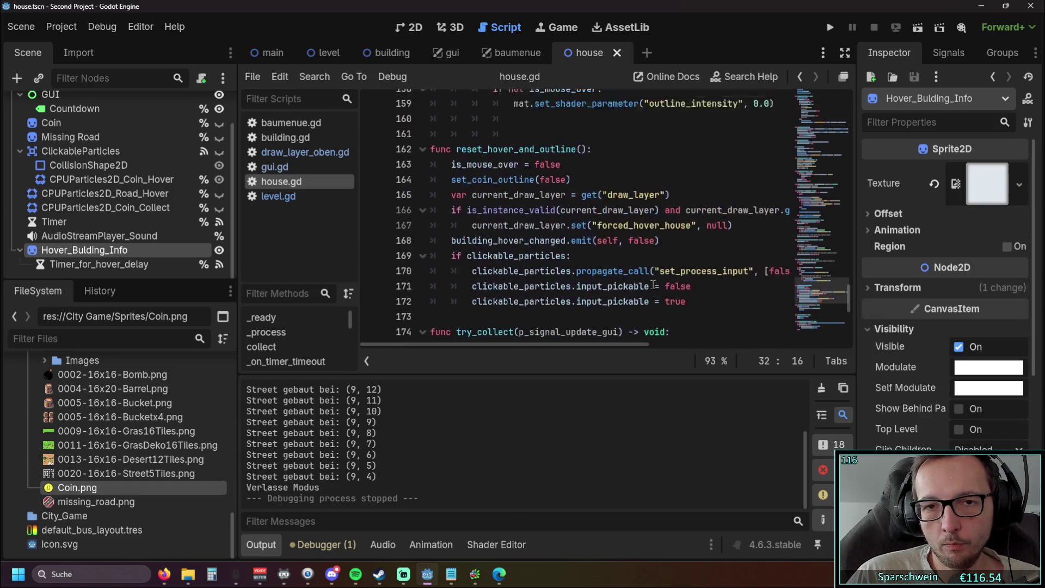
scroll(656, 284, "up", 20)
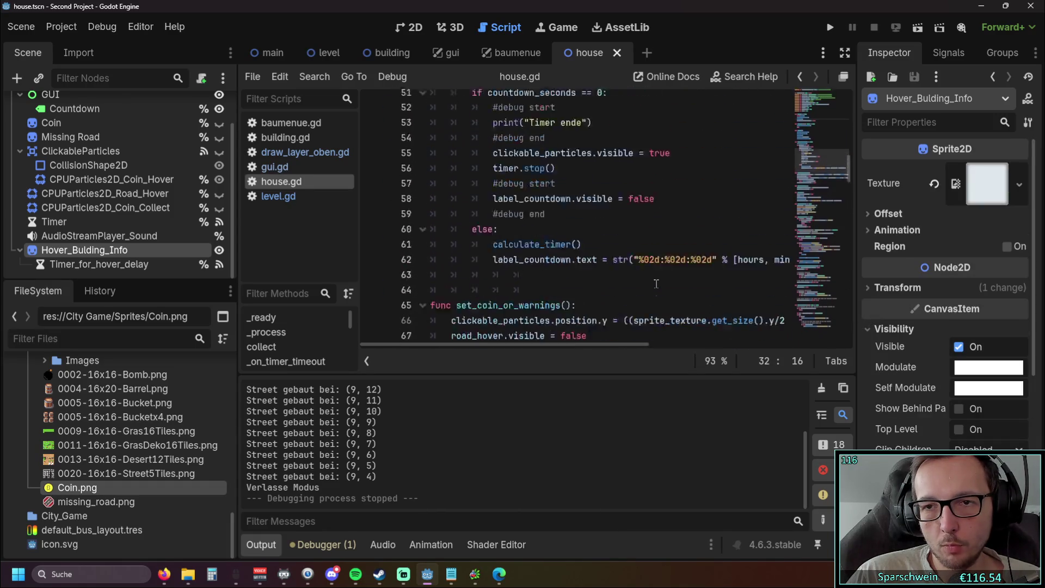
scroll(655, 284, "up", 3)
scroll(650, 282, "down", 1)
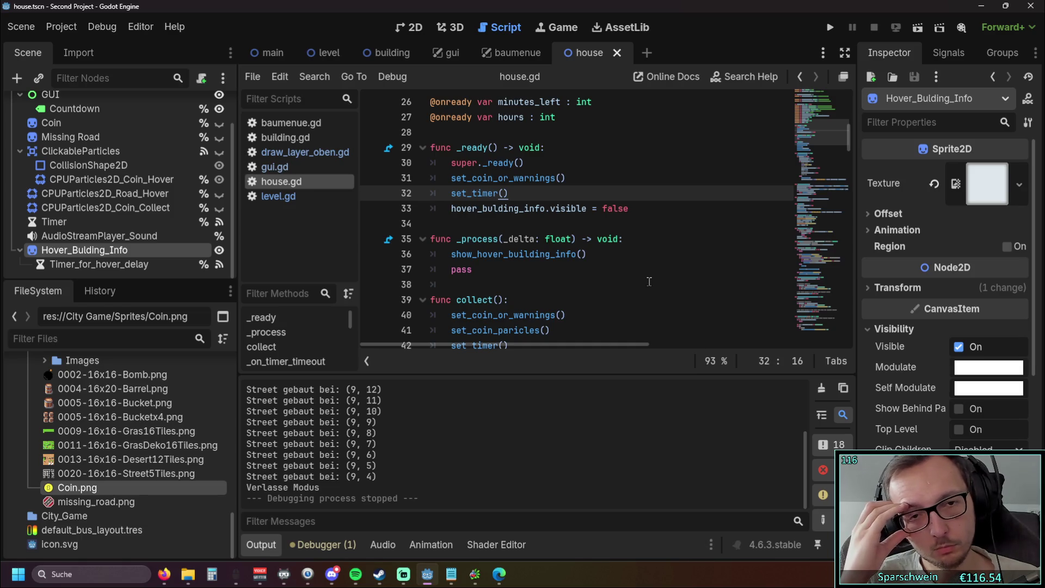
scroll(648, 281, "up", 4)
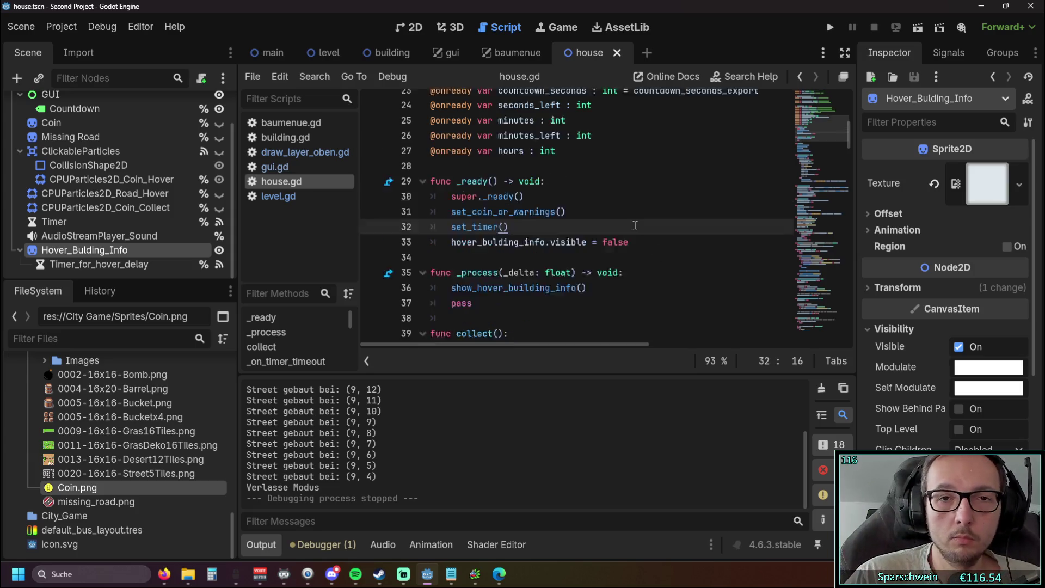
scroll(646, 233, "up", 4)
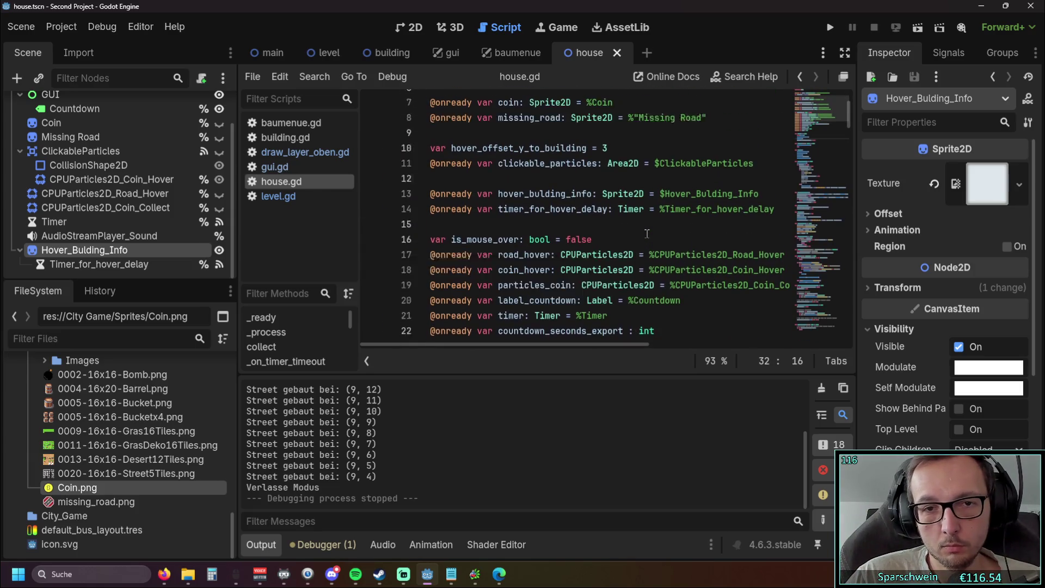
scroll(644, 240, "down", 12)
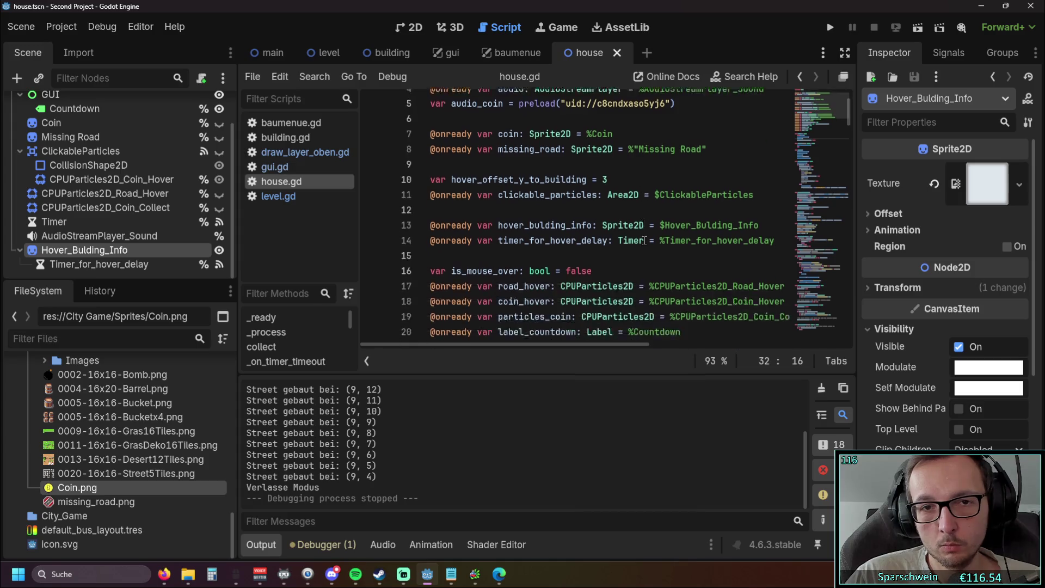
scroll(643, 239, "down", 20)
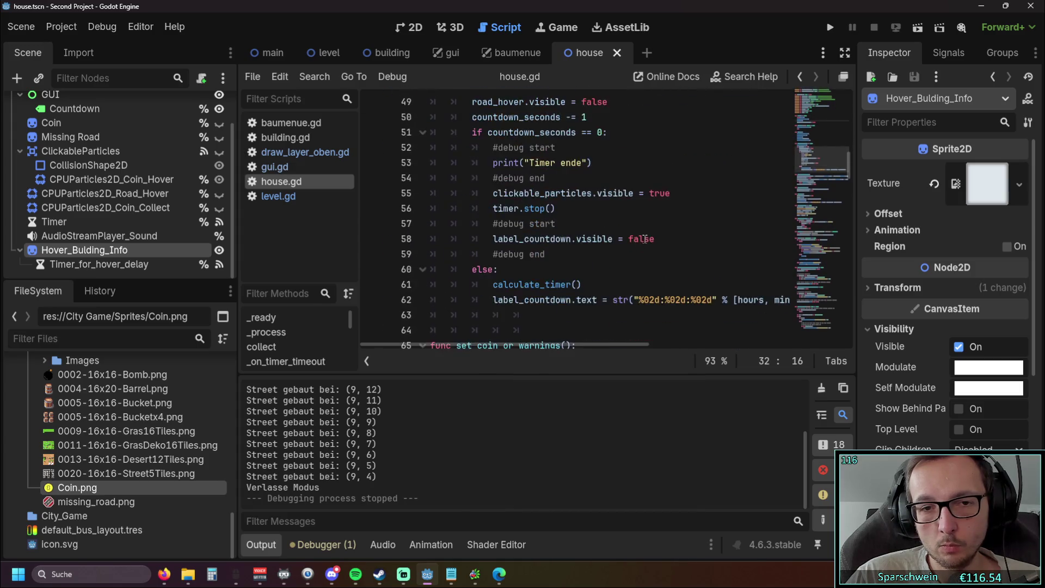
scroll(655, 244, "down", 12)
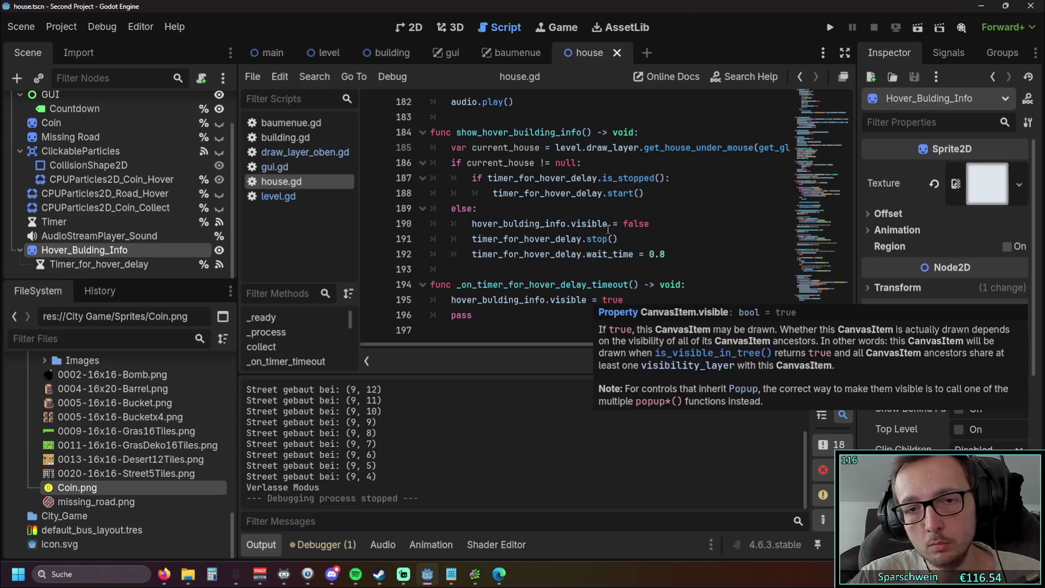
left_click(588, 300)
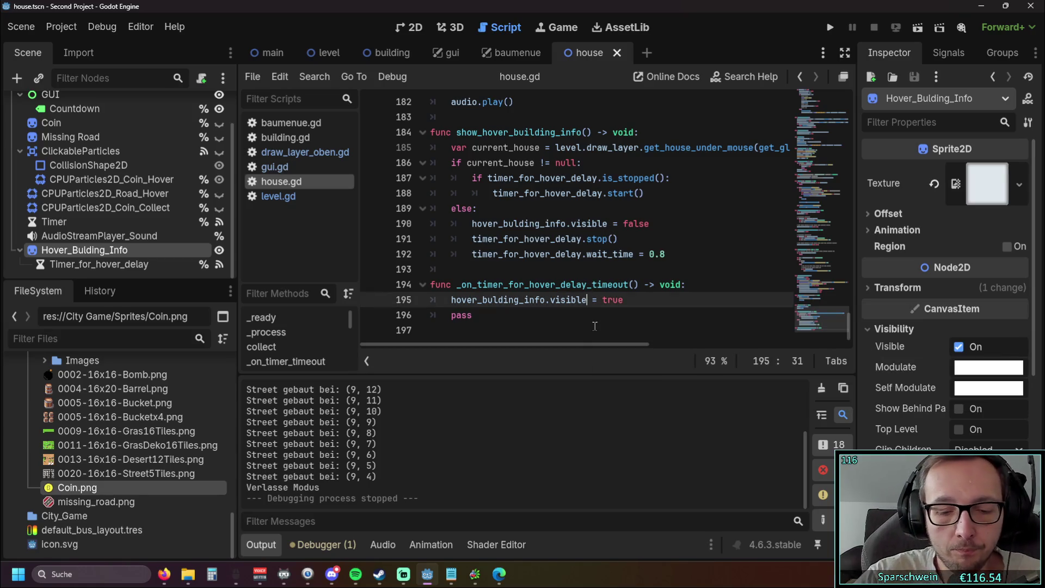
type(".self")
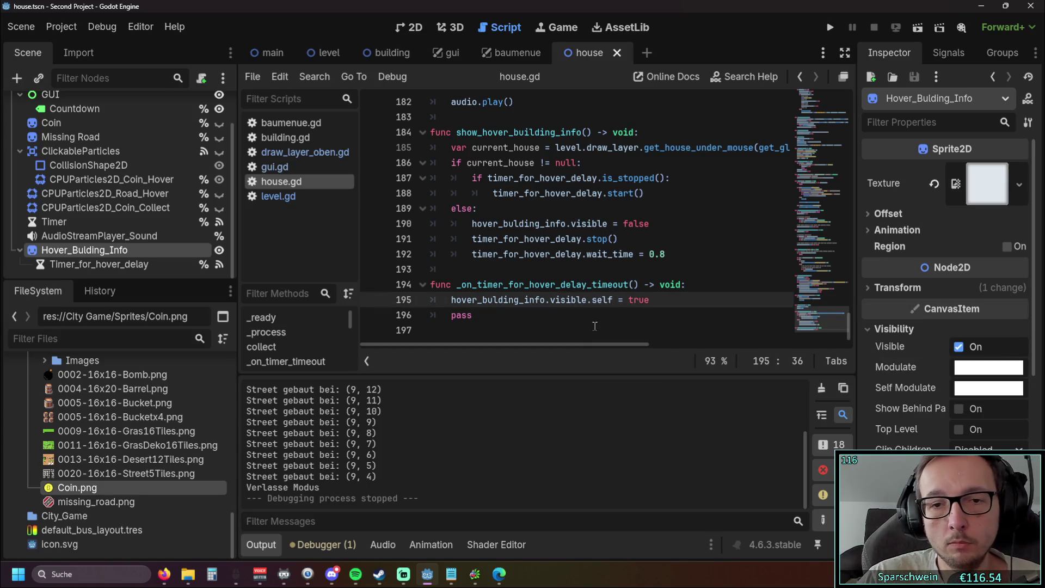
left_click(585, 324)
left_click(613, 302)
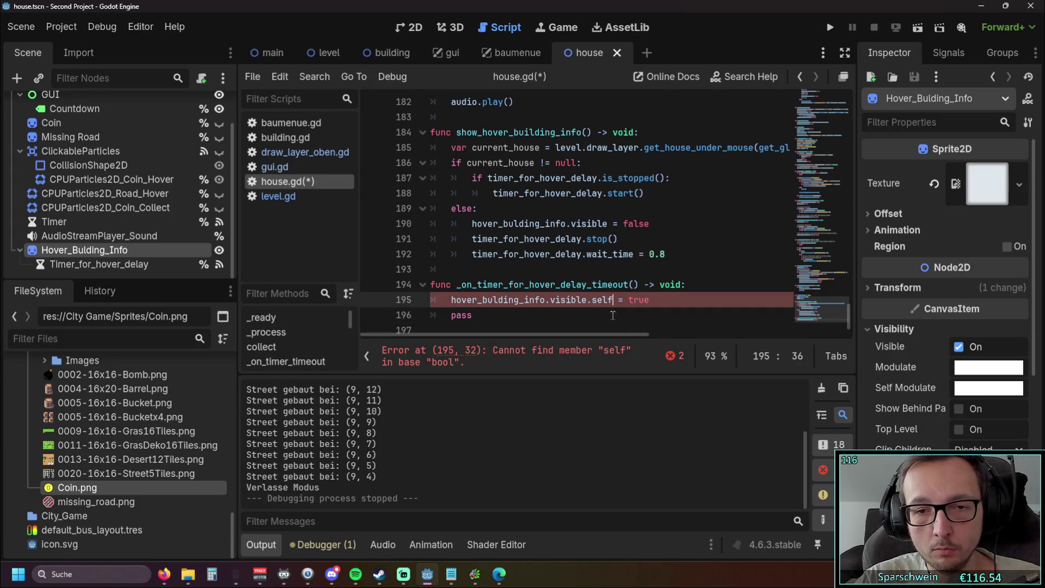
key("BackSpace")
key("BackSpace")
key("BackSpace")
left_click(603, 316)
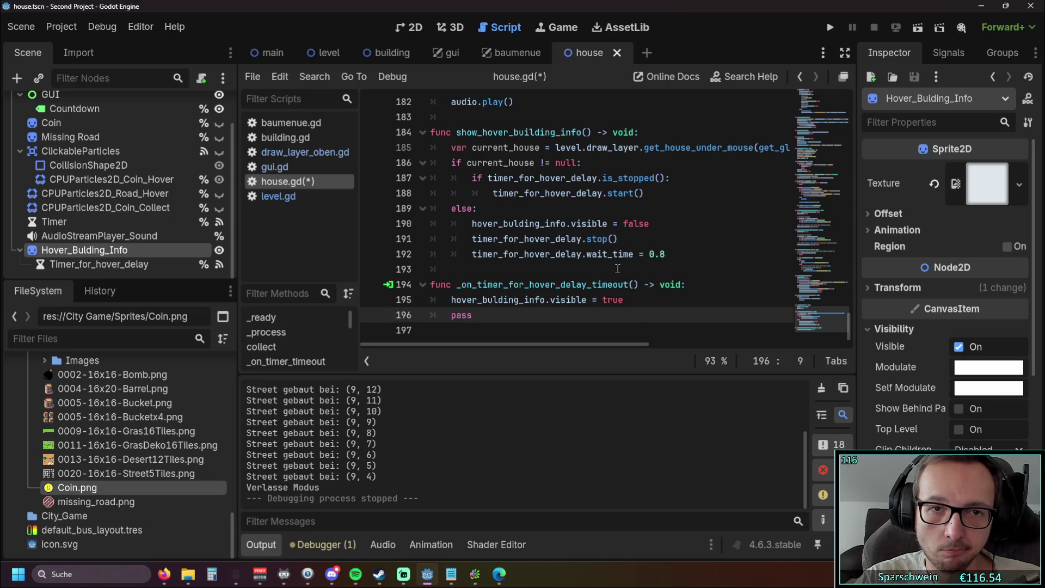
Test-run the game with two red houses, hover one to check its popup, then stop.
left_click(830, 27)
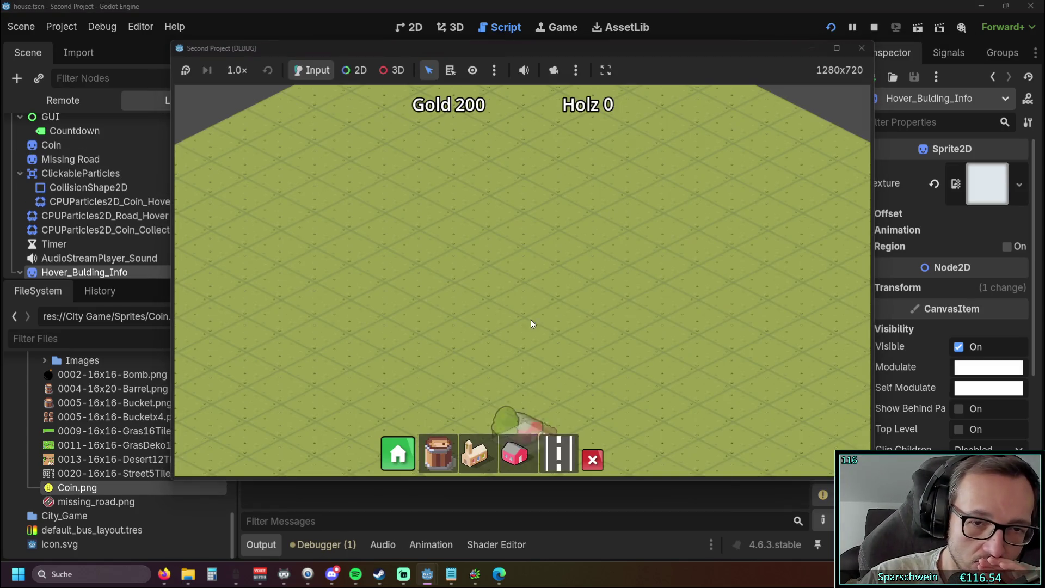
left_click(527, 305)
left_click(452, 333)
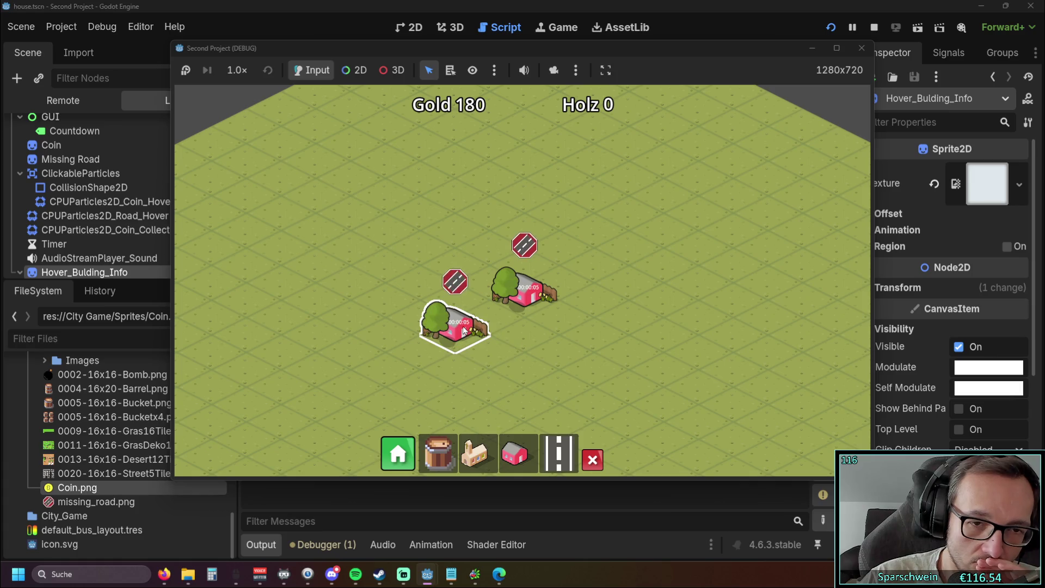
mouse_move(463, 330)
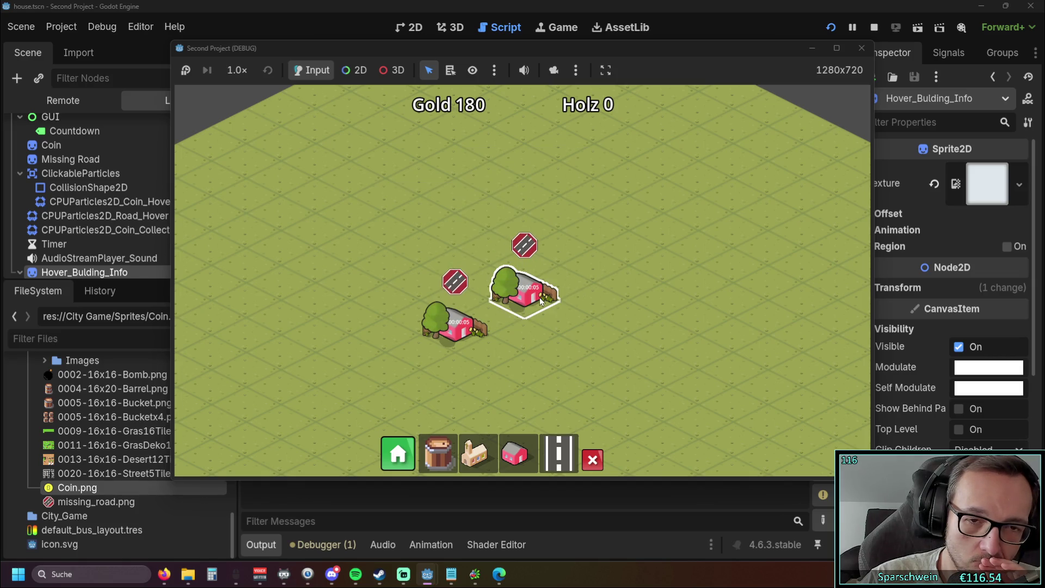
left_click(861, 51)
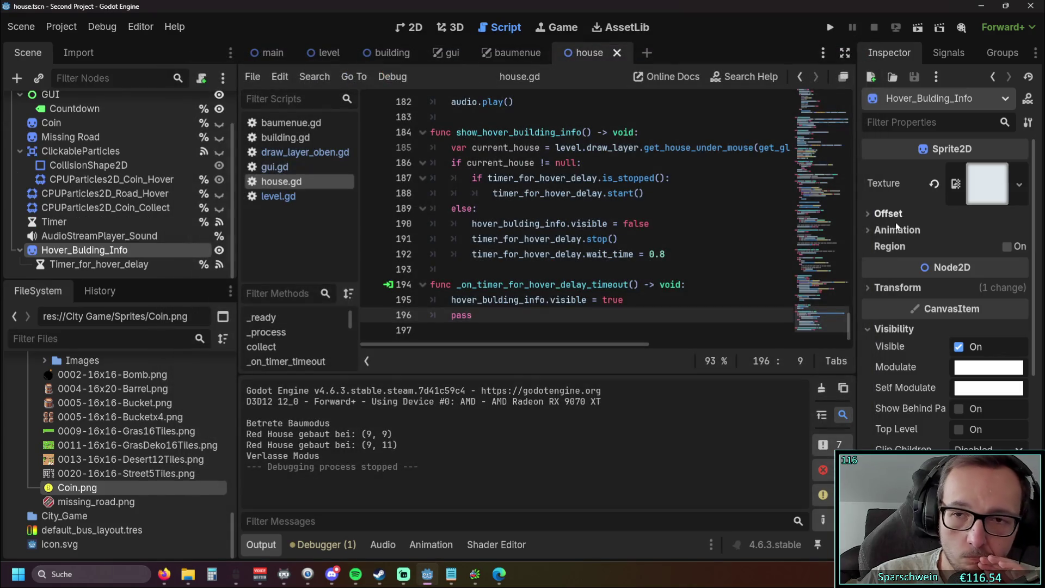
left_click(879, 214)
left_click(880, 214)
scroll(894, 215, "down", 6)
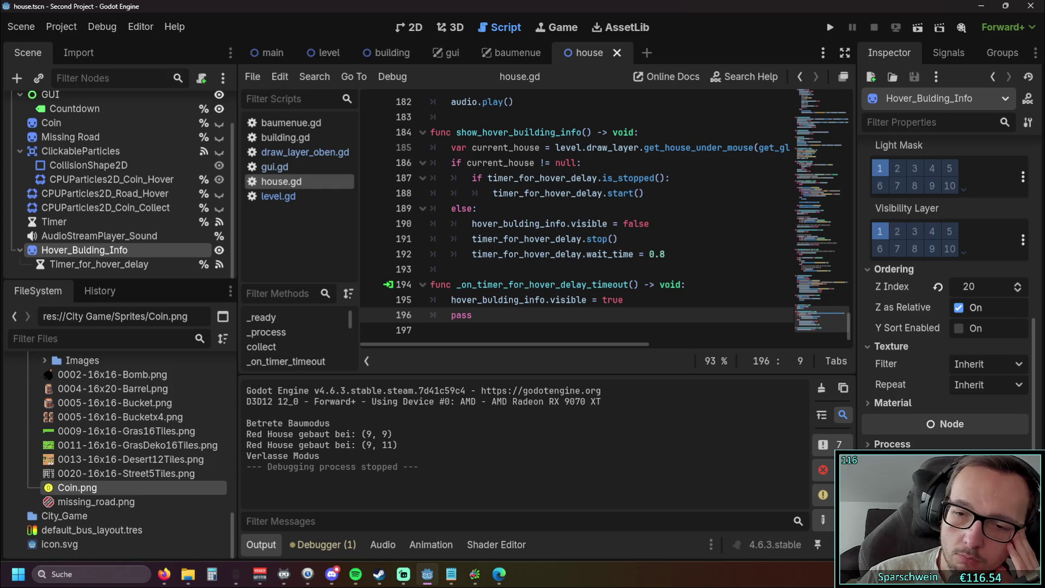
scroll(949, 292, "down", 1)
scroll(949, 293, "up", 1)
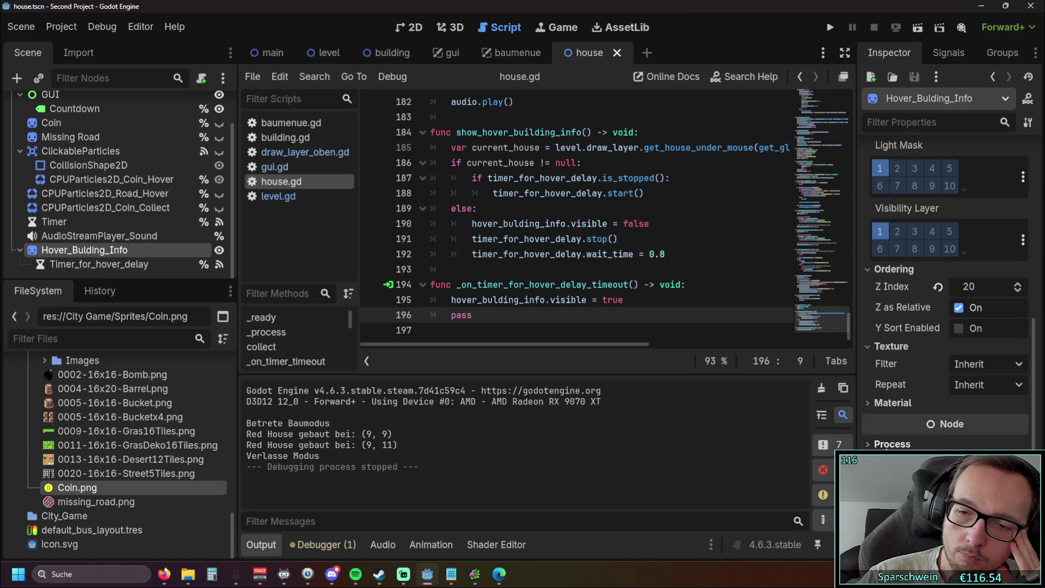
scroll(924, 391, "up", 10)
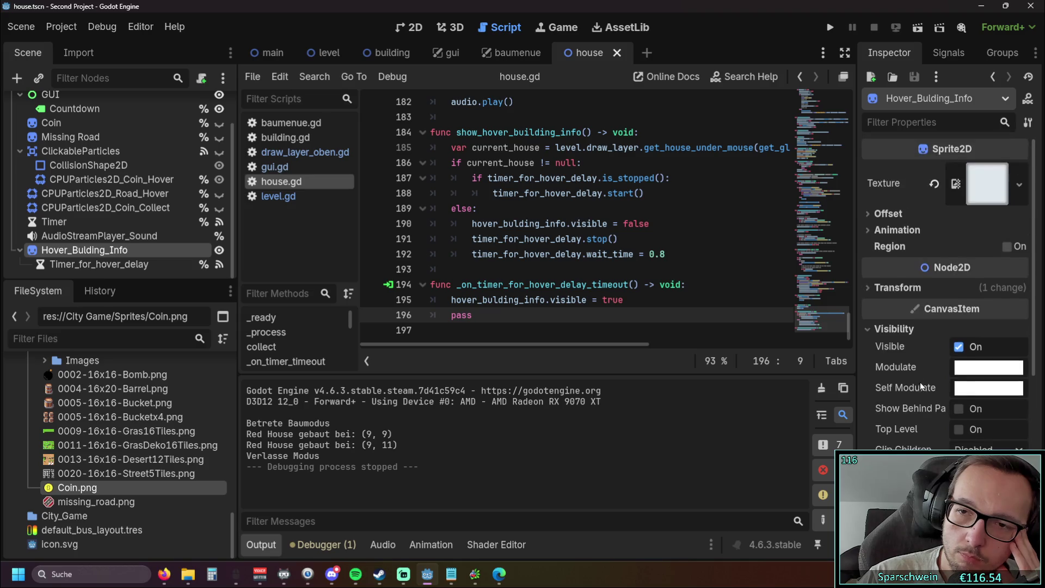
left_click(996, 189)
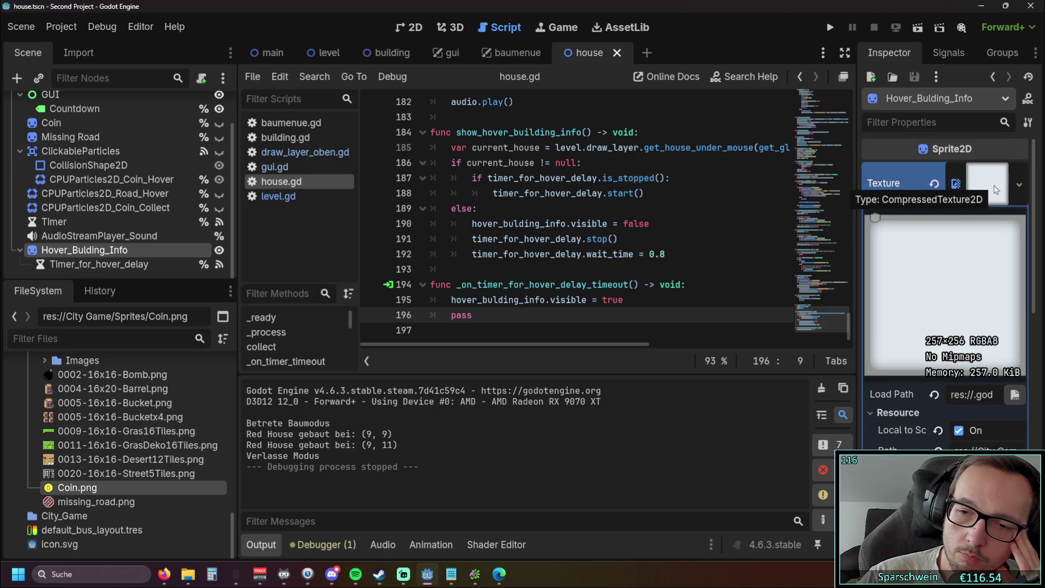
left_click(996, 189)
left_click(999, 195)
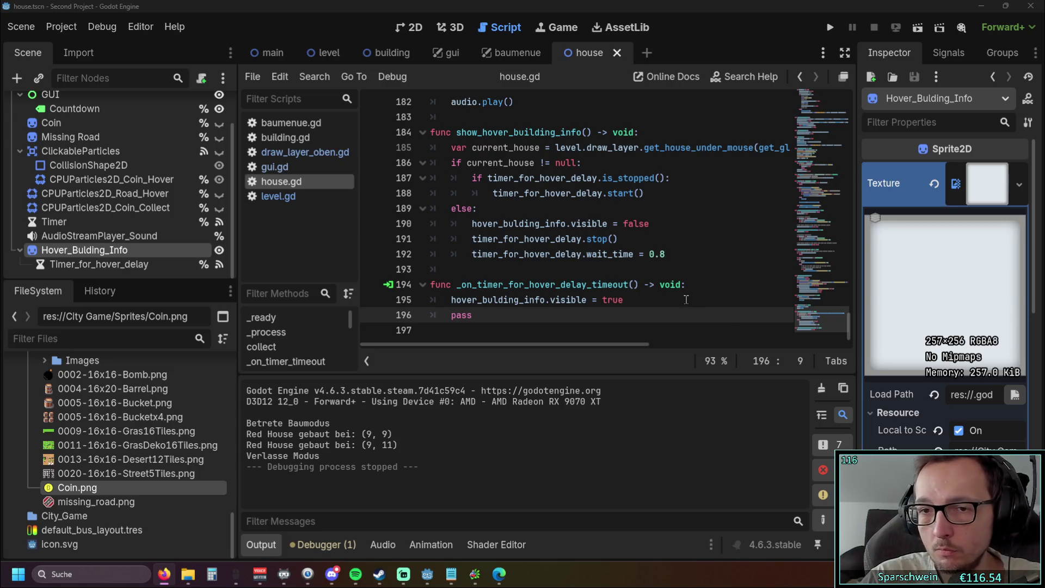
scroll(641, 299, "up", 5)
scroll(642, 299, "down", 5)
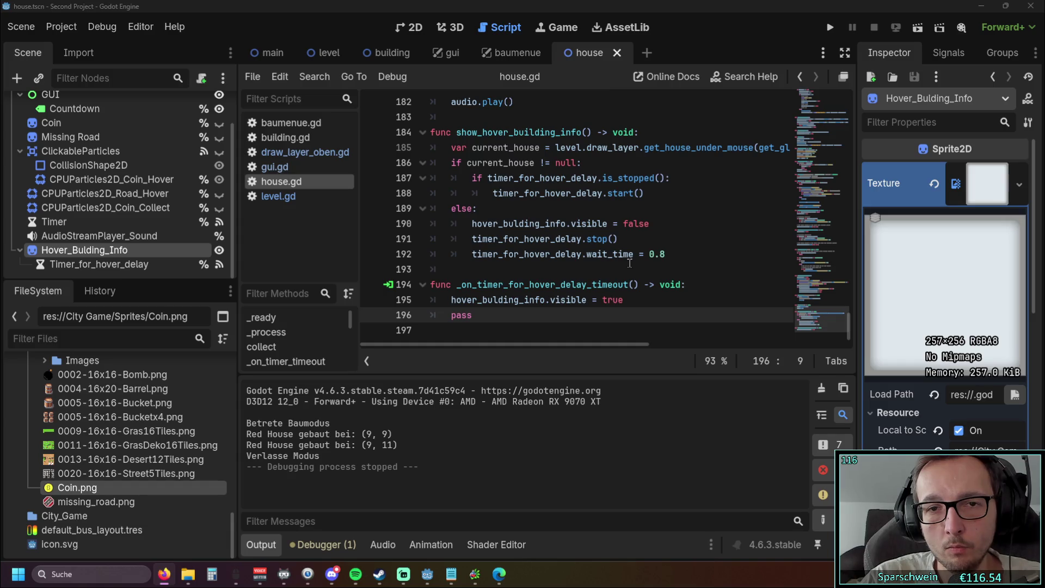
left_click(580, 162)
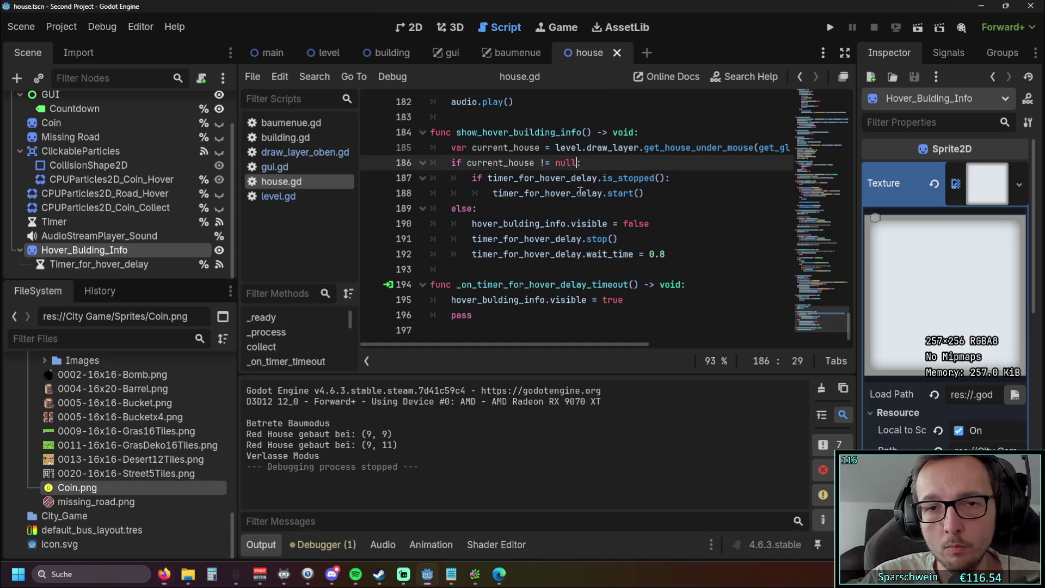
Extend line 186's check with 'and current_house == self' and run the game.
type("and current_house")
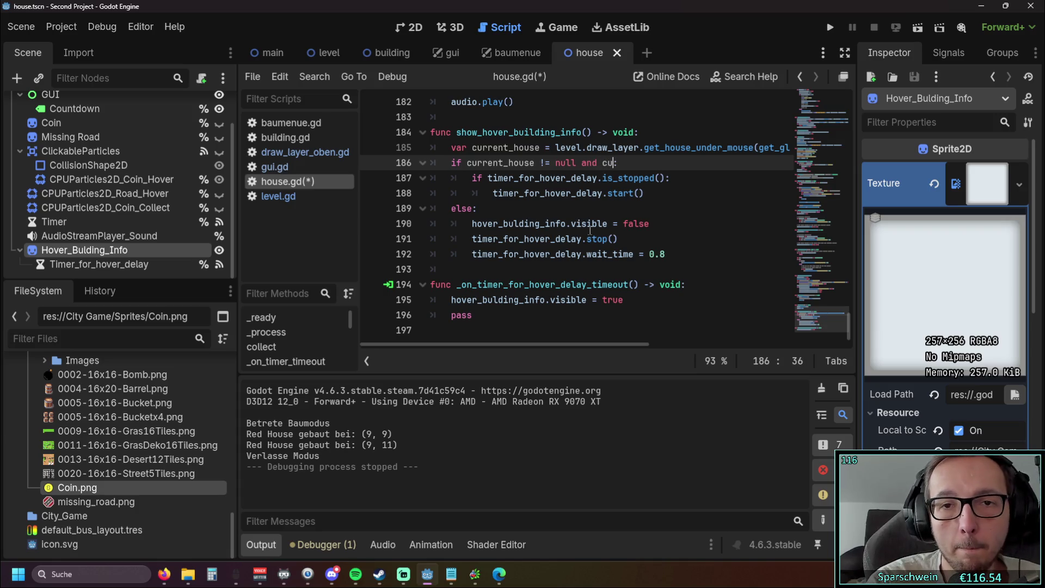
type(" =")
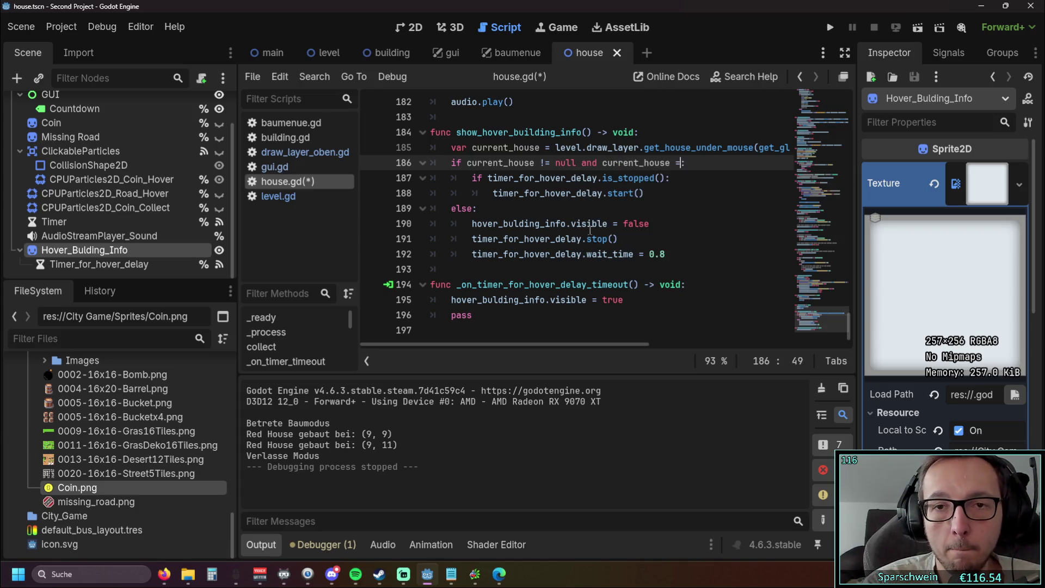
key("BackSpace")
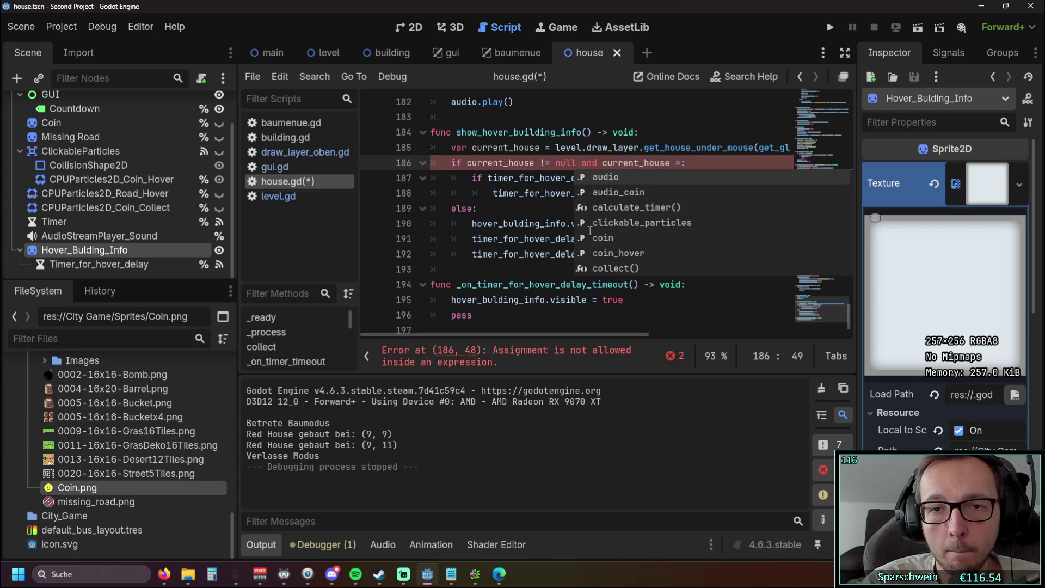
type("= self")
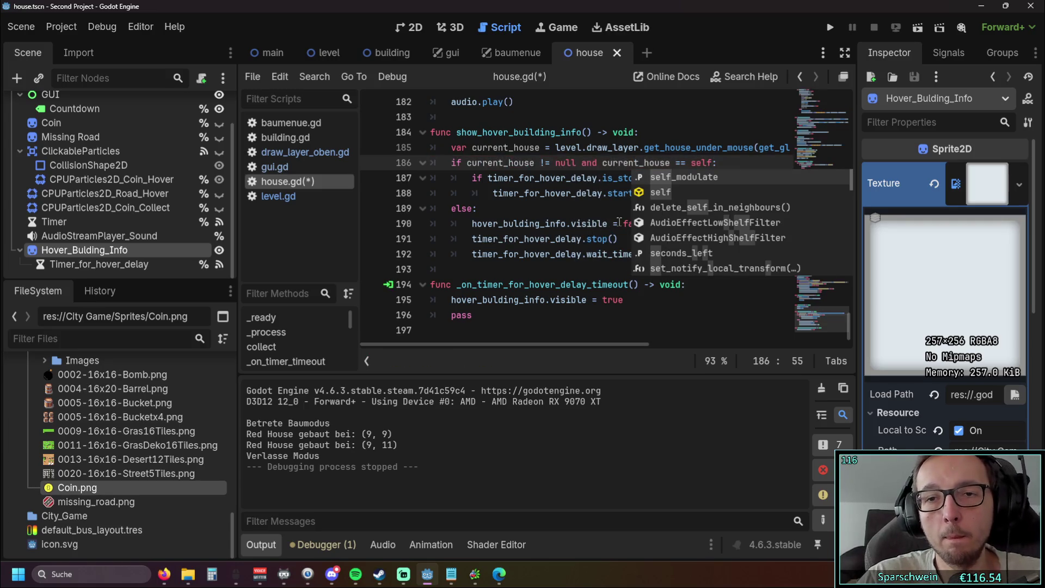
left_click(829, 27)
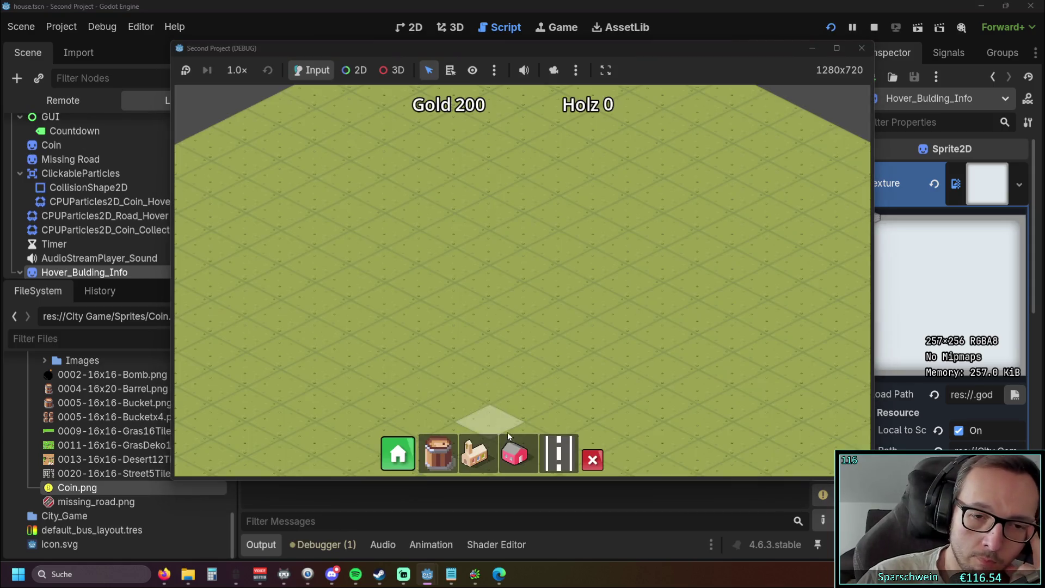
Build two red houses in the running game and hover the middle one to show its info panel.
left_click(514, 453)
left_click(516, 272)
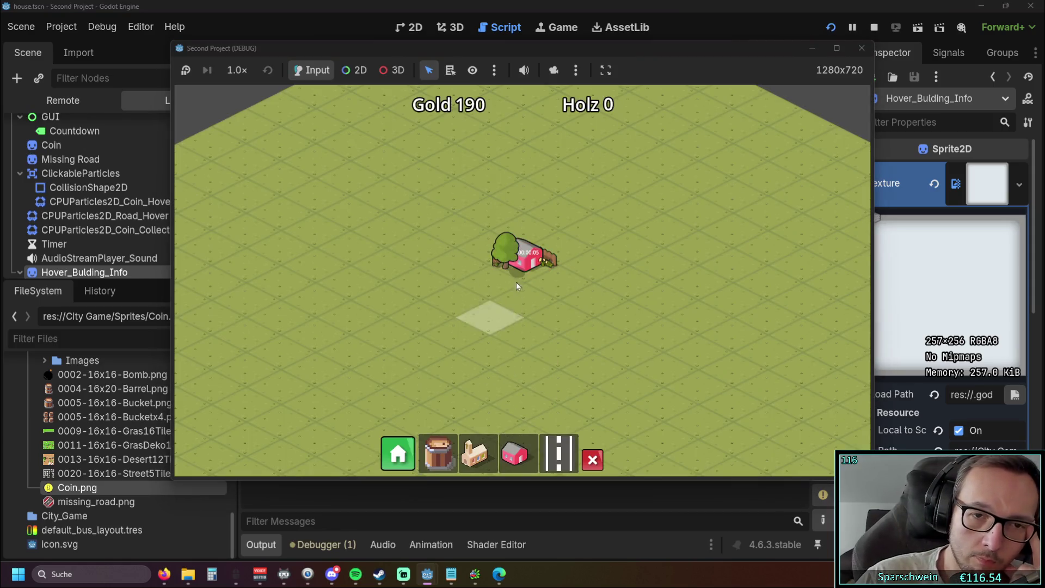
left_click(514, 453)
left_click(384, 291)
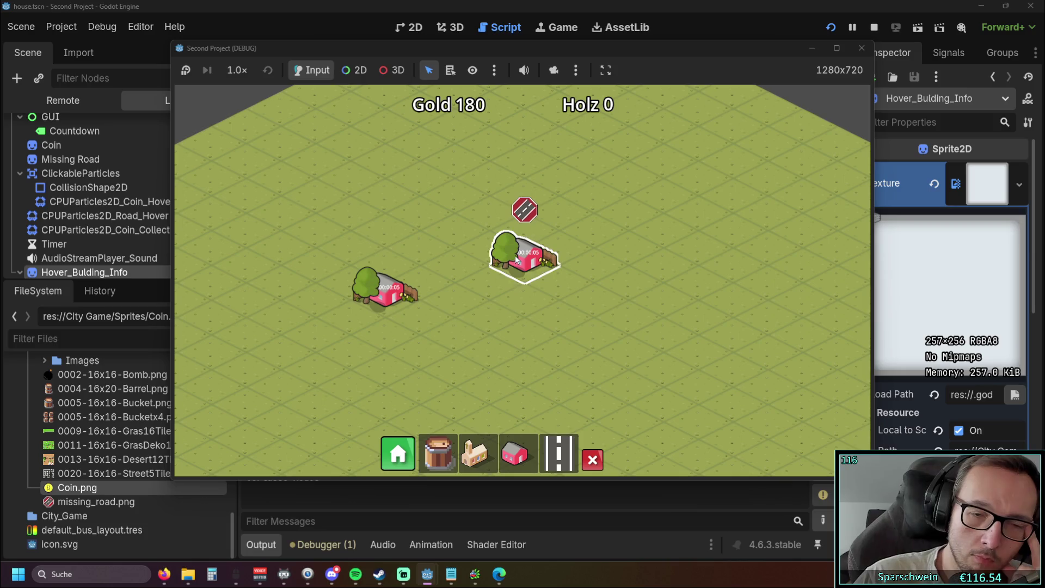
mouse_move(516, 259)
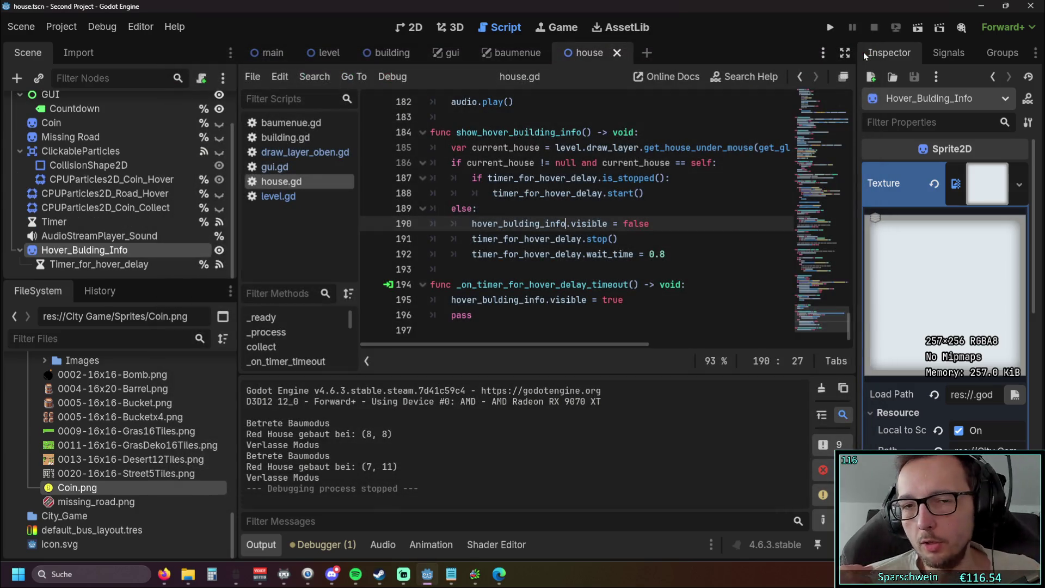
Delete the hover-info and timer timeout functions on lines 184–196 of house.gd.
left_click(495, 53)
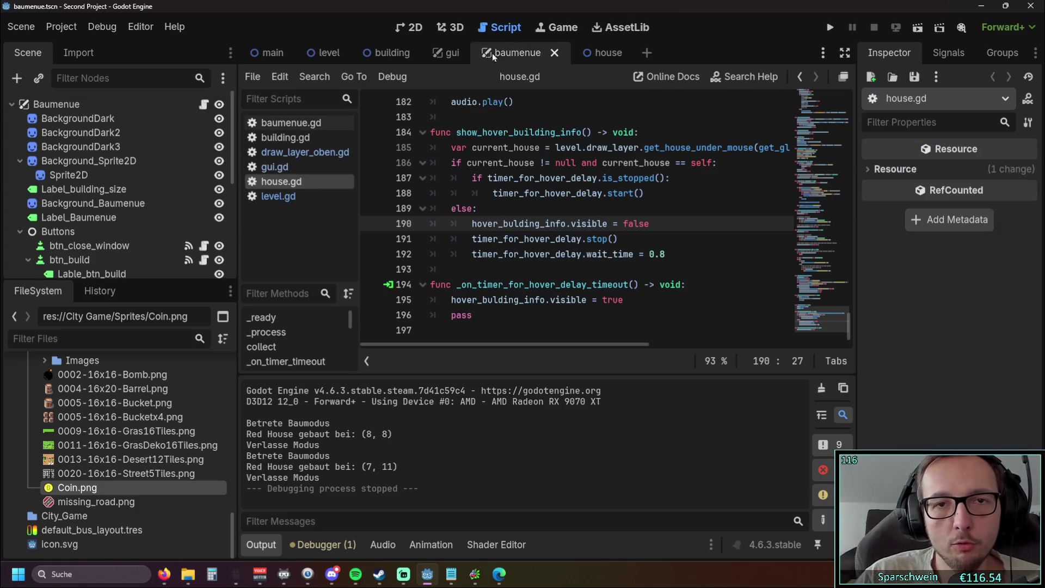
left_click(604, 53)
left_click(302, 53)
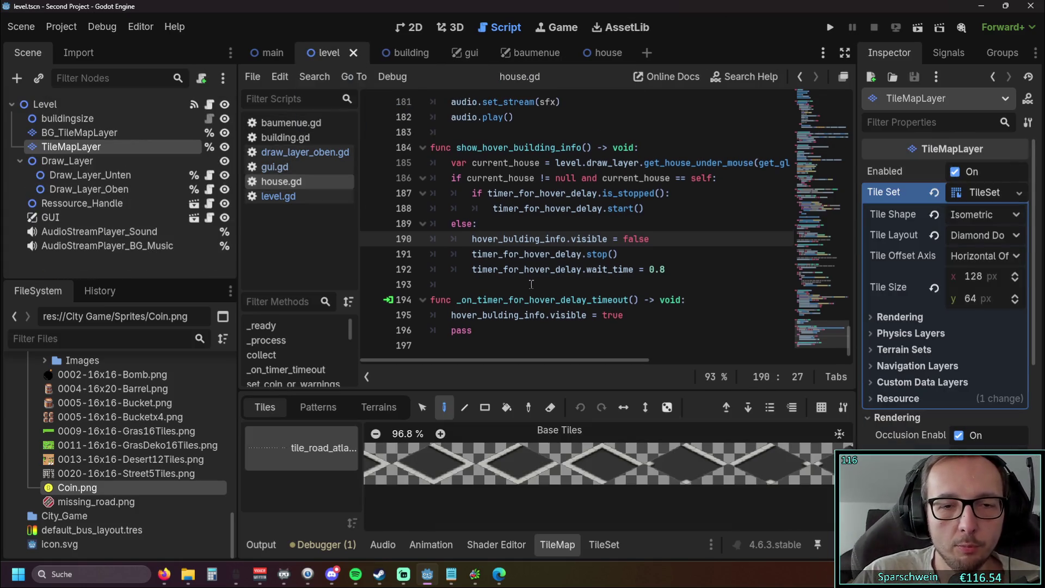
left_click(499, 330)
left_click_drag(499, 334, 386, 152)
scroll(520, 228, "up", 2)
key("BackSpace")
key("BackSpace")
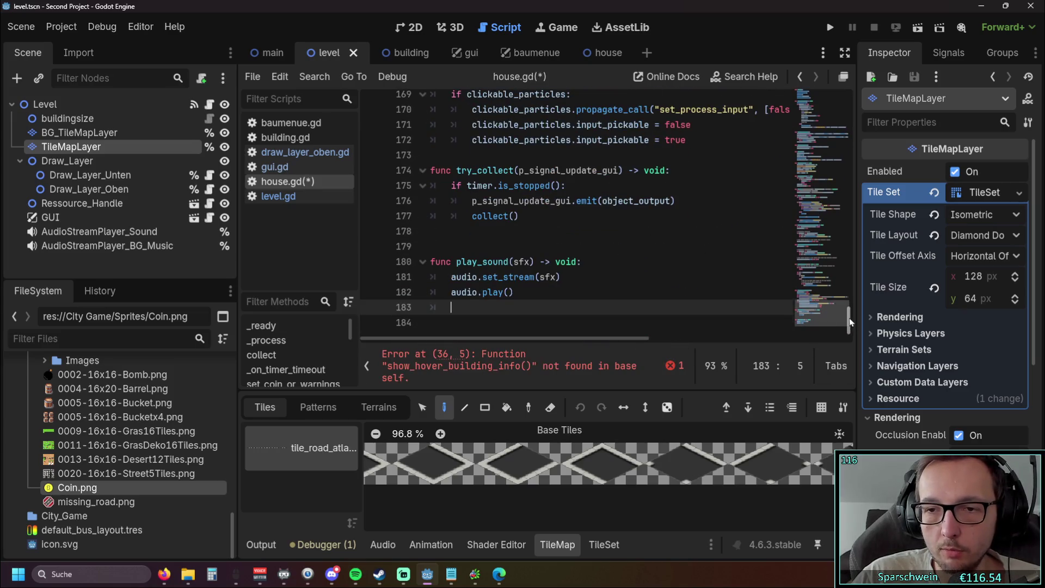
Delete the now-broken show_hover_building_info() call on line 36 in _process.
left_click(843, 160)
left_click_drag(843, 160, 846, 138)
scroll(845, 138, "down", 1)
left_click_drag(586, 250, 430, 250)
key("BackSpace")
key("BackSpace")
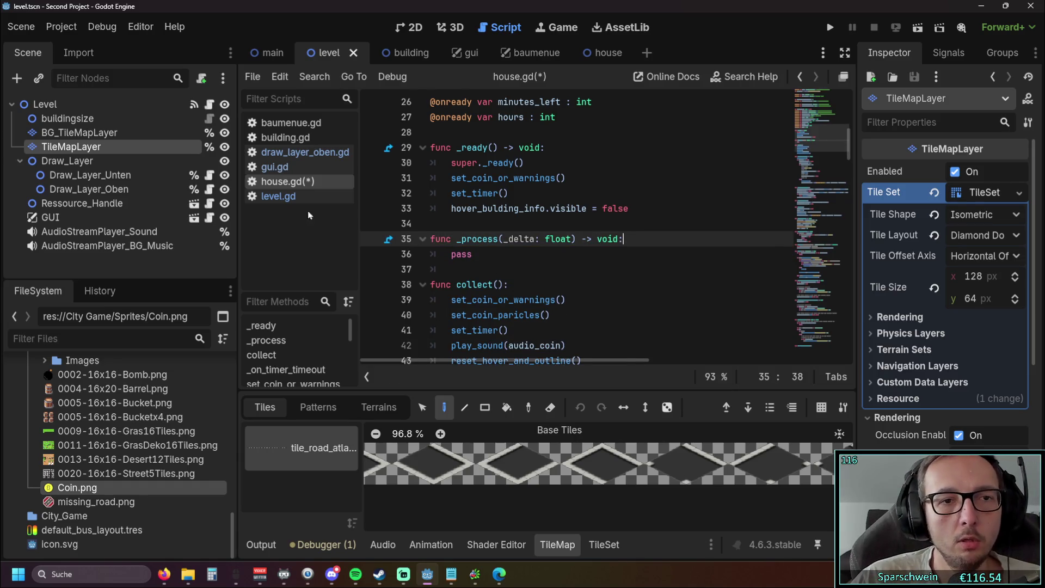
left_click(298, 137)
left_click(298, 181)
scroll(574, 223, "down", 20)
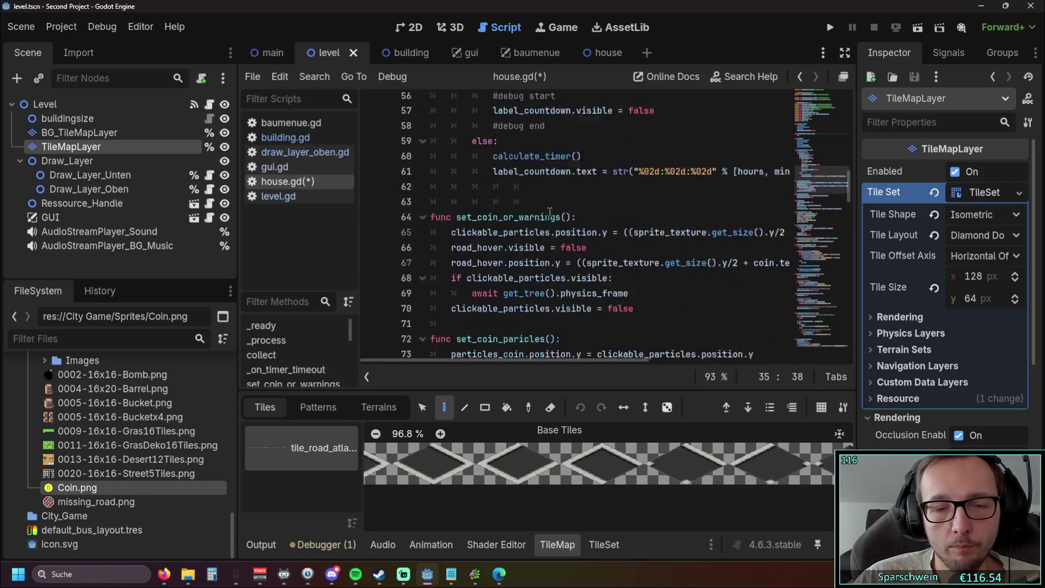
Compare gui.gd with house.gd by switching between them in the script list.
scroll(575, 223, "down", 20)
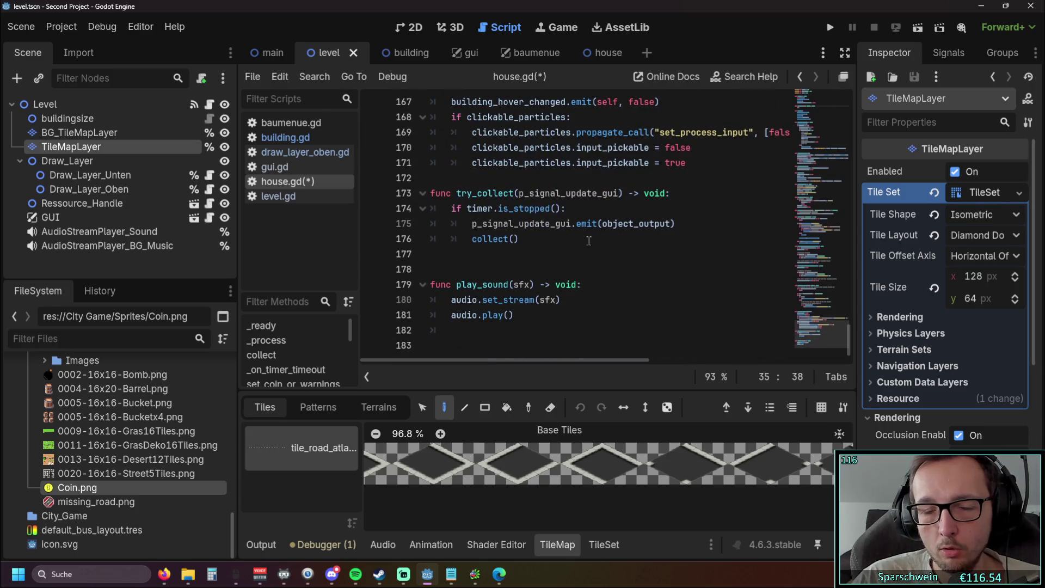
scroll(593, 240, "up", 1)
scroll(589, 249, "down", 3)
scroll(586, 258, "up", 1)
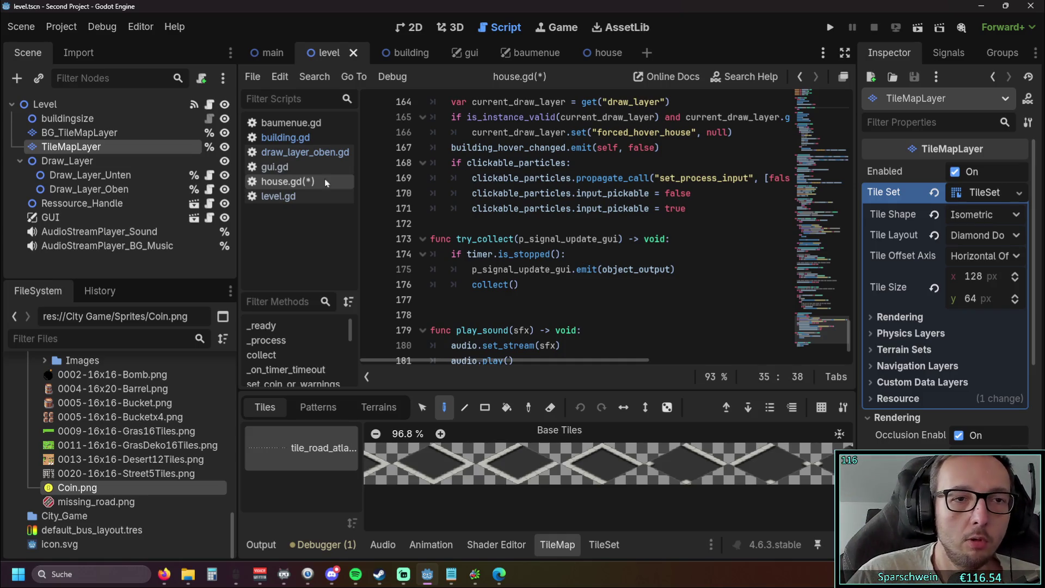
left_click(274, 167)
left_click(277, 181)
left_click(275, 167)
left_click(284, 182)
scroll(530, 227, "up", 7)
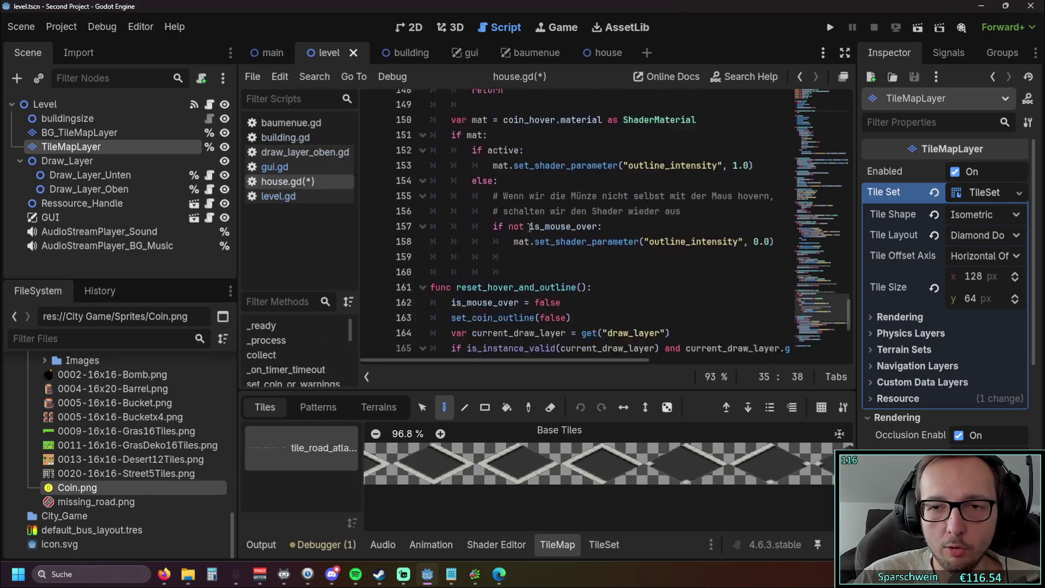
scroll(530, 227, "down", 7)
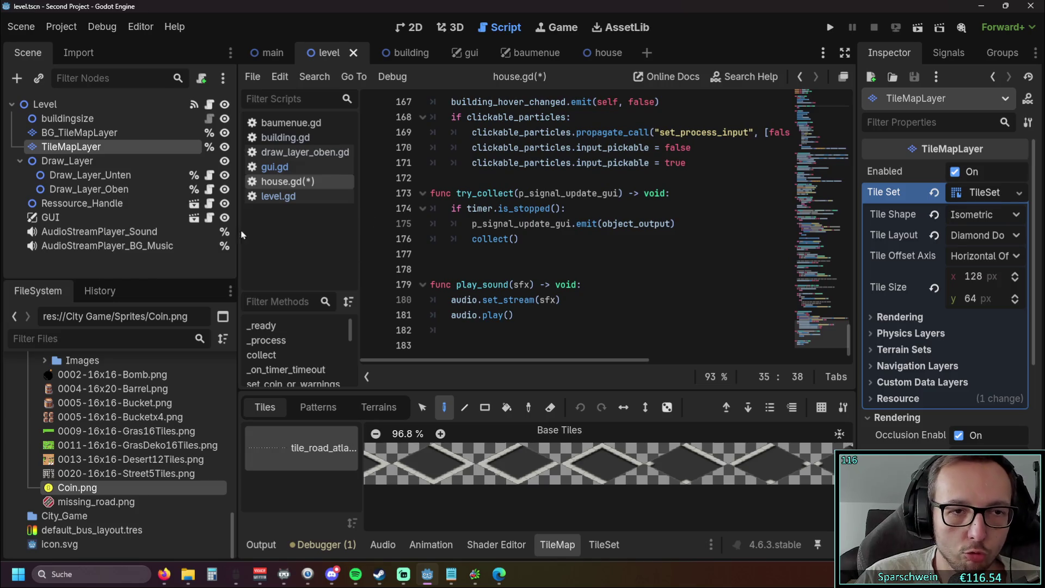
Widen the script editor by narrowing the side docks and collapse the tile panel.
left_click_drag(238, 299, 164, 299)
left_click_drag(286, 316, 277, 317)
mouse_move(527, 389)
left_mouse_down()
mouse_move(527, 365)
mouse_move(527, 375)
left_mouse_up()
left_click(489, 314)
scroll(490, 244, "up", 2)
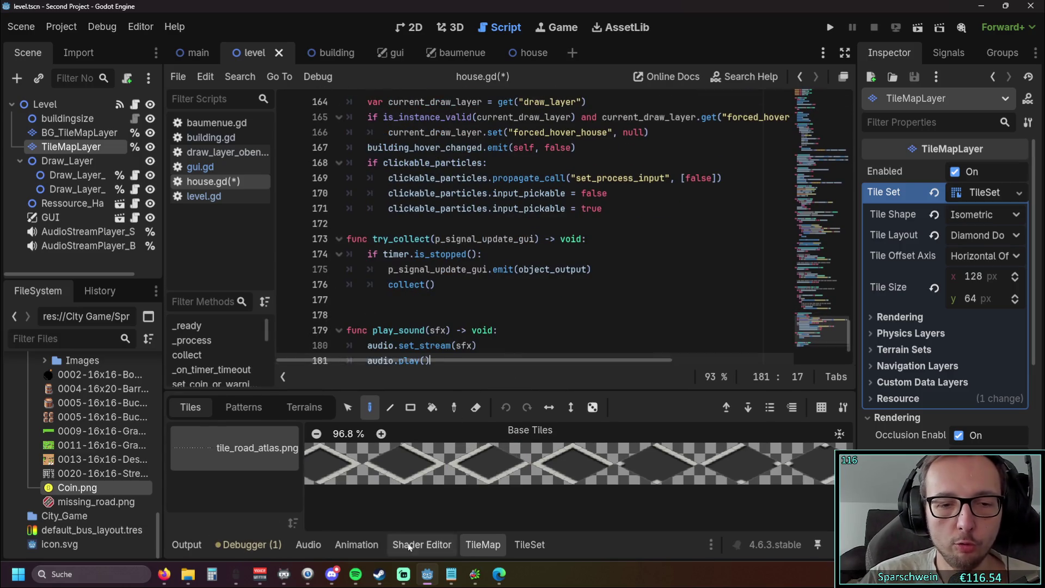
left_click(458, 545)
scroll(527, 324, "up", 2)
scroll(527, 324, "down", 2)
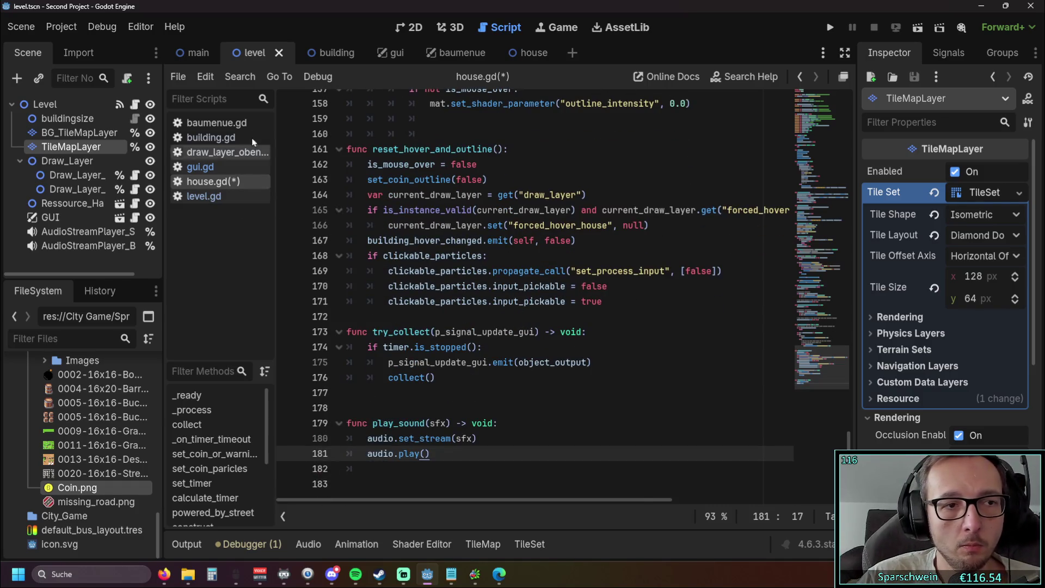
scroll(460, 267, "up", 4)
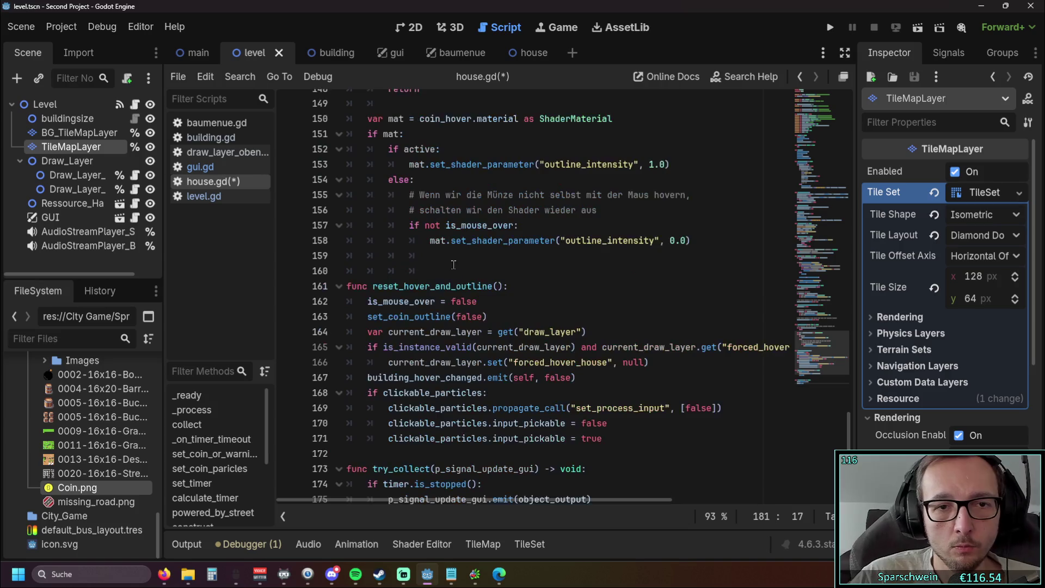
scroll(460, 266, "down", 4)
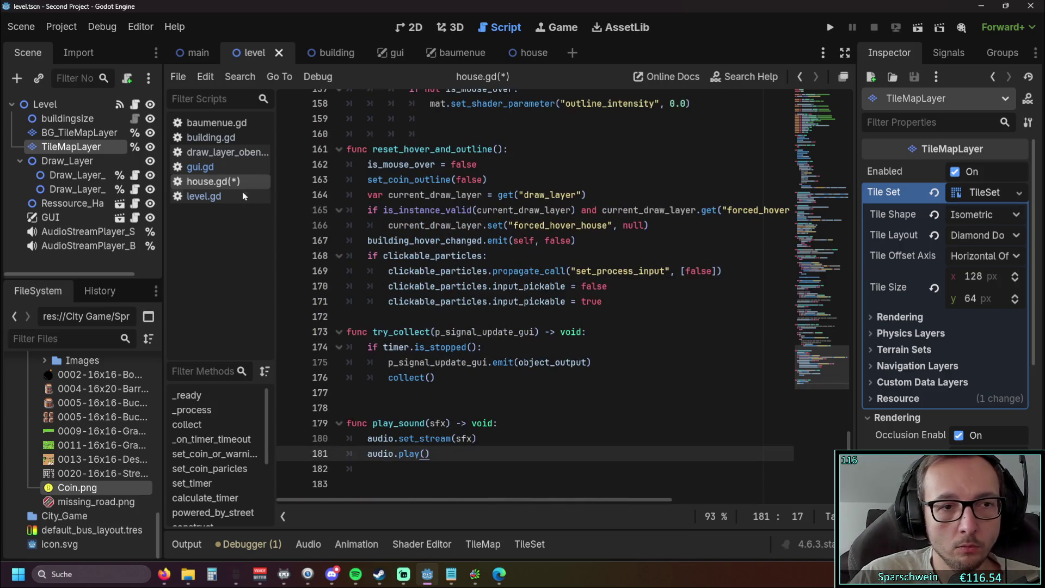
Glance at level.gd, then return to house.gd with the caret on line 177.
left_click(204, 195)
scroll(414, 253, "down", 1)
left_click(207, 181)
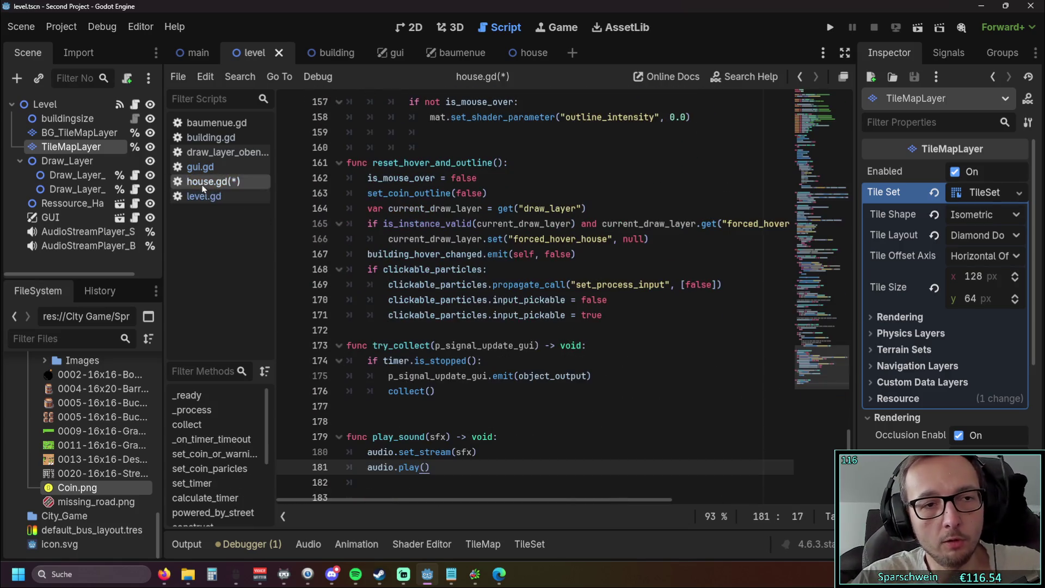
scroll(489, 327, "down", 1)
left_click(582, 392)
Undo the deletion to restore the hover functions in house.gd and save it.
key("ctrl+z")
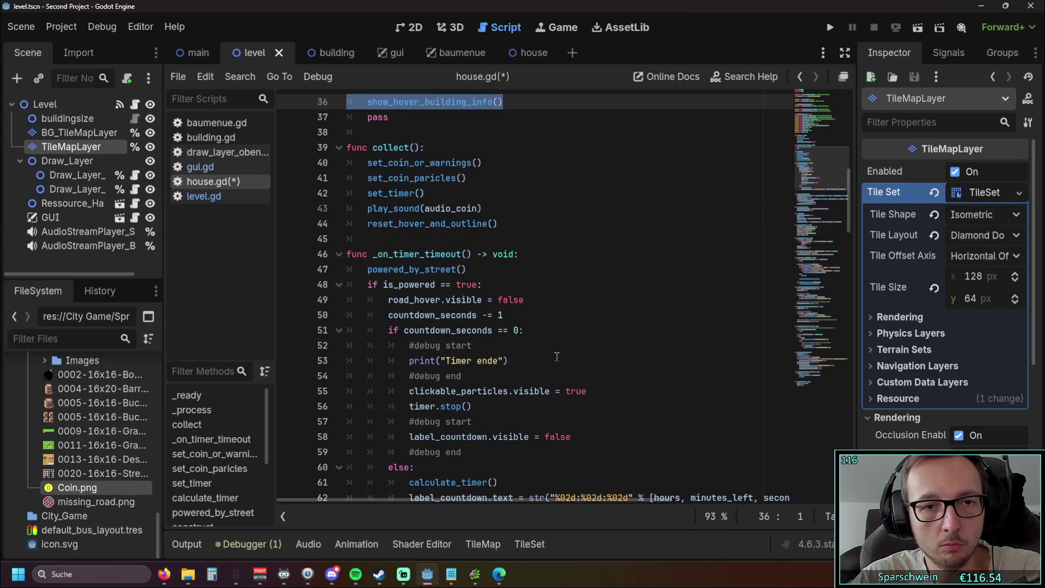
scroll(555, 355, "up", 8)
scroll(556, 355, "down", 3)
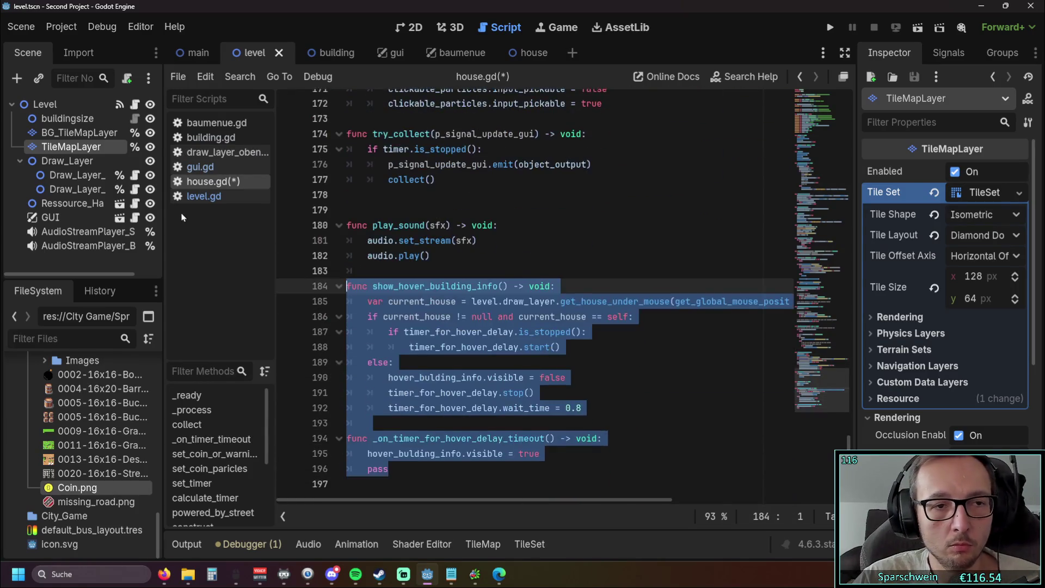
key("ctrl+s")
In level.gd, delete the commented-out lines 302–311 after play_sound.
left_click(203, 196)
left_click_drag(427, 483, 344, 332)
key("BackSpace")
key("BackSpace")
key("BackSpace")
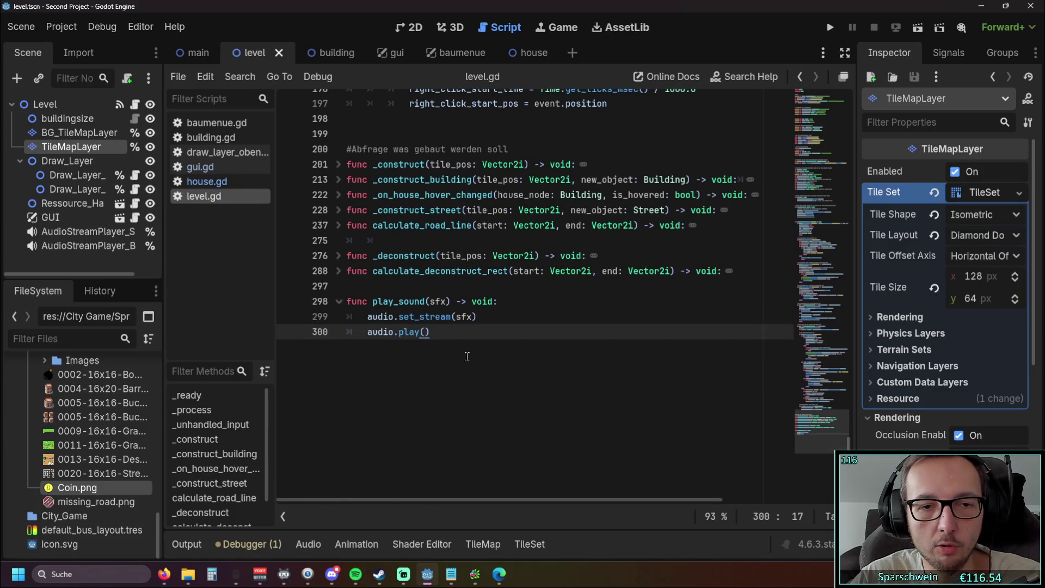
key("Return")
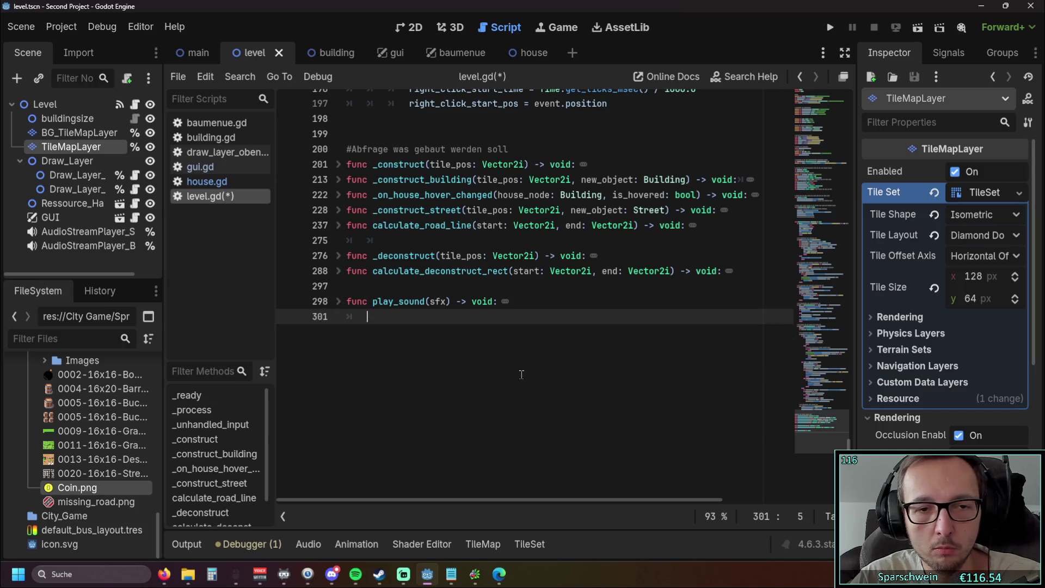
left_click(836, 259)
mouse_move(836, 259)
left_mouse_down()
mouse_move(843, 176)
mouse_move(826, 142)
mouse_move(807, 233)
left_mouse_up()
Remove the commented show_hover_info_from_building() call from _process and run the game.
left_click(557, 337)
key("shift+Home")
key("BackSpace")
key("Delete")
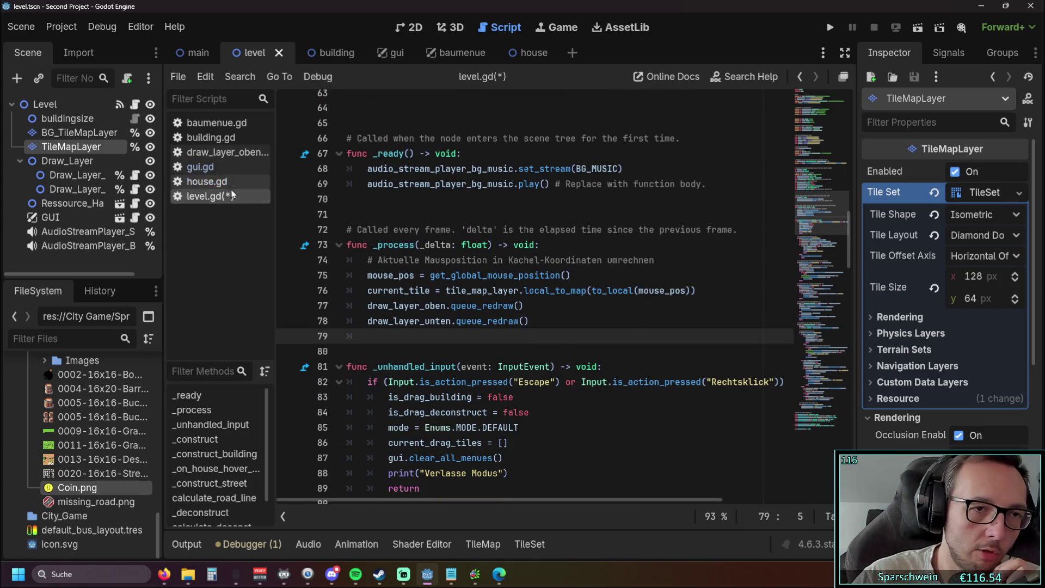
left_click(207, 181)
left_click(830, 28)
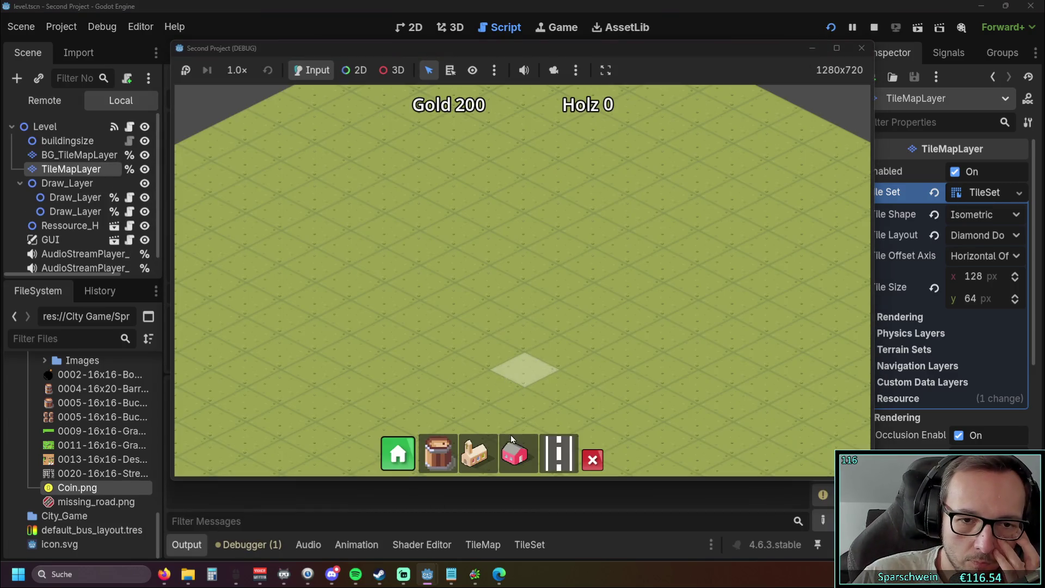
Build two pink houses, one in the middle and one to the right.
left_click(514, 451)
left_click(490, 288)
left_click(514, 451)
left_click(661, 275)
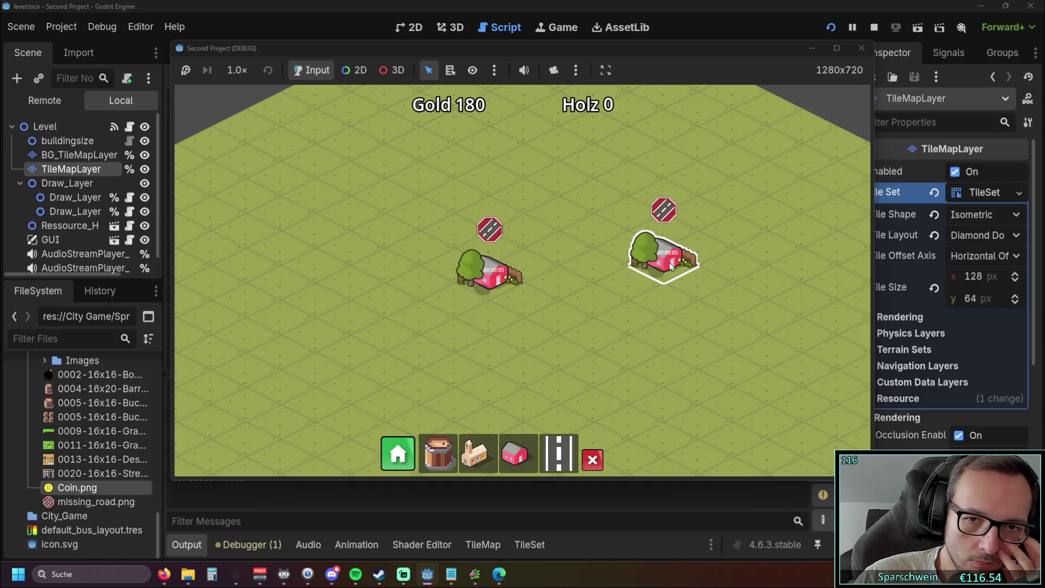
Hover each house to compare their info popups, then stop the game.
left_click(496, 282)
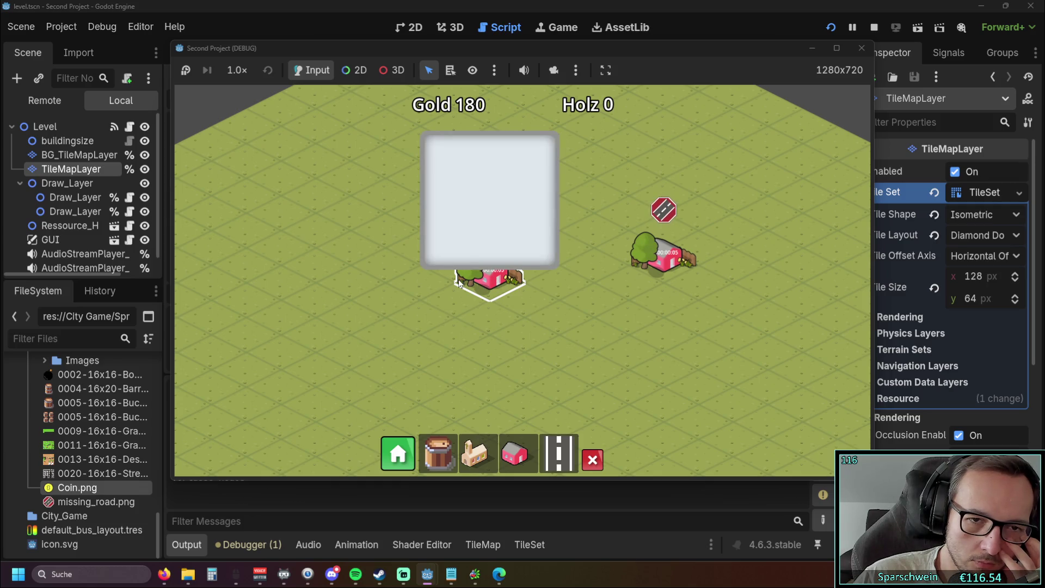
left_click(415, 290)
left_click(673, 269)
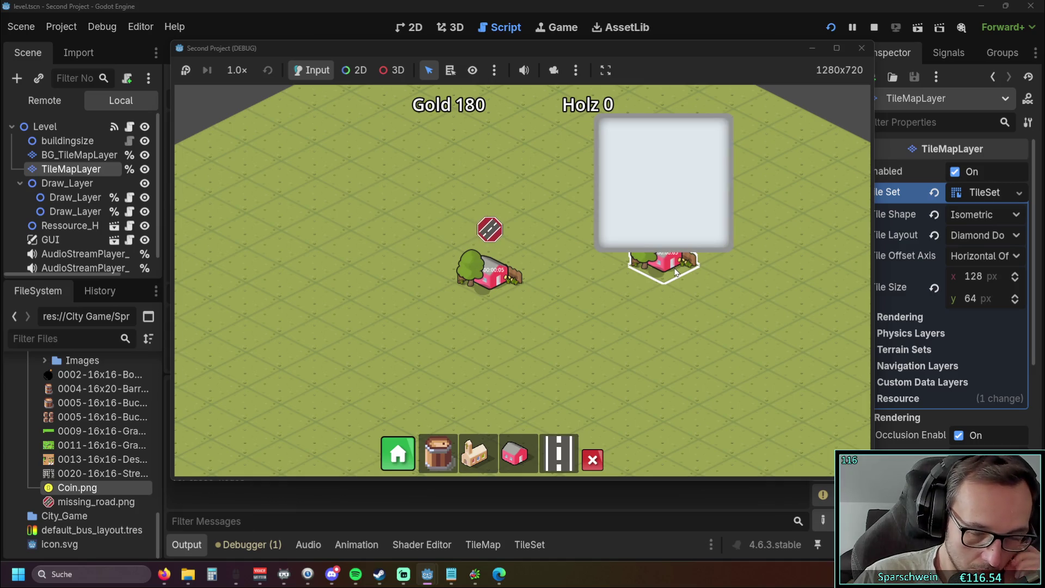
left_click(488, 279)
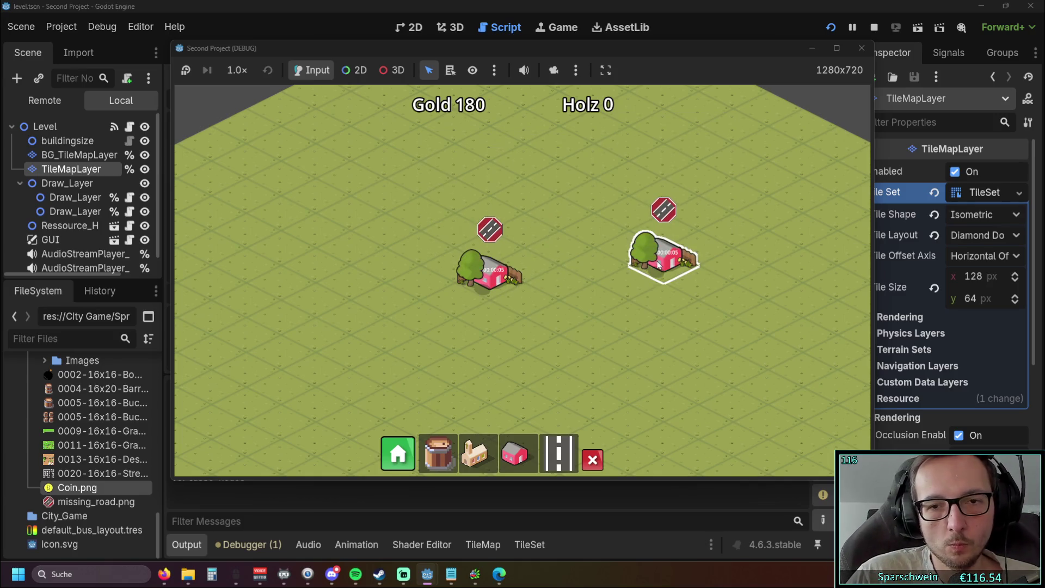
left_click(861, 48)
scroll(600, 255, "down", 4)
left_click(595, 264)
scroll(595, 262, "up", 1)
scroll(595, 262, "down", 1)
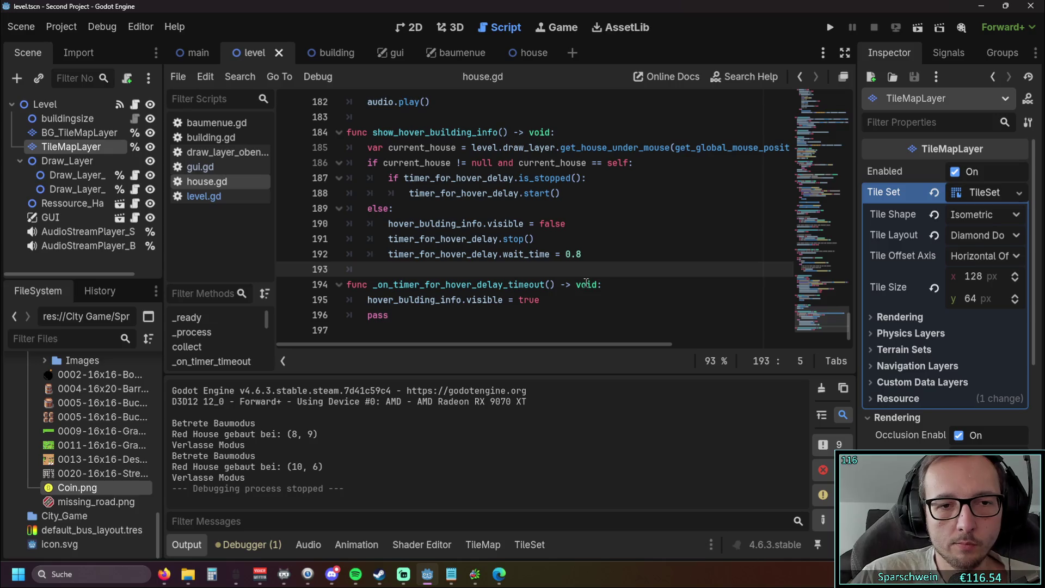
key("F5")
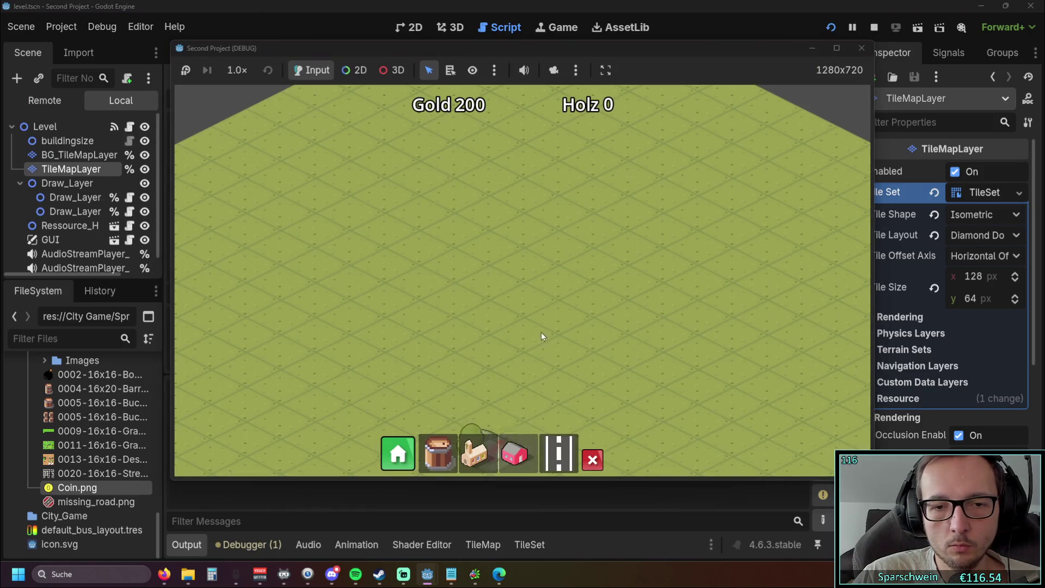
left_click(598, 232)
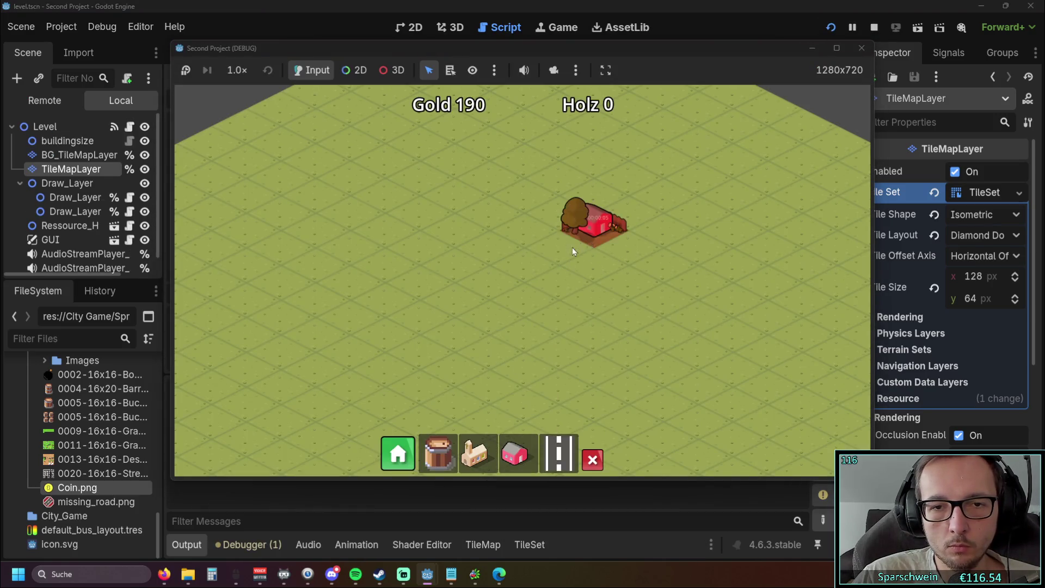
left_click(569, 248)
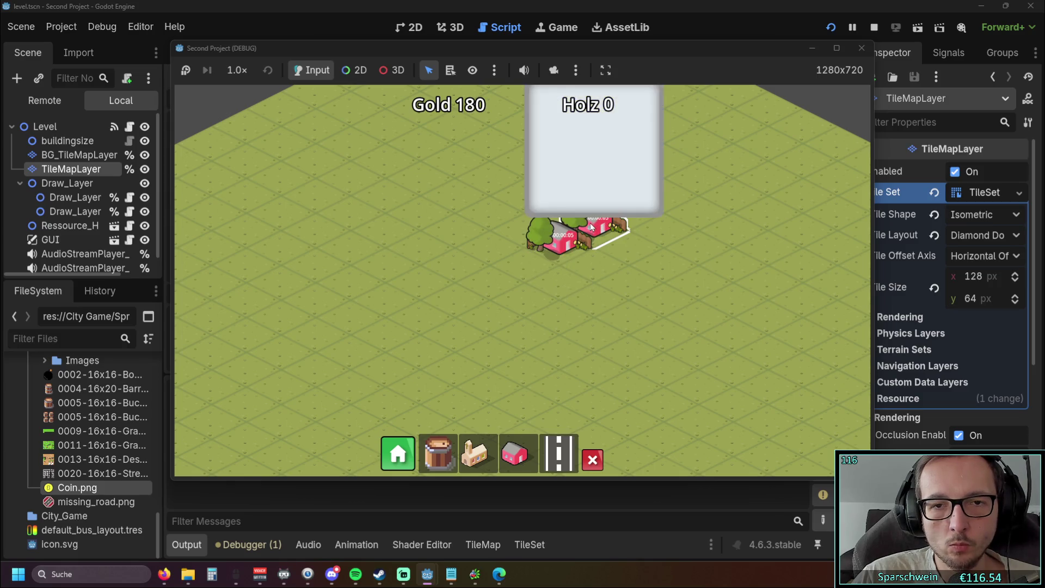
mouse_move(565, 241)
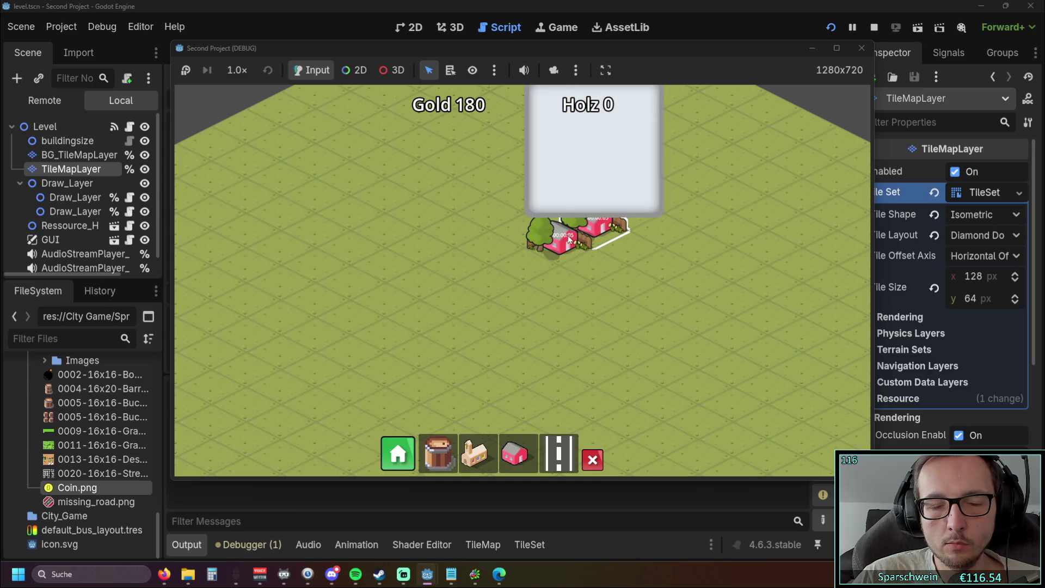
left_click(860, 48)
left_click(706, 202)
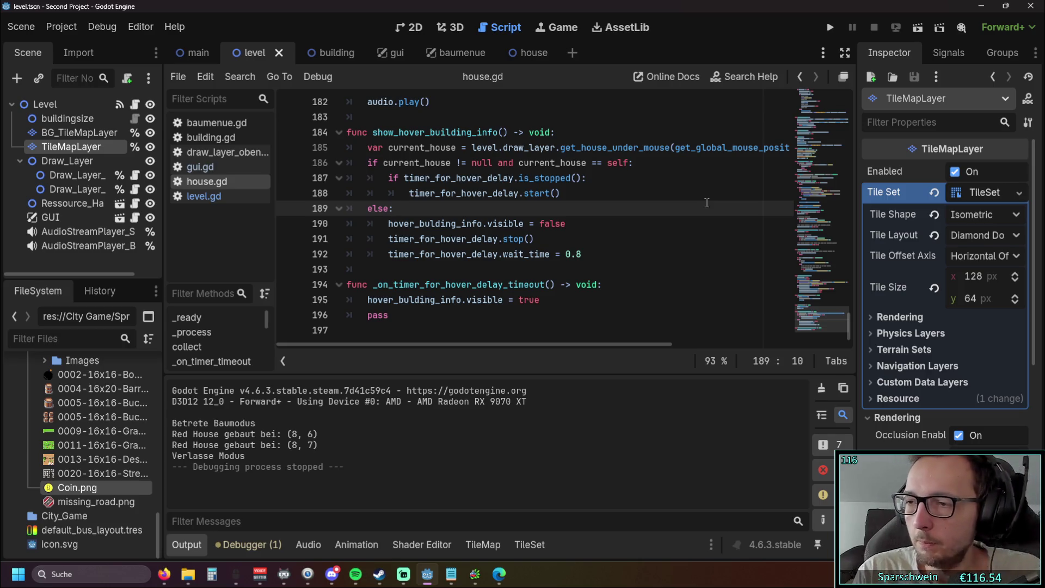
Delete the pass statement from the timeout function in house.gd.
left_click_drag(392, 314, 336, 136)
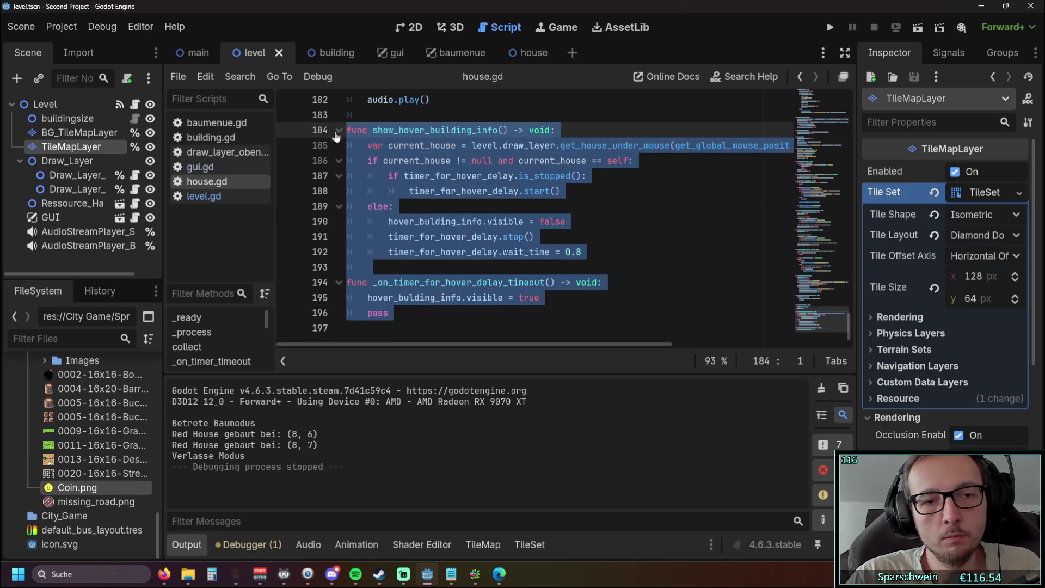
triple_click(397, 314)
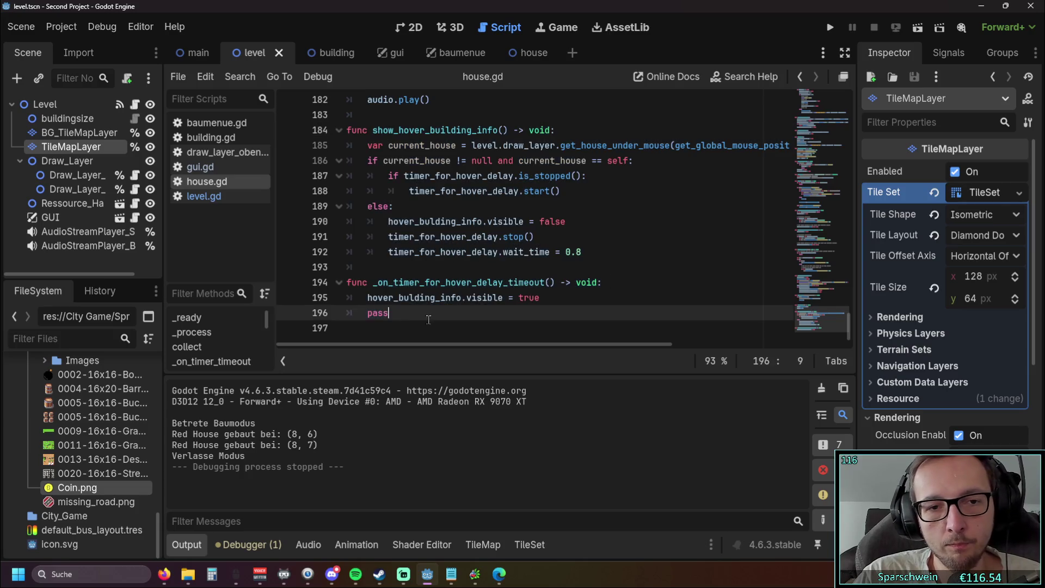
key("BackSpace")
left_click_drag(397, 315, 343, 130)
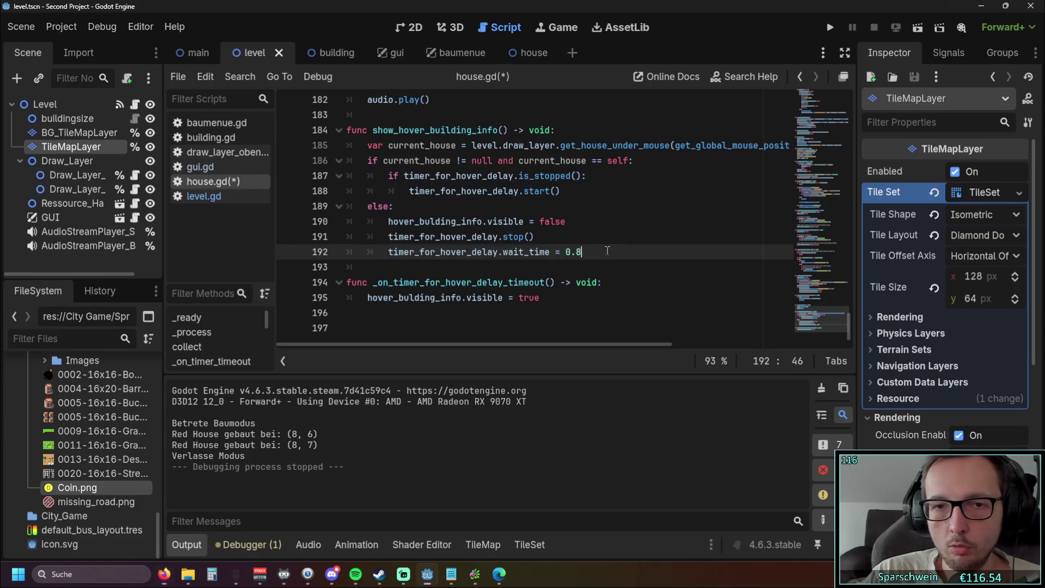
Remove the wait_time = 0.8 assignment on line 192 and its leftover empty line.
left_click(605, 248)
key("shift+Home")
key("shift+Home")
key("BackSpace")
key("BackSpace")
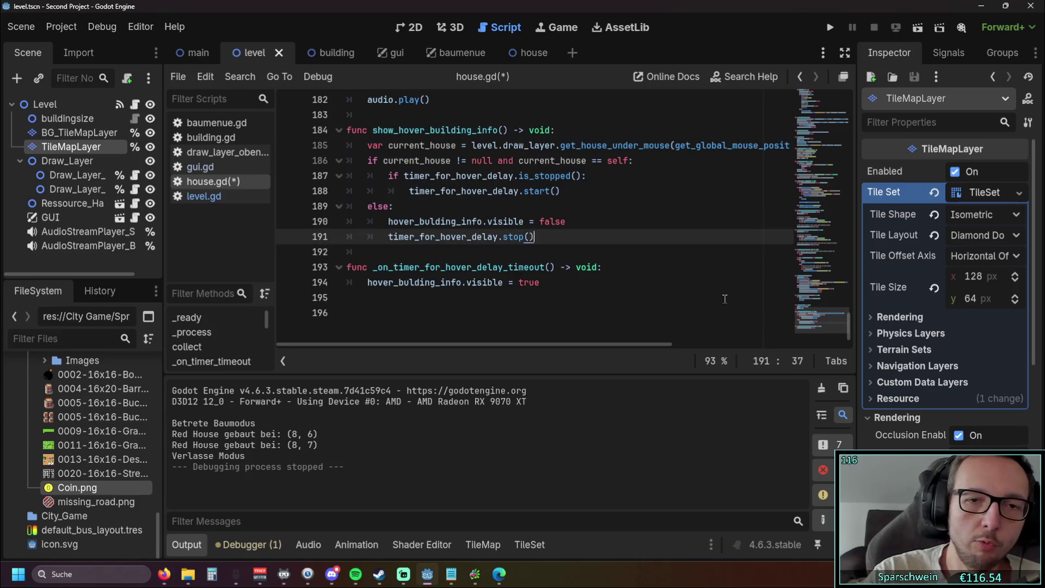
left_click(686, 267)
left_click(978, 193)
Run the project, place two houses on the map, then leave build mode.
left_click(830, 27)
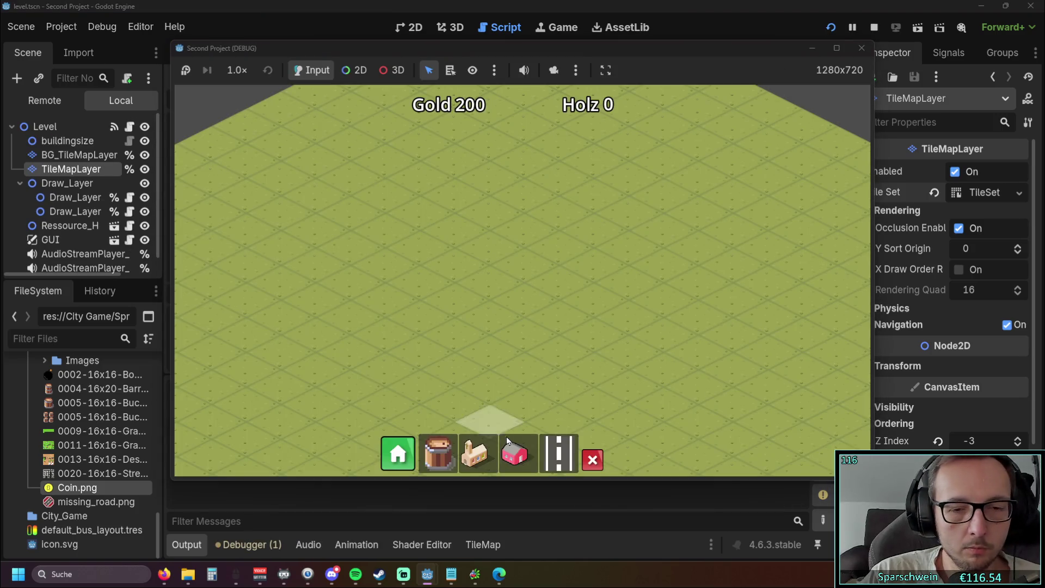
left_click(514, 454)
left_click(544, 246)
left_click(427, 249)
right_click(471, 295)
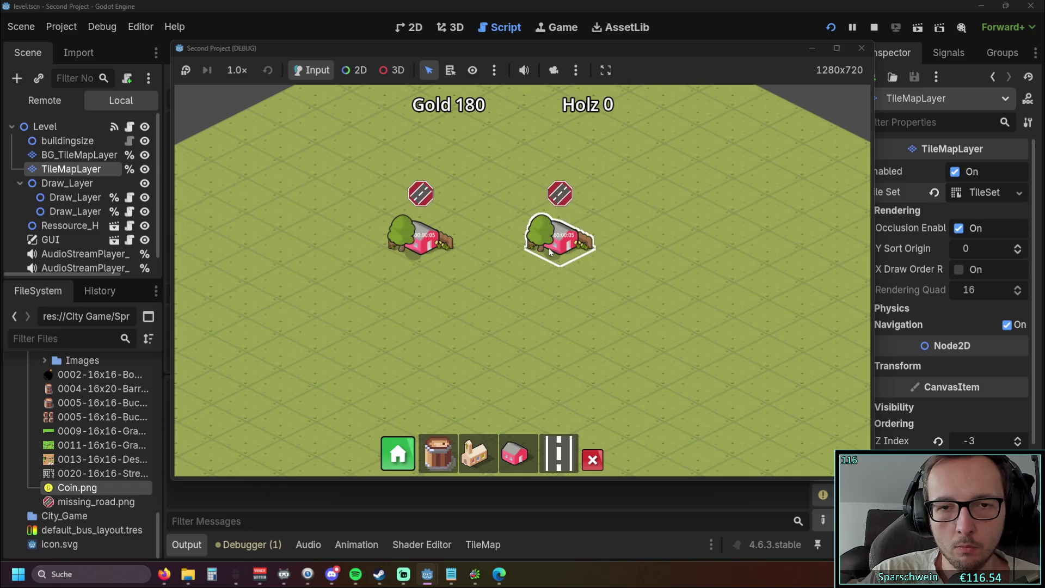
Close the running test game to return to house.gd's hover-delay code.
left_click(861, 50)
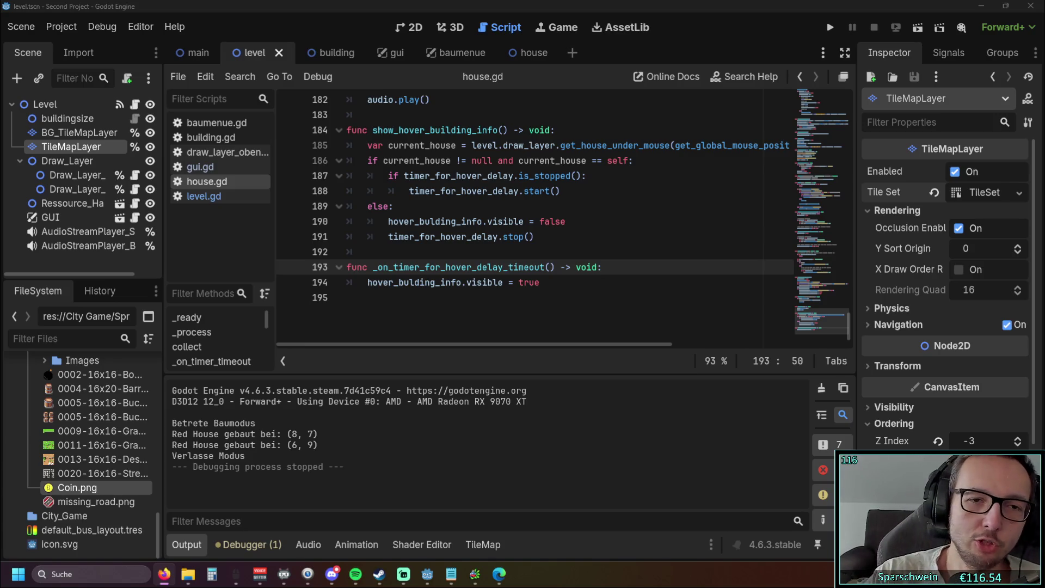
left_click(500, 205)
scroll(500, 205, "up", 1)
left_click(519, 193)
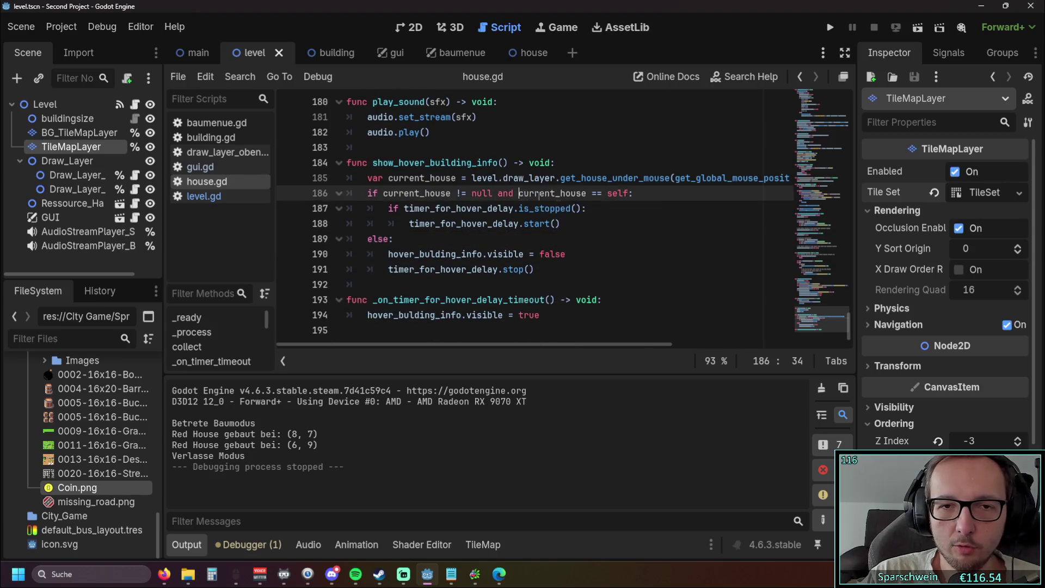
left_click(663, 224)
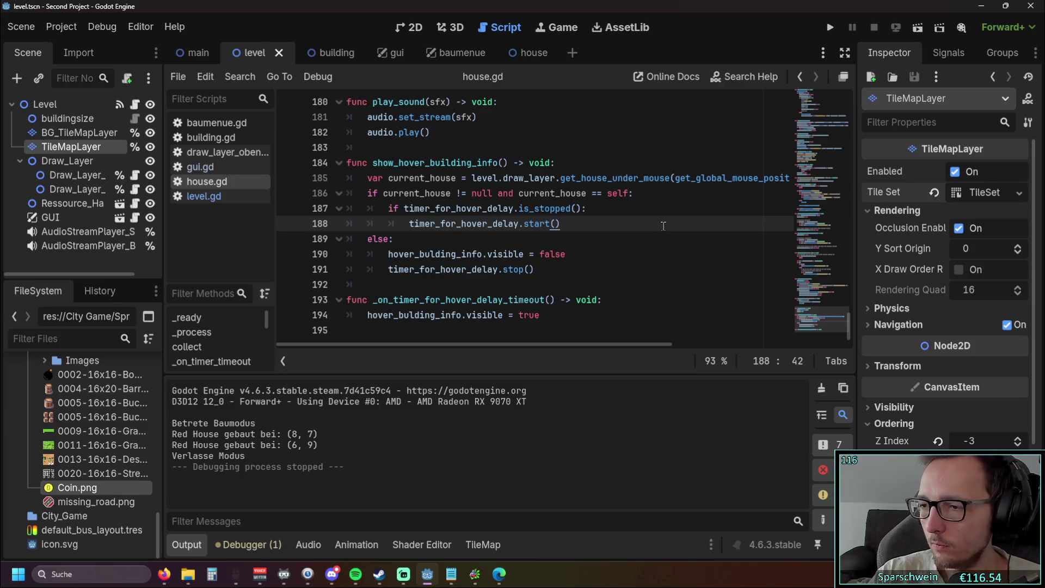
left_click(164, 573)
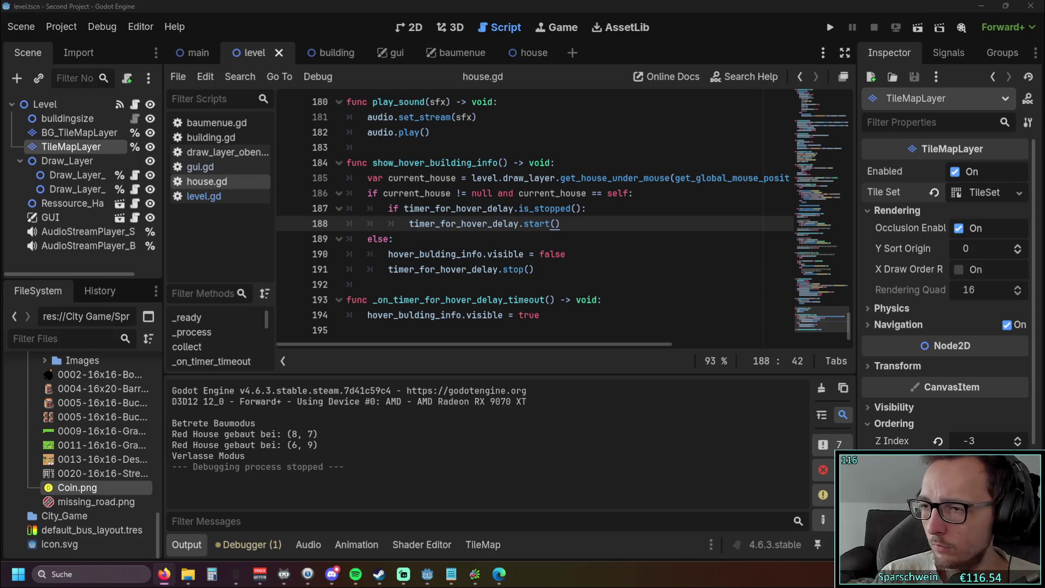